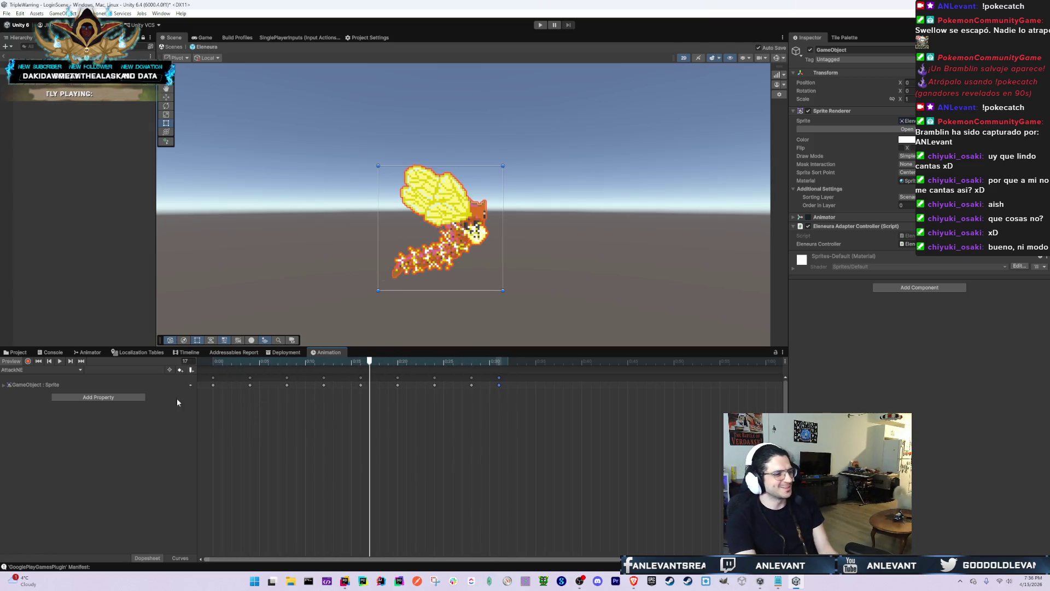
- Switch the Animation window to the empty AttackE clip and turn on keyframe recording
click(61, 361)
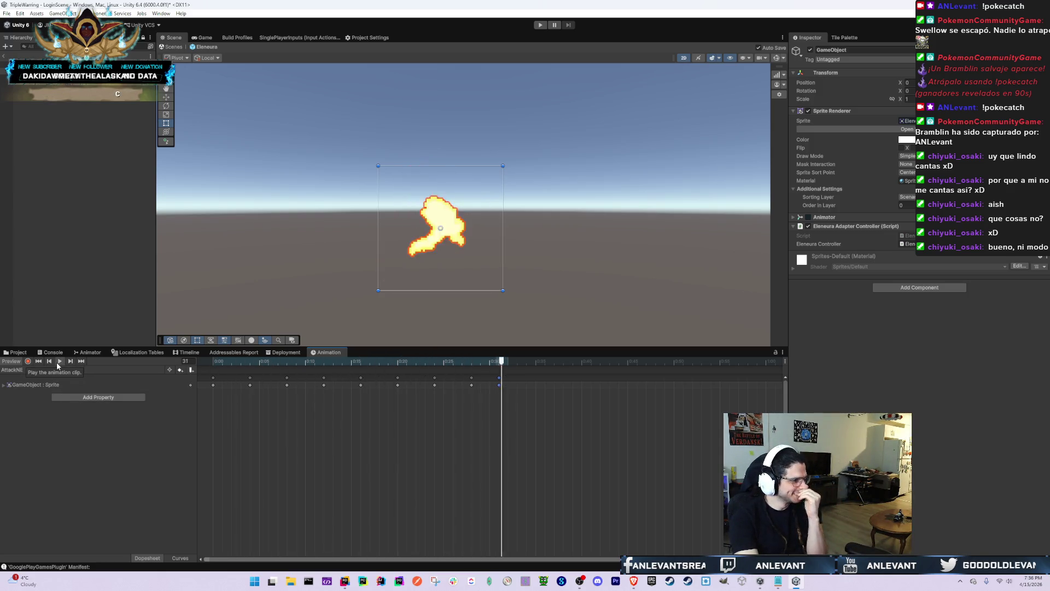
click(78, 371)
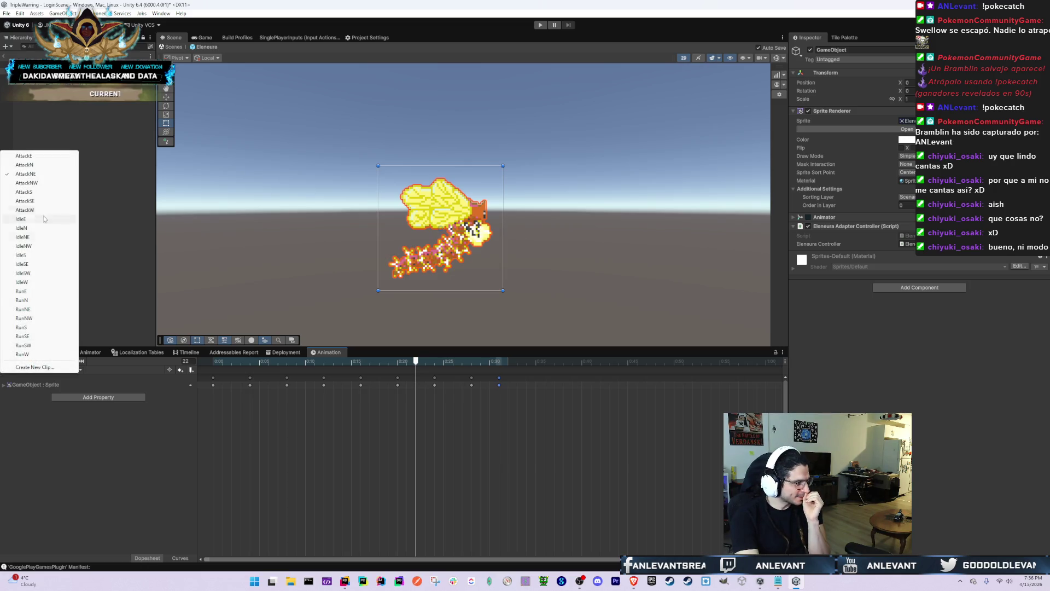
click(43, 182)
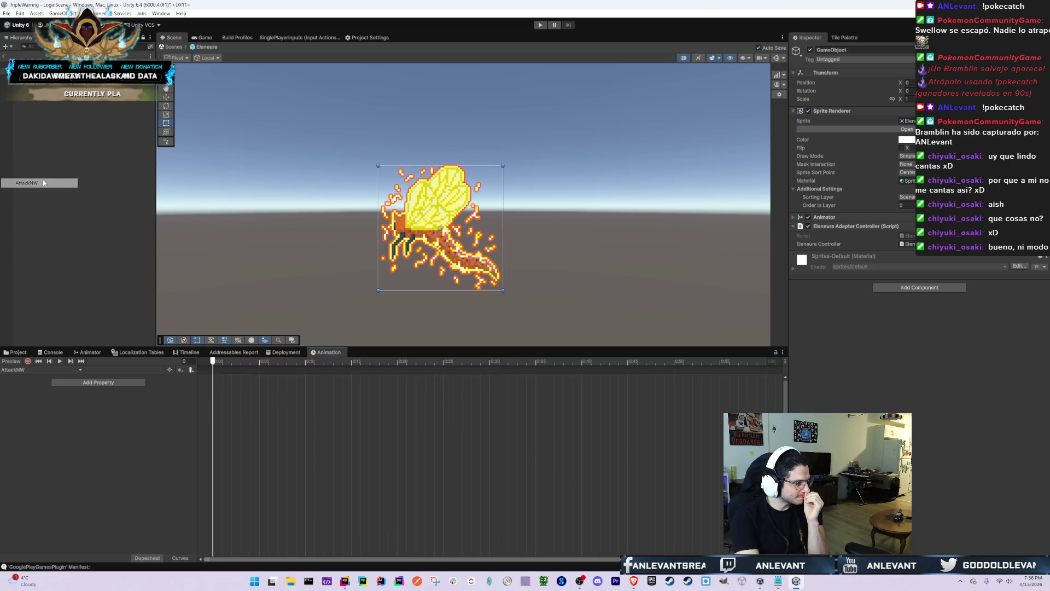
click(75, 369)
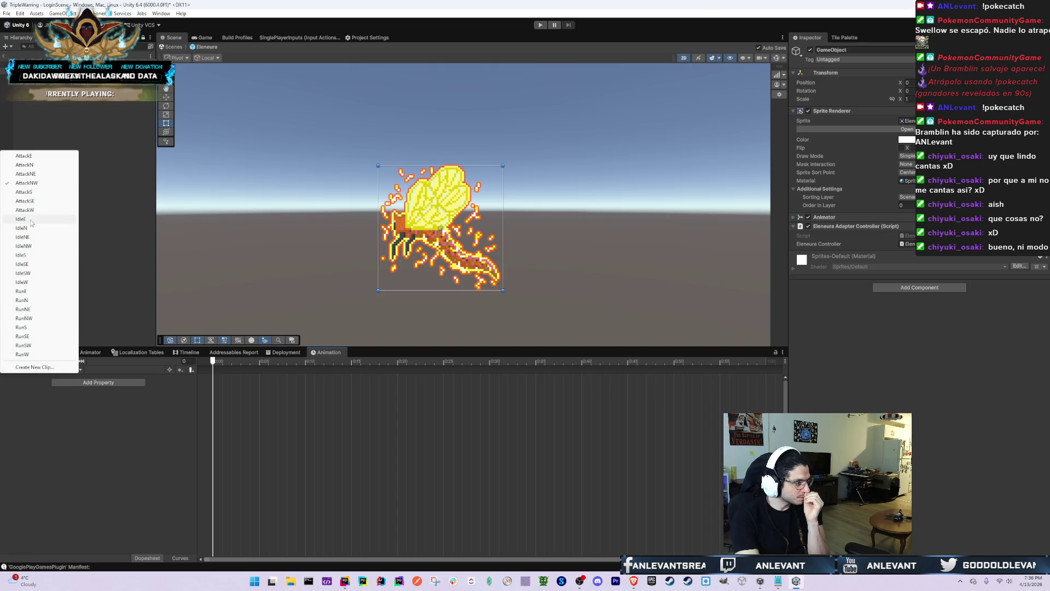
click(37, 158)
click(28, 361)
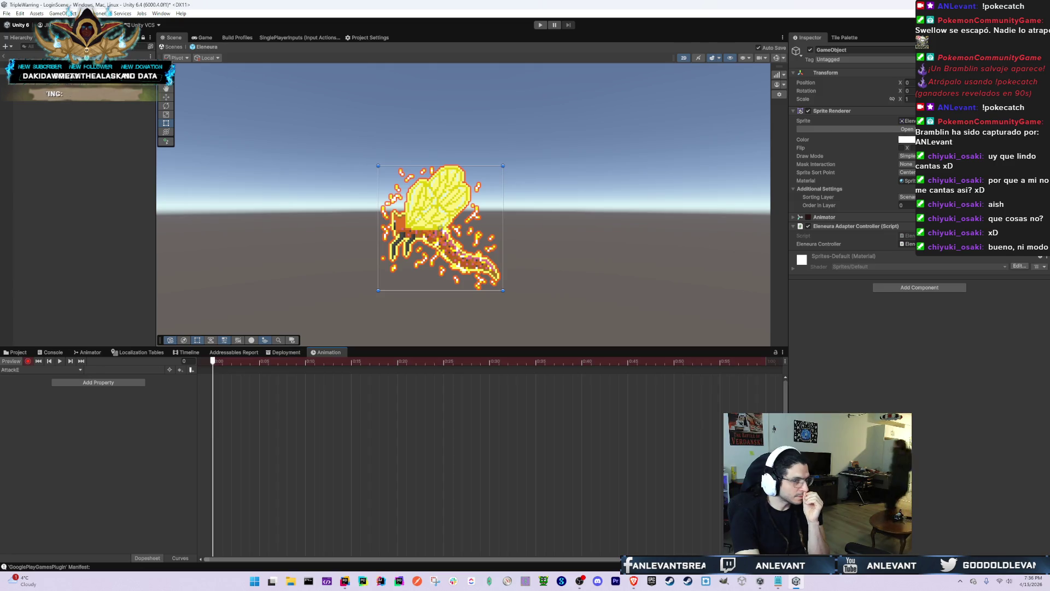
- Key the first two EleneuraAttack sprites on AttackE at frames 0 and 4
click(902, 121)
text(EleneuraAttack)
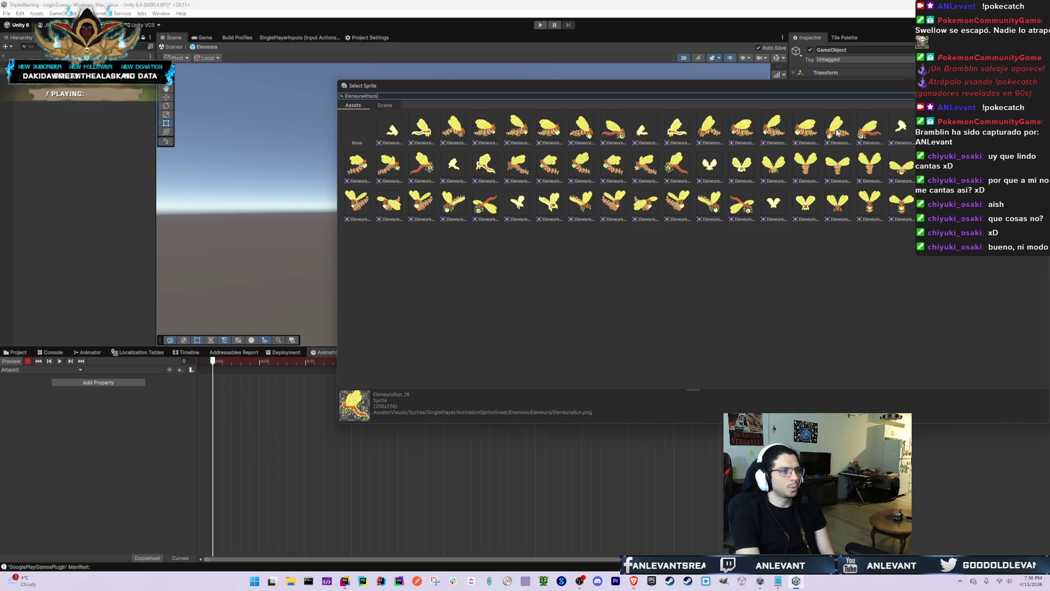
double_click(393, 129)
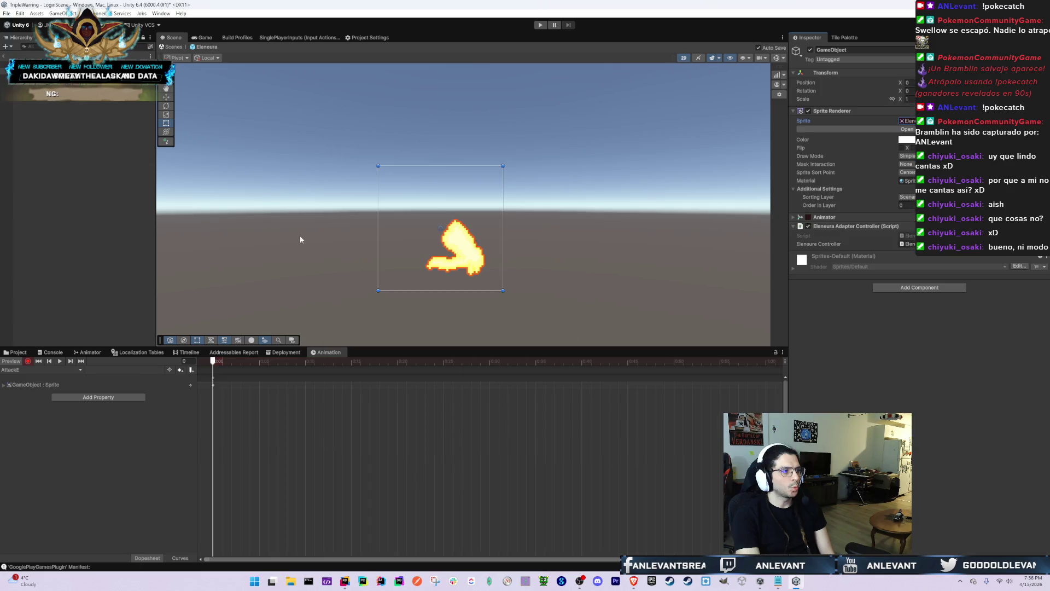
click(191, 361)
text(4)
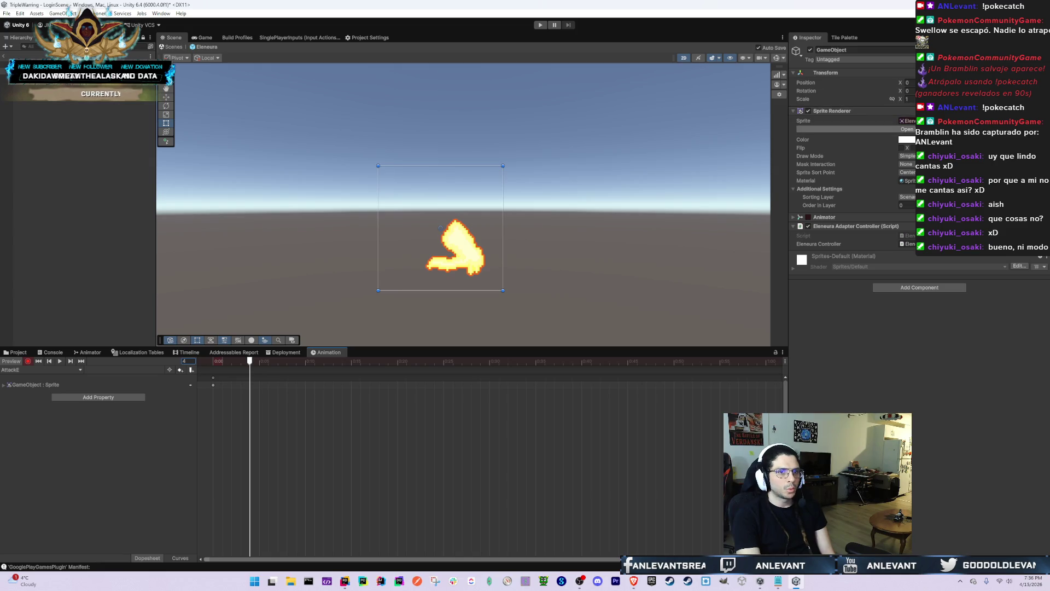
click(908, 121)
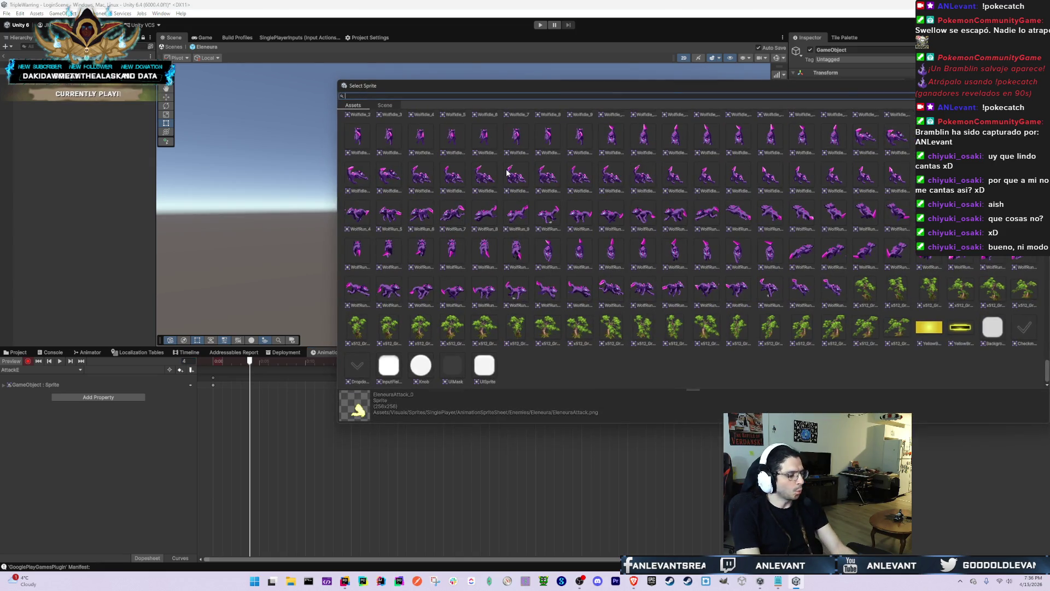
text(eleneura)
double_click(427, 128)
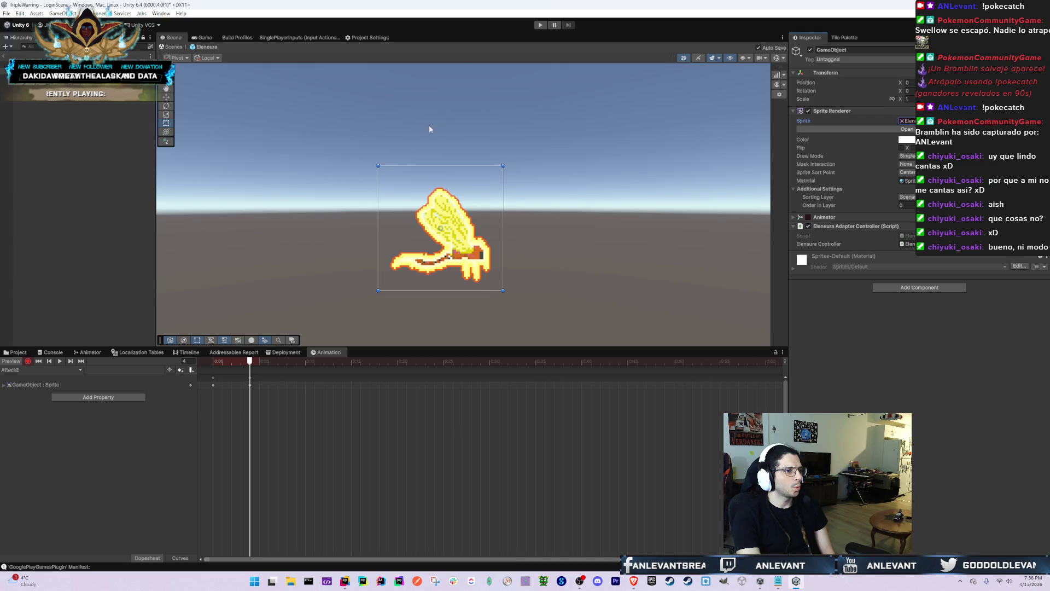
- Key the next attack sprite at frame 8 and EleneuraAttack_2 at frame 12
click(908, 121)
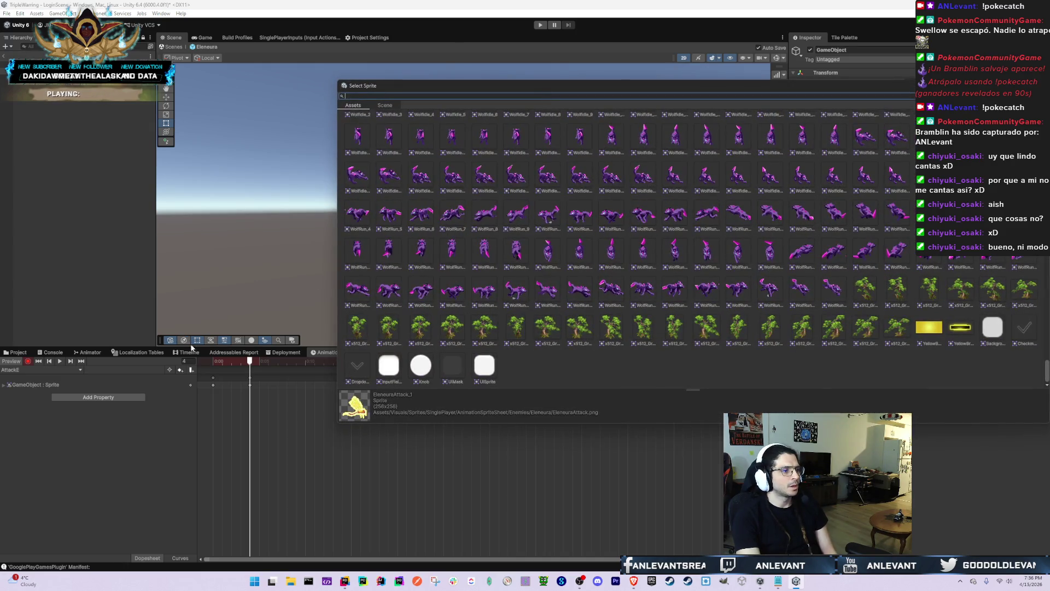
click(190, 362)
text(8)
key(Return)
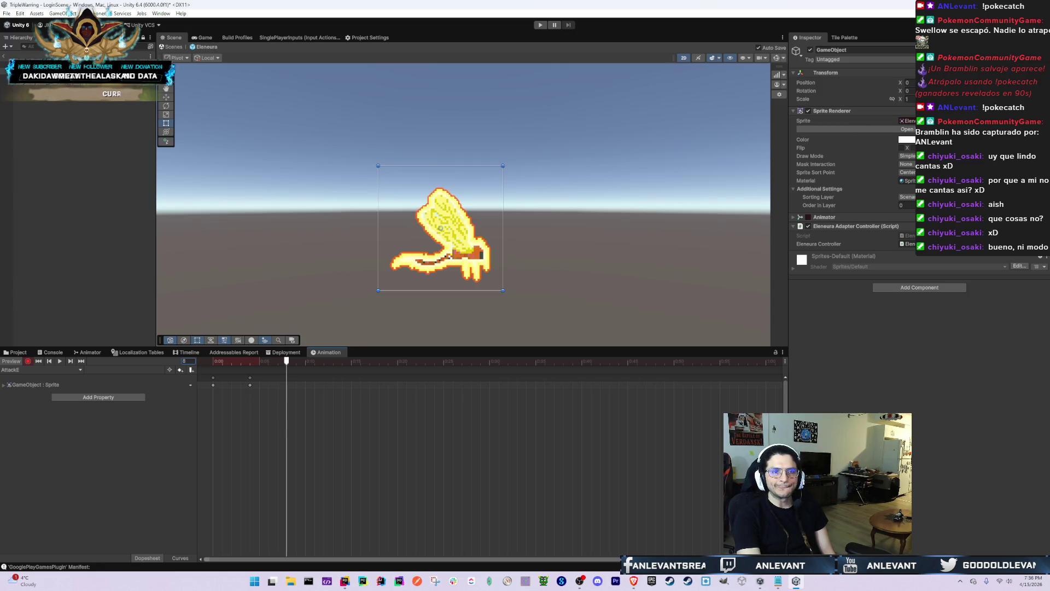
click(911, 120)
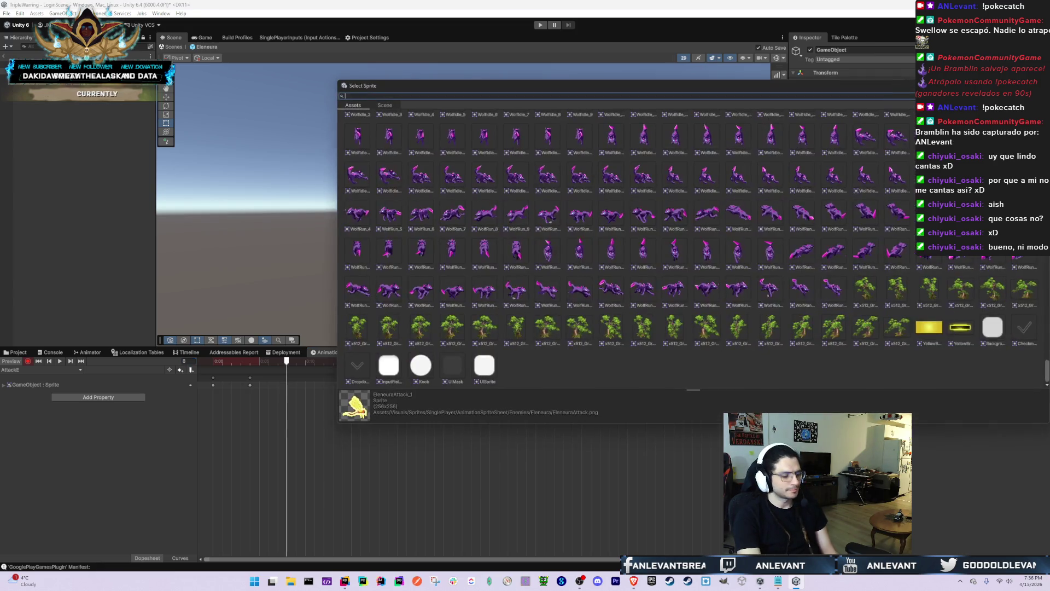
text(EleneuraAttack)
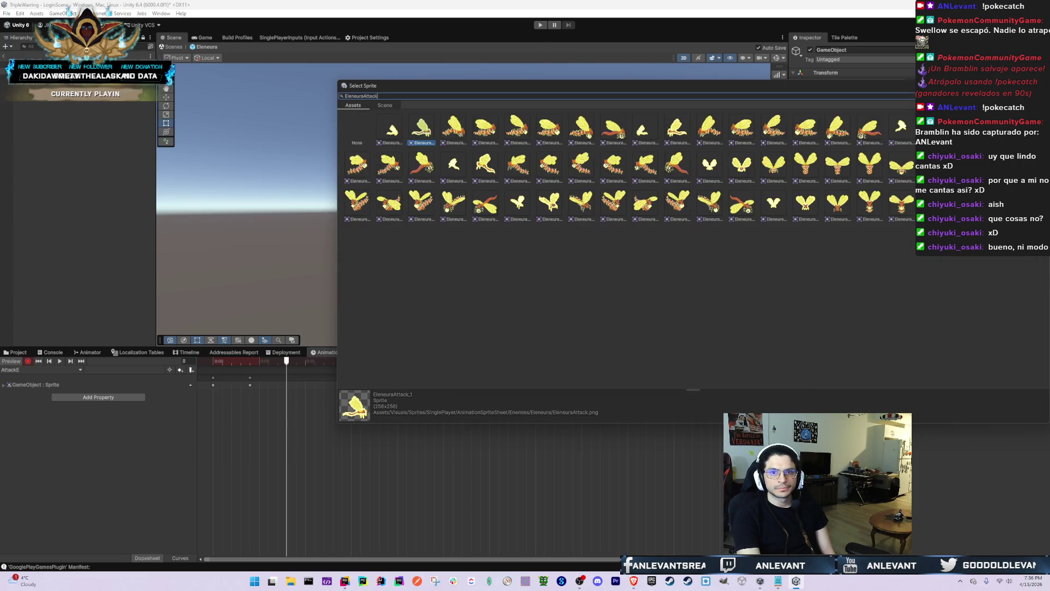
double_click(454, 129)
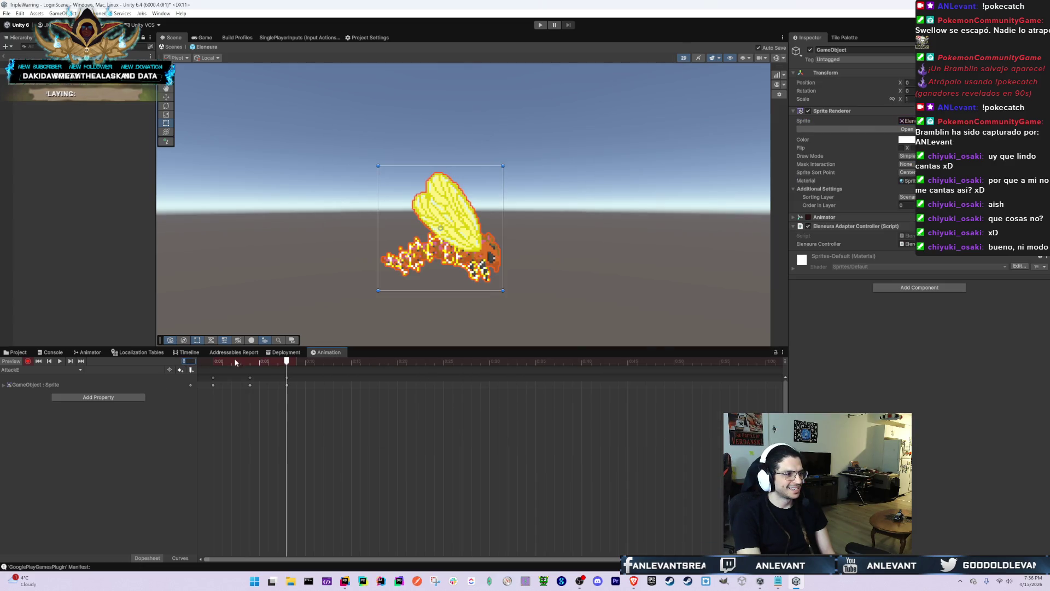
text(12)
key(Return)
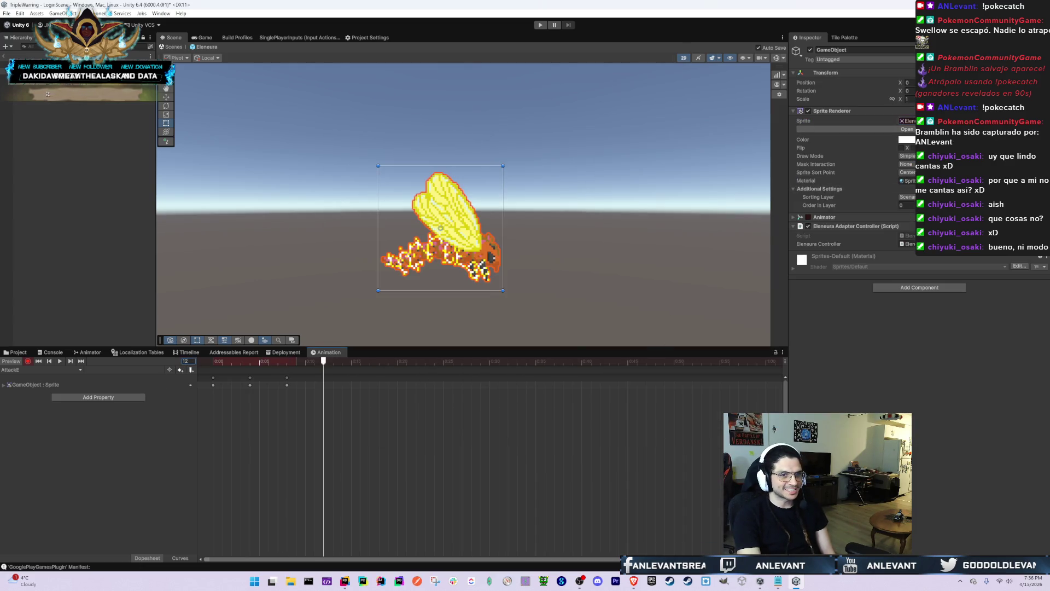
click(1042, 120)
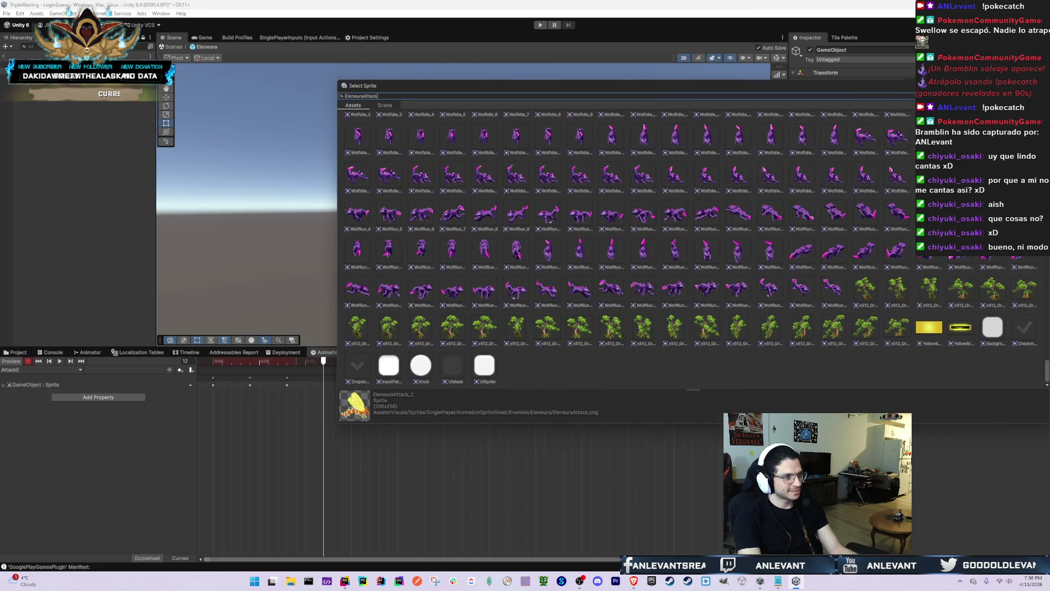
double_click(494, 158)
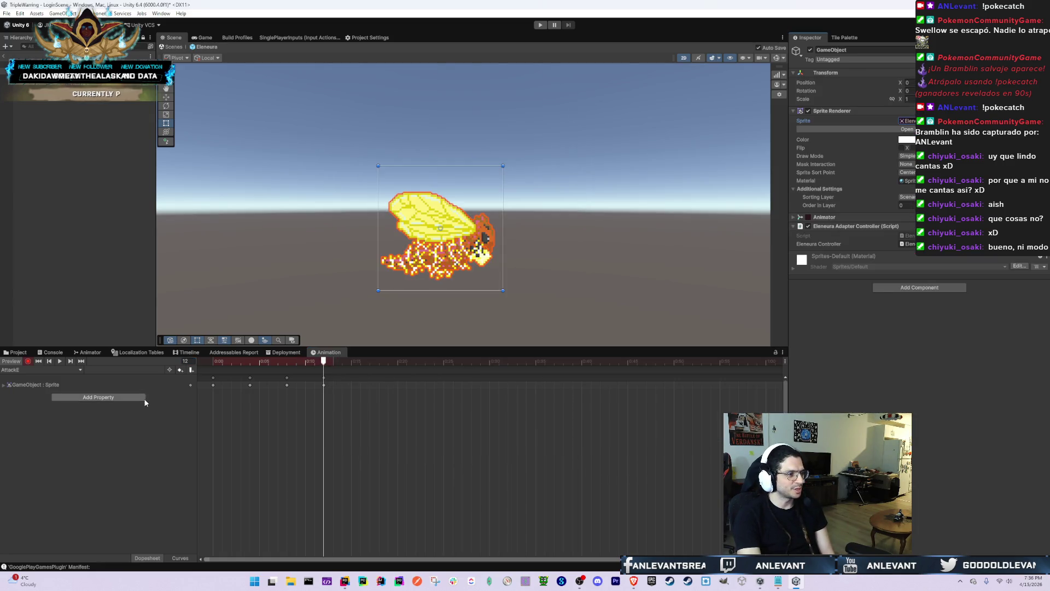
- Key the next Eleneura attack sprite at frame 16, then move to frame 20
text(16)
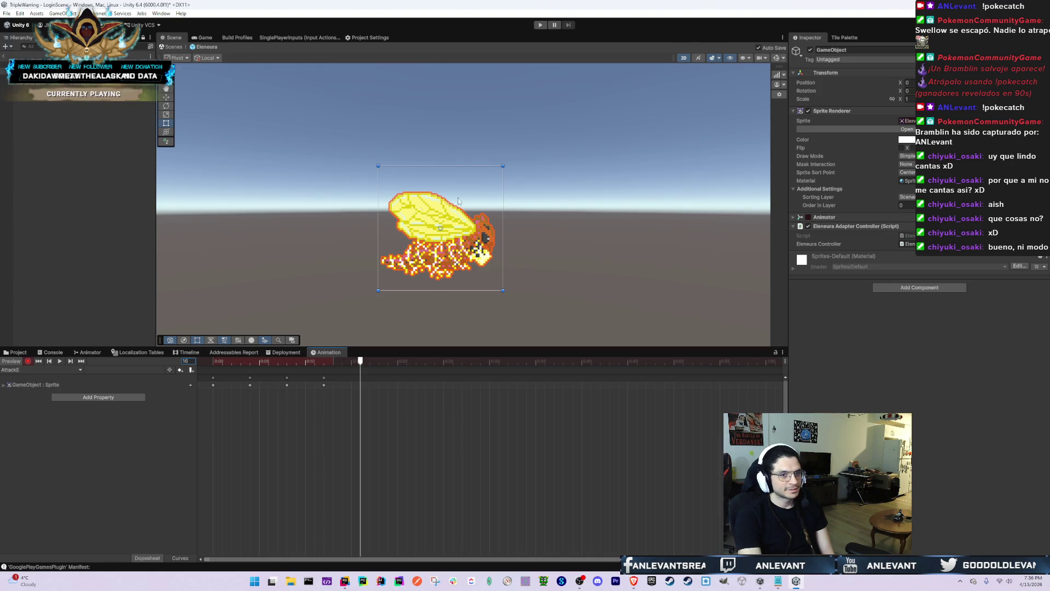
click(908, 121)
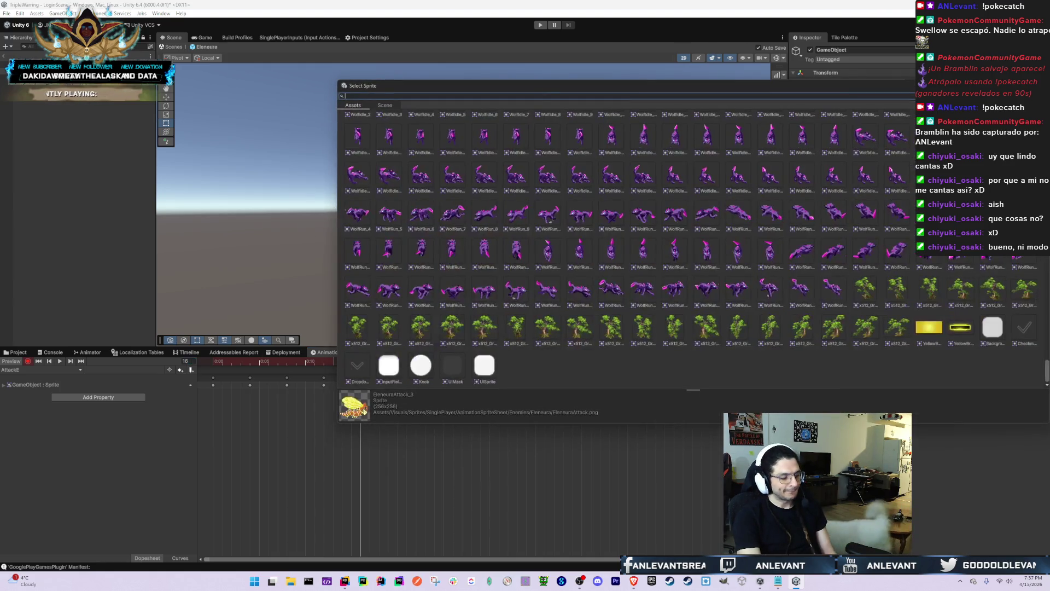
text(EleneuraAttack)
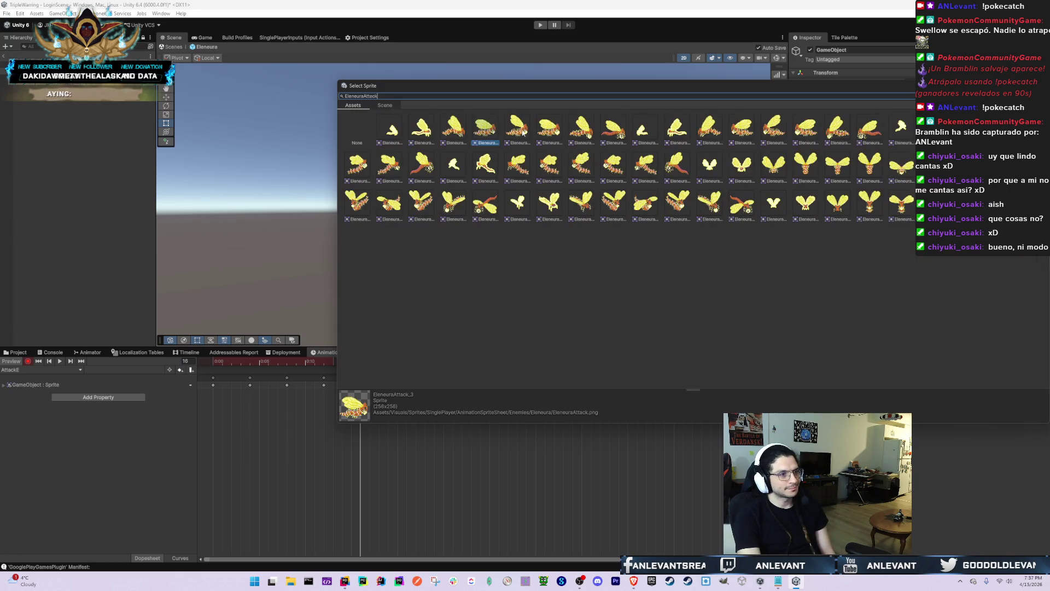
double_click(523, 131)
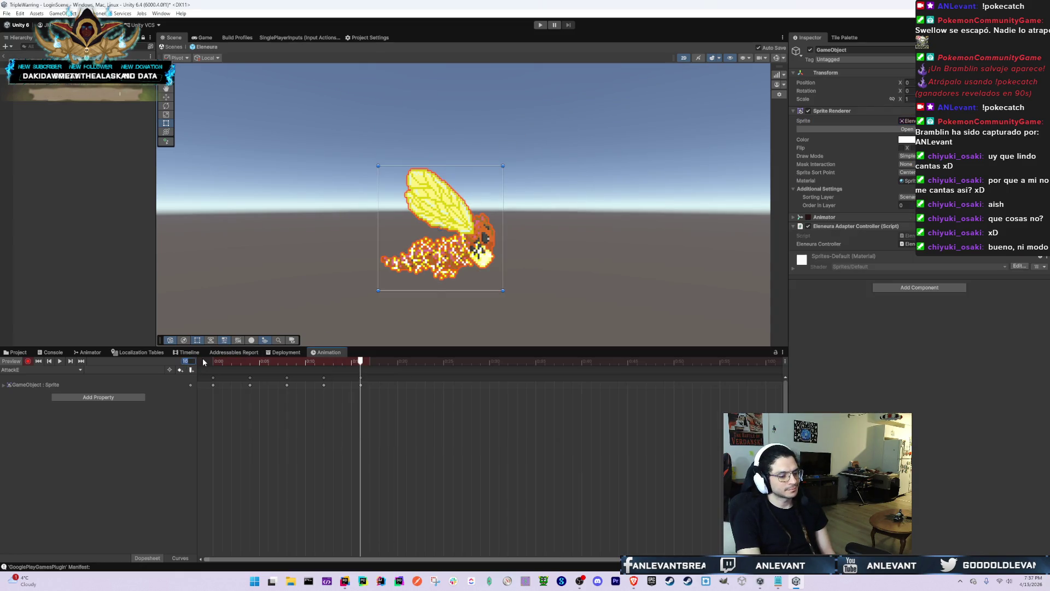
key(Return)
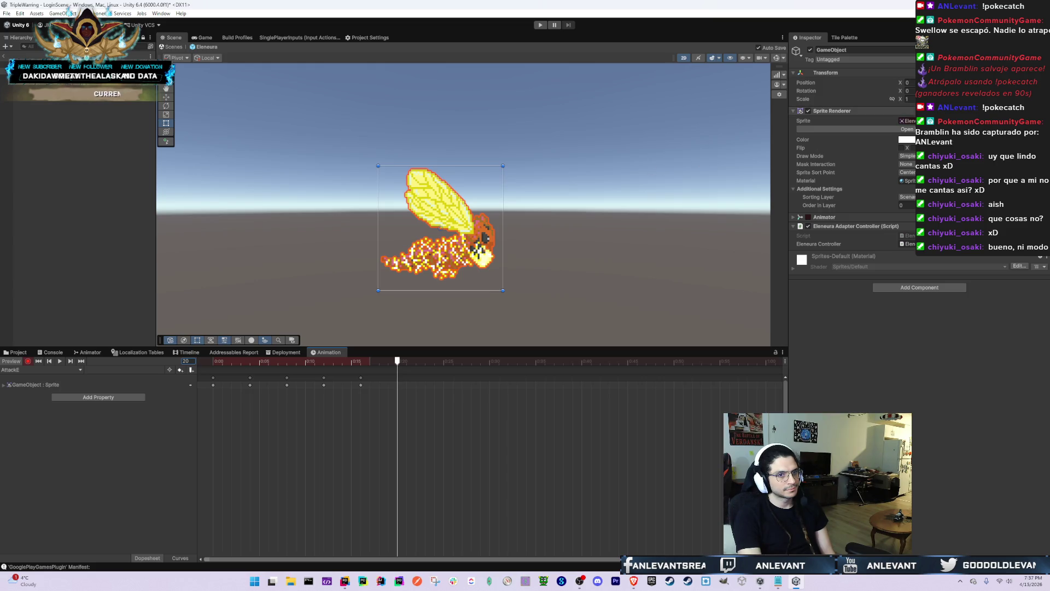
click(910, 121)
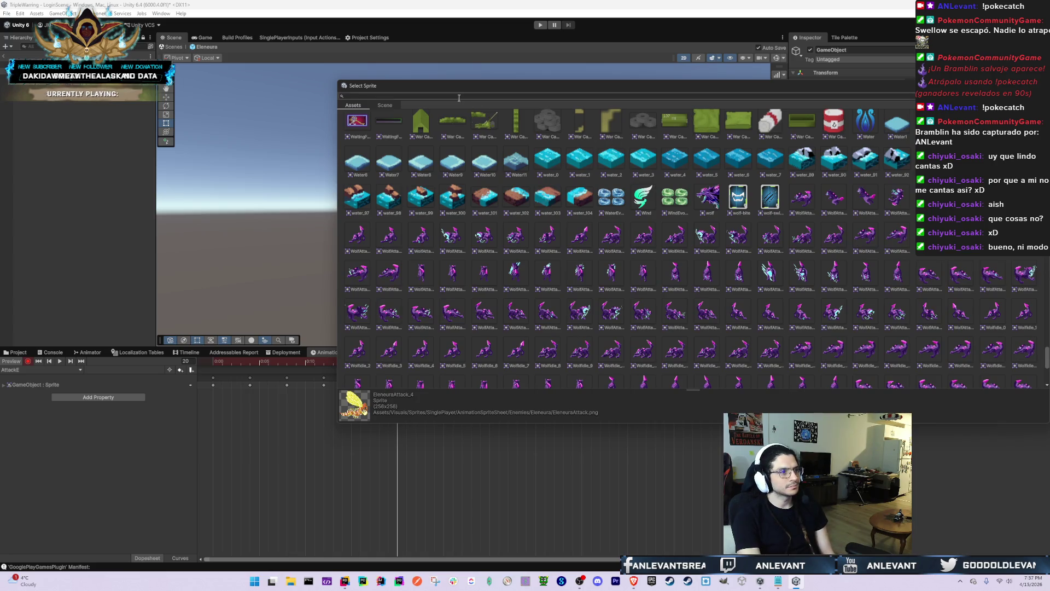
- Key the next two EleneuraAttack sprites at frames 20 and 24
text(EleneuraAttack)
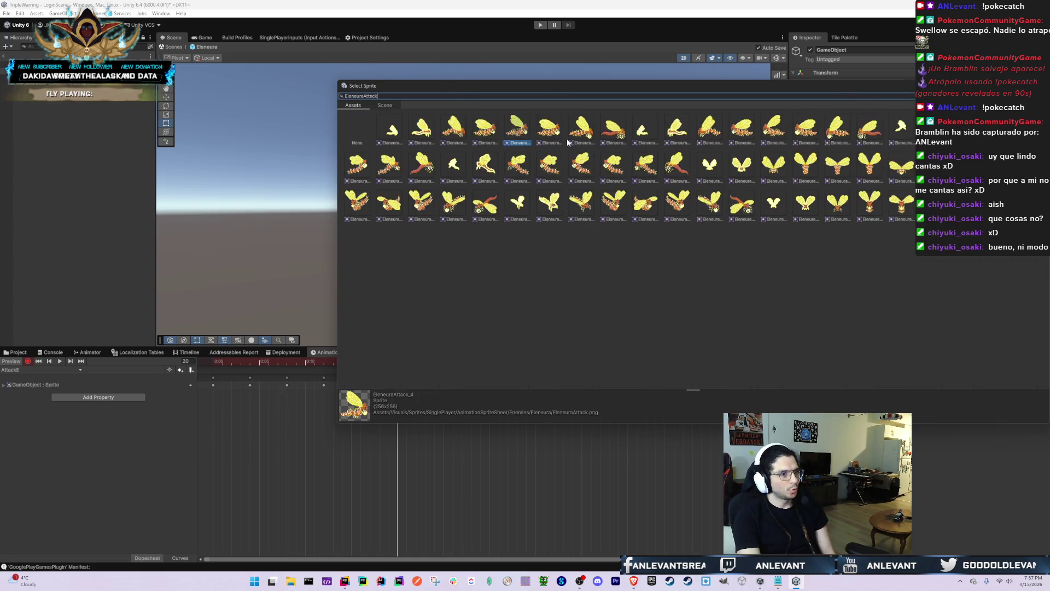
double_click(549, 139)
text(24)
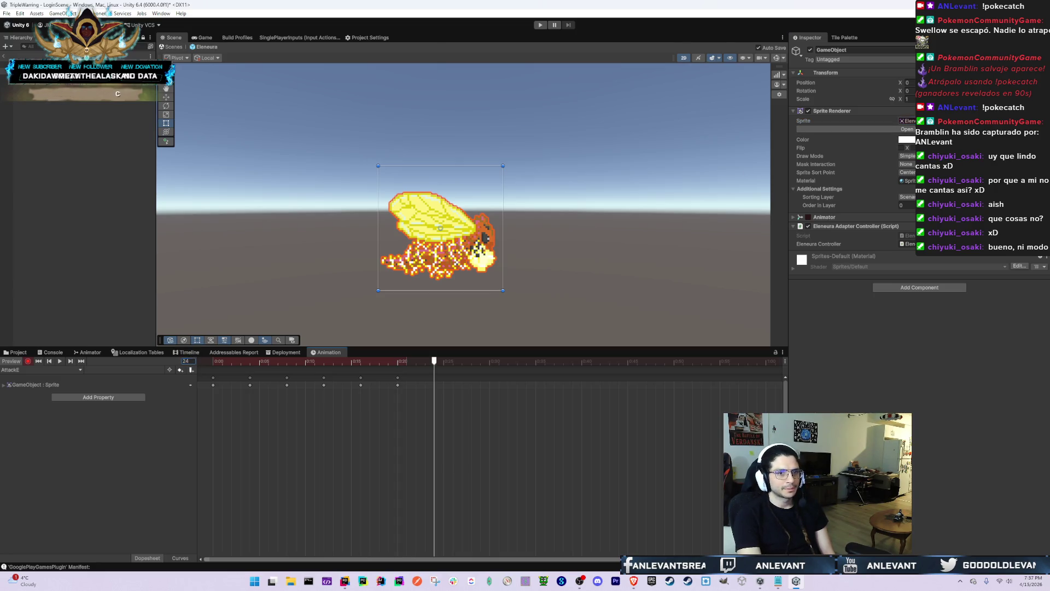
click(1044, 120)
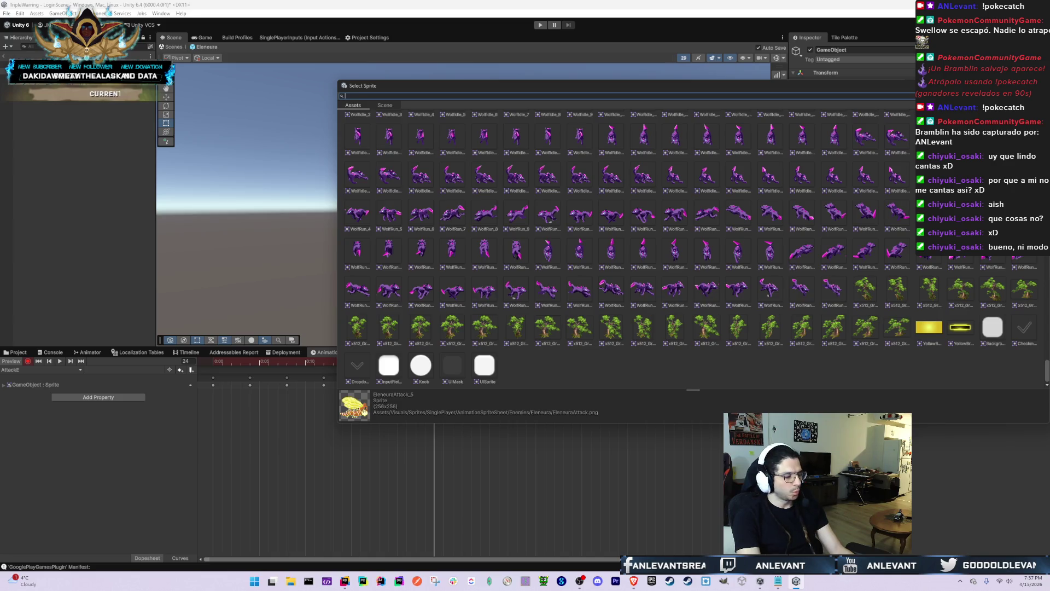
text(EleneuraAttack)
double_click(576, 130)
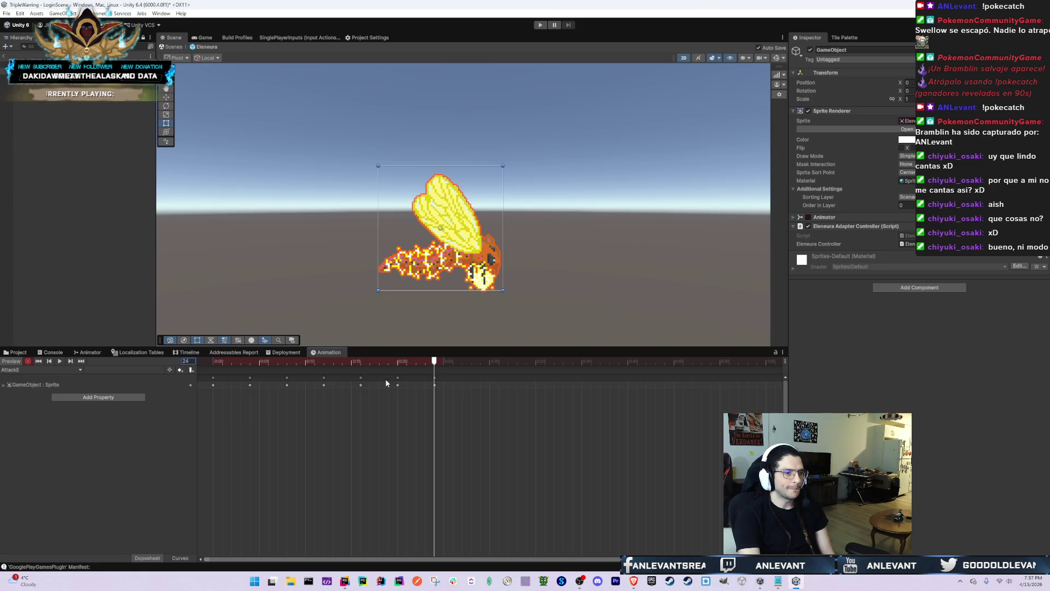
- Key the red-tailed attack sprite at frame 28, move to end frame 31, and preview
text(283)
click(193, 363)
text(28)
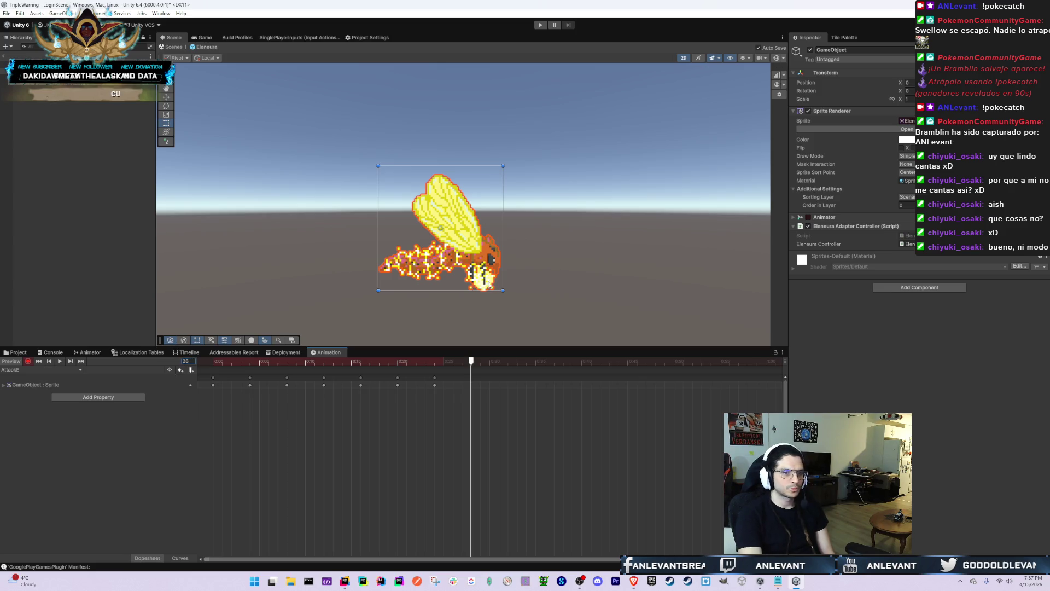
click(1042, 120)
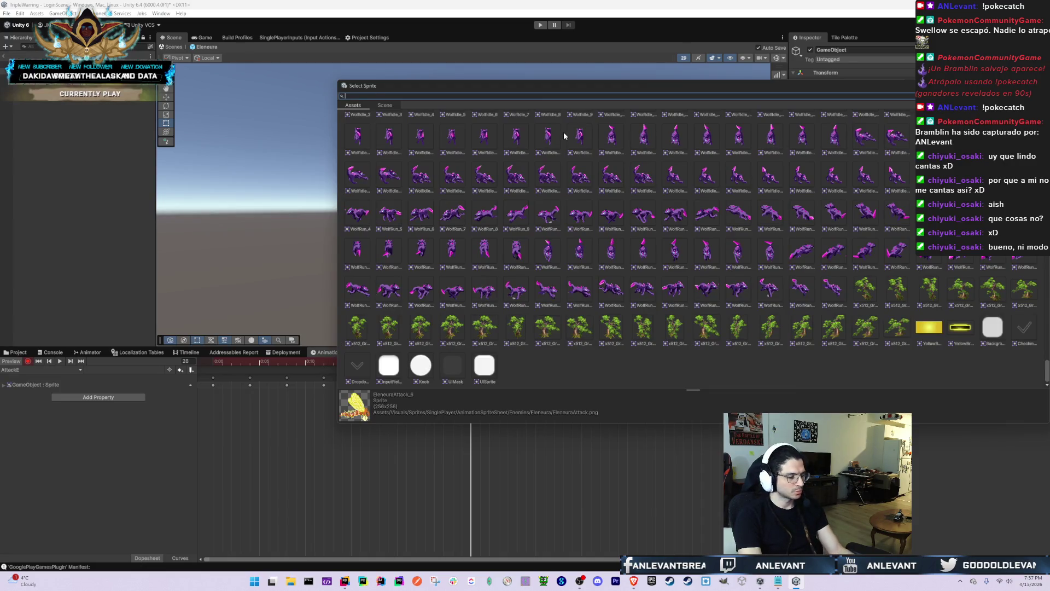
text(EleneuraAttack)
double_click(619, 137)
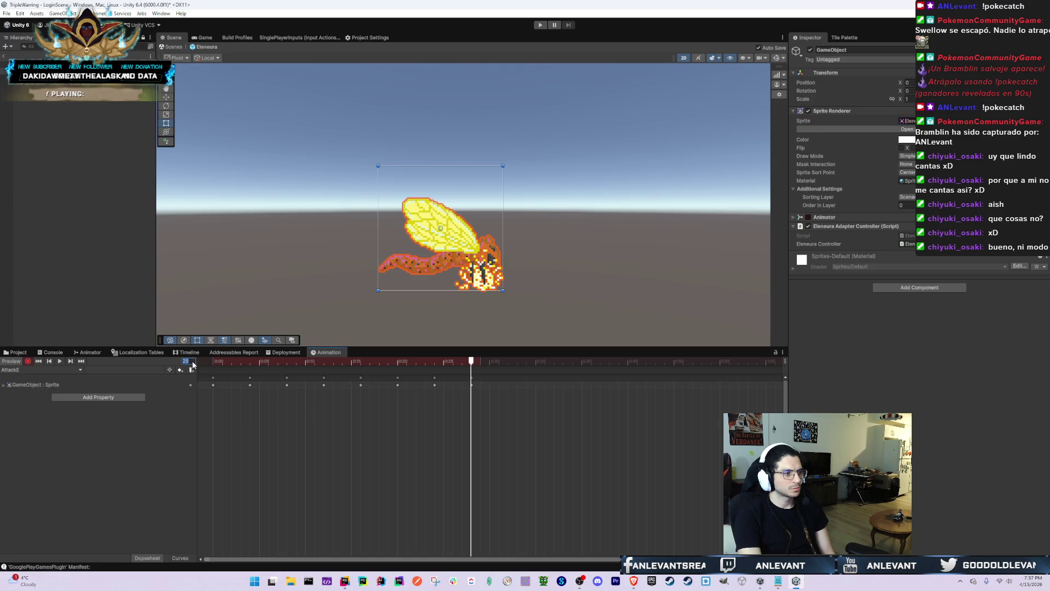
text(31)
key(Return)
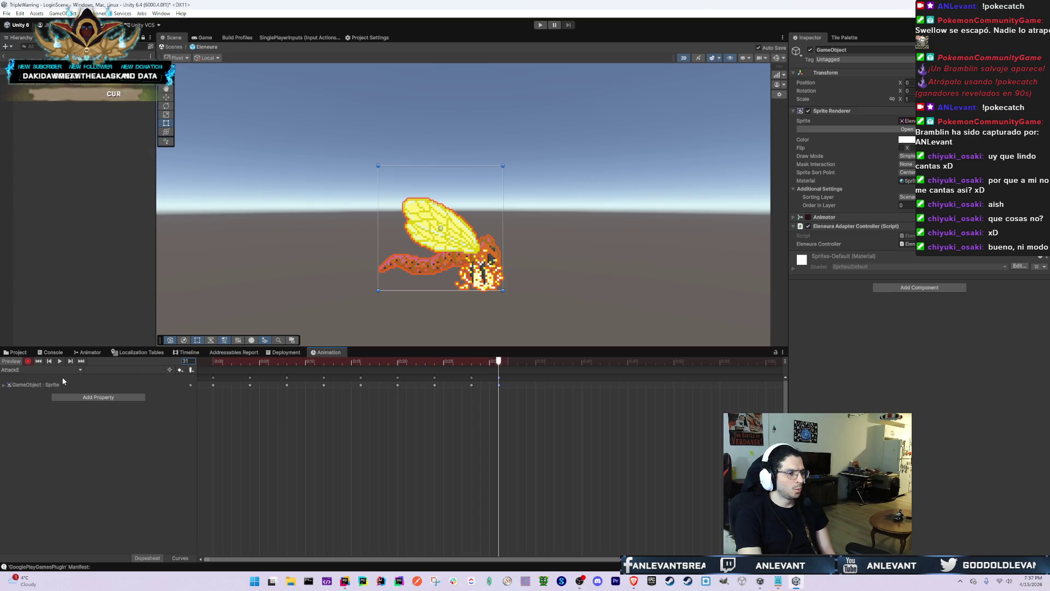
click(59, 361)
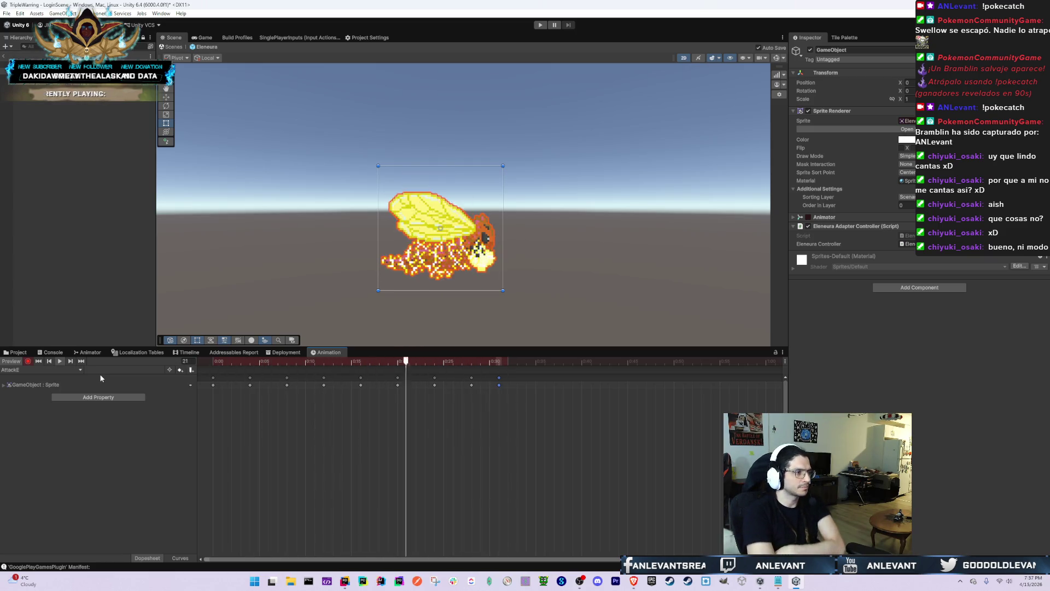
- Deselect the Eleneura object while the AttackE preview loops
click(101, 234)
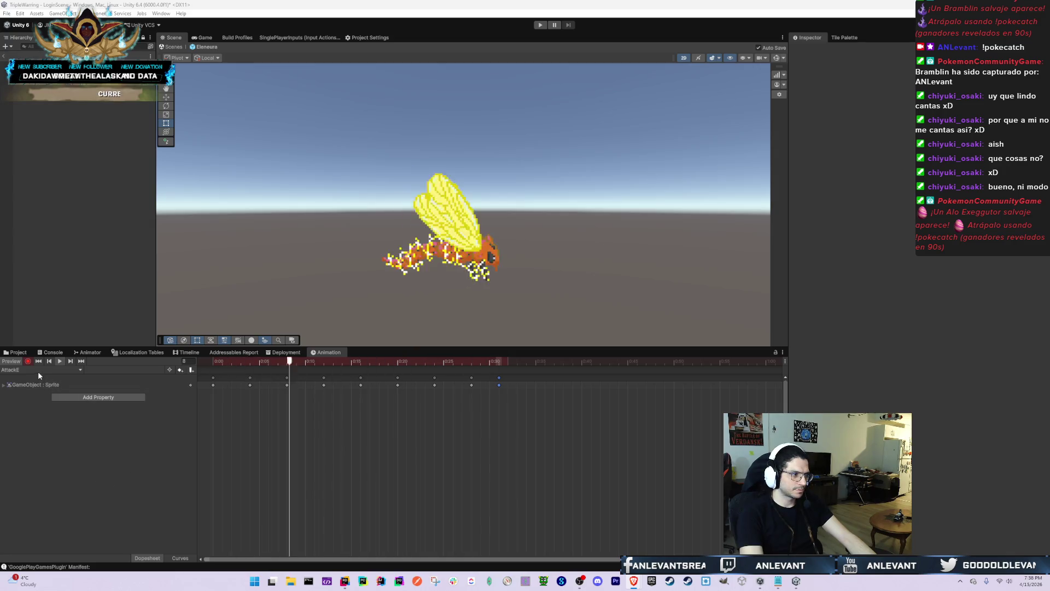
- Switch the Animation window to the AttackSE clip with recording on
click(58, 370)
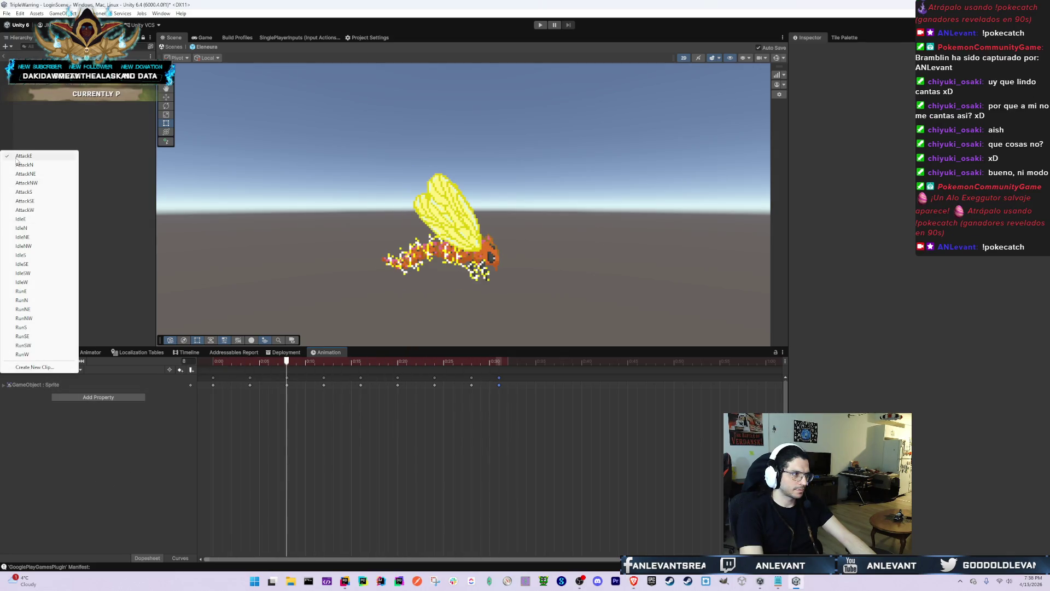
click(44, 183)
click(58, 370)
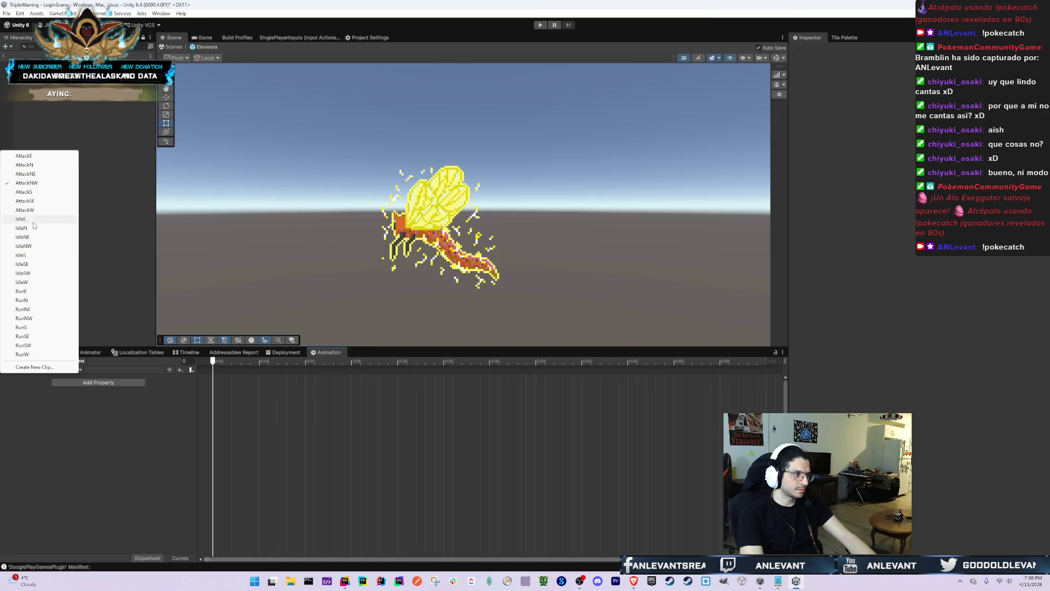
click(30, 201)
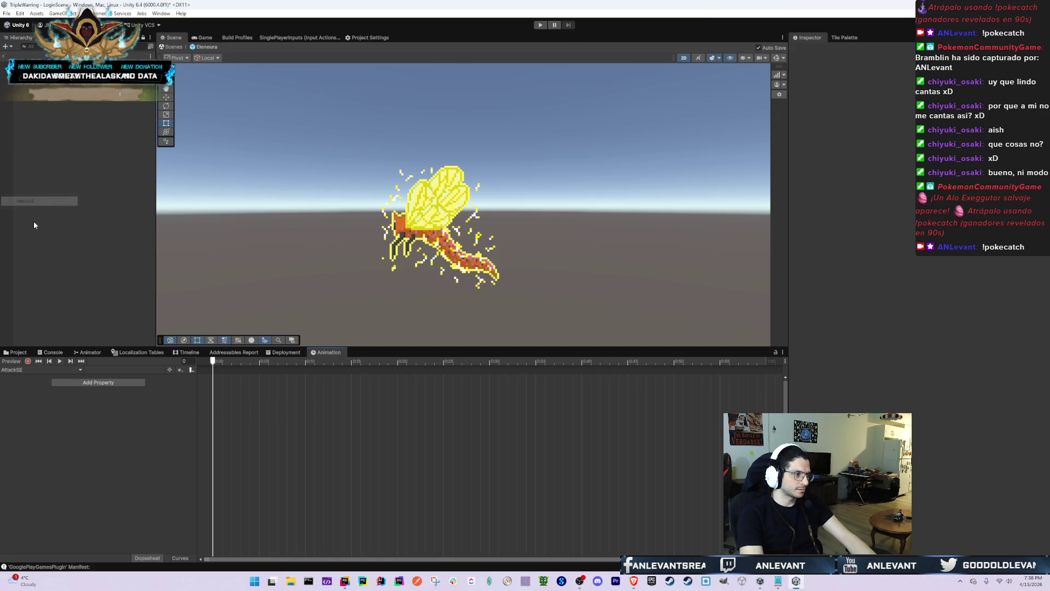
click(27, 361)
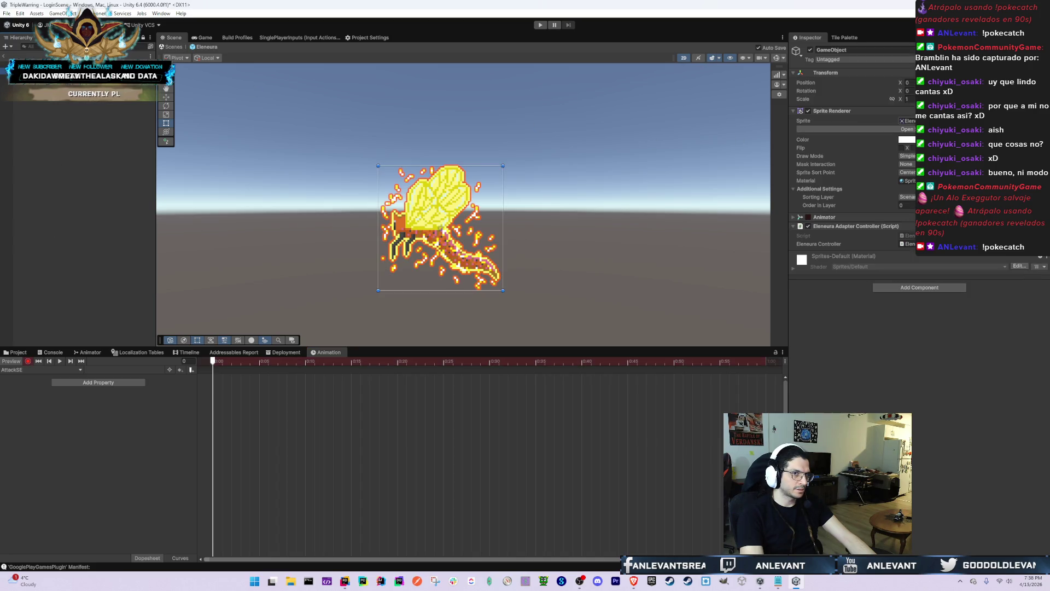
- Key the first two EleneuraAttack sprites of AttackSE at frames 0 and 4
click(911, 129)
text(EleneuraAttack)
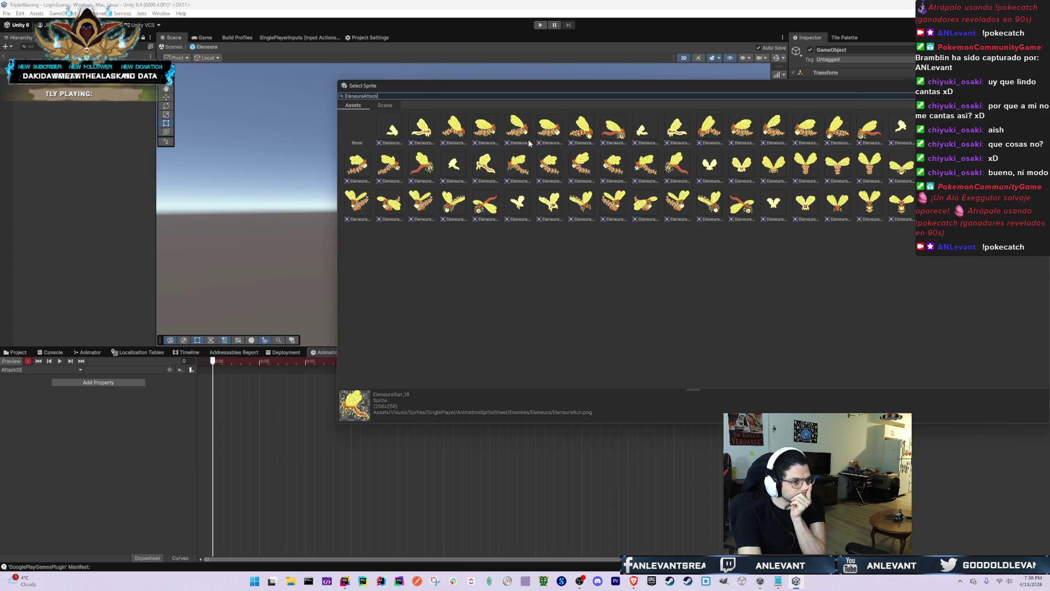
double_click(519, 203)
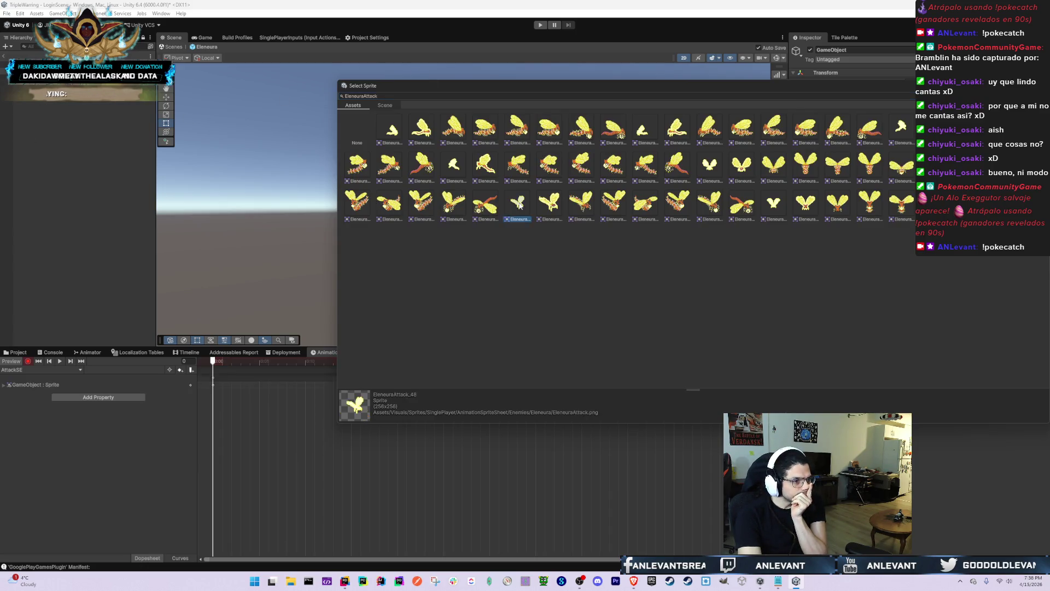
text(4)
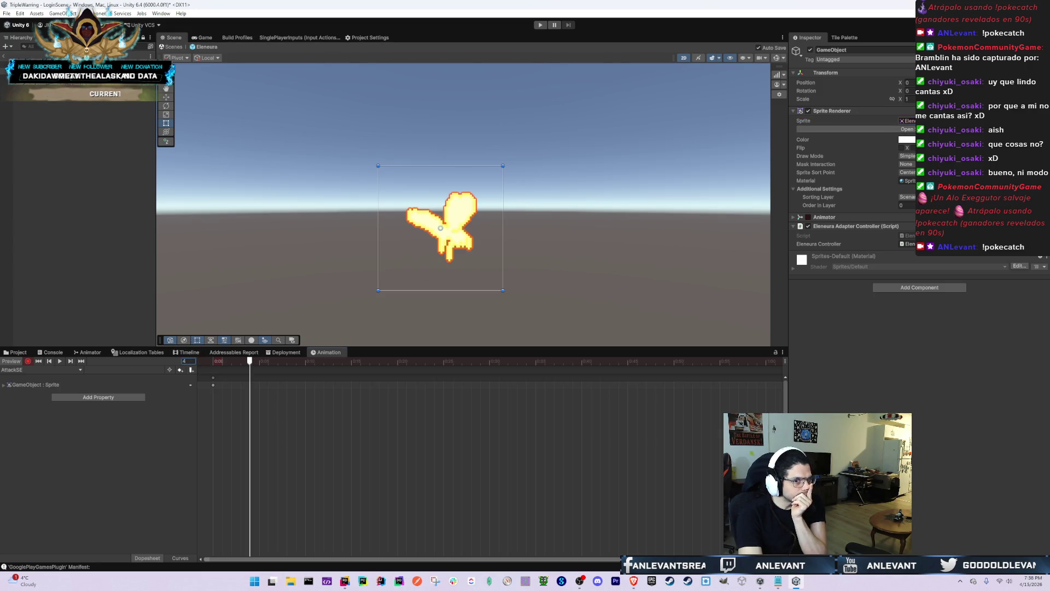
click(1043, 120)
text(EleneuraAttack)
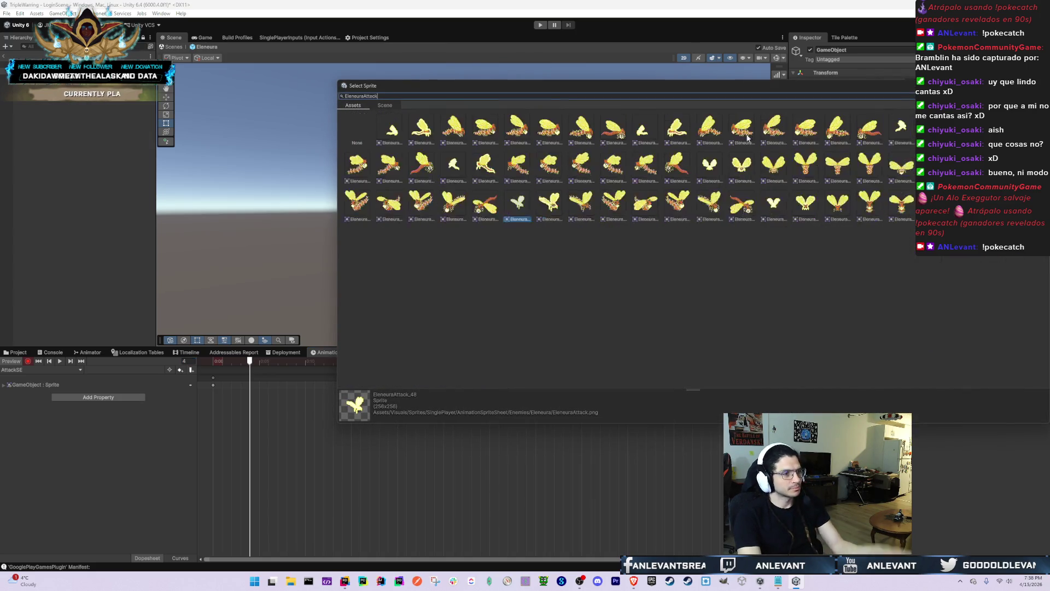
double_click(556, 210)
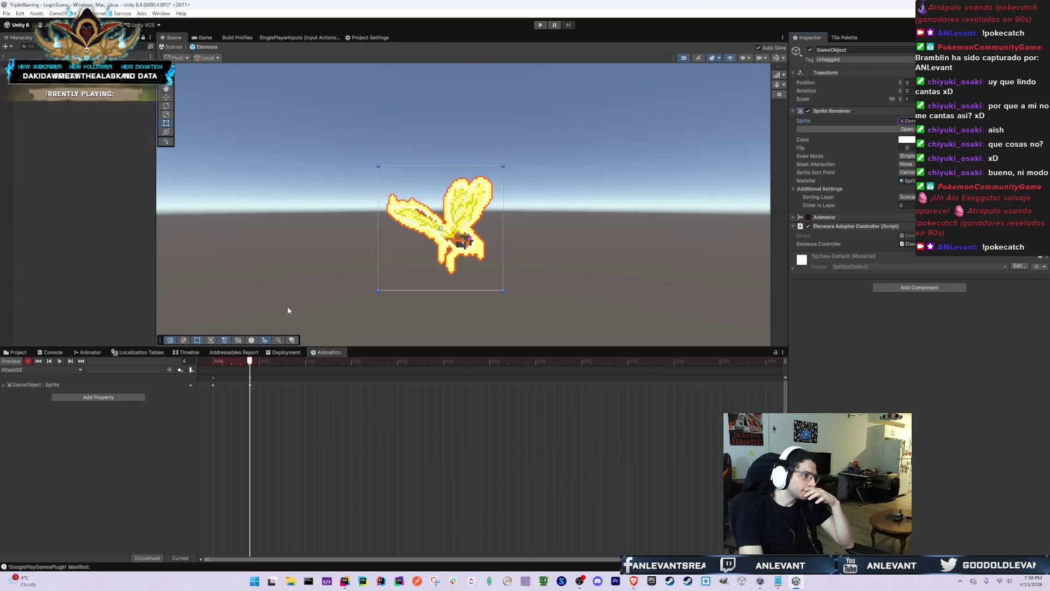
- Key the next Eleneura attack sprites at frames 8 and 12
click(194, 361)
text(8)
key(Return)
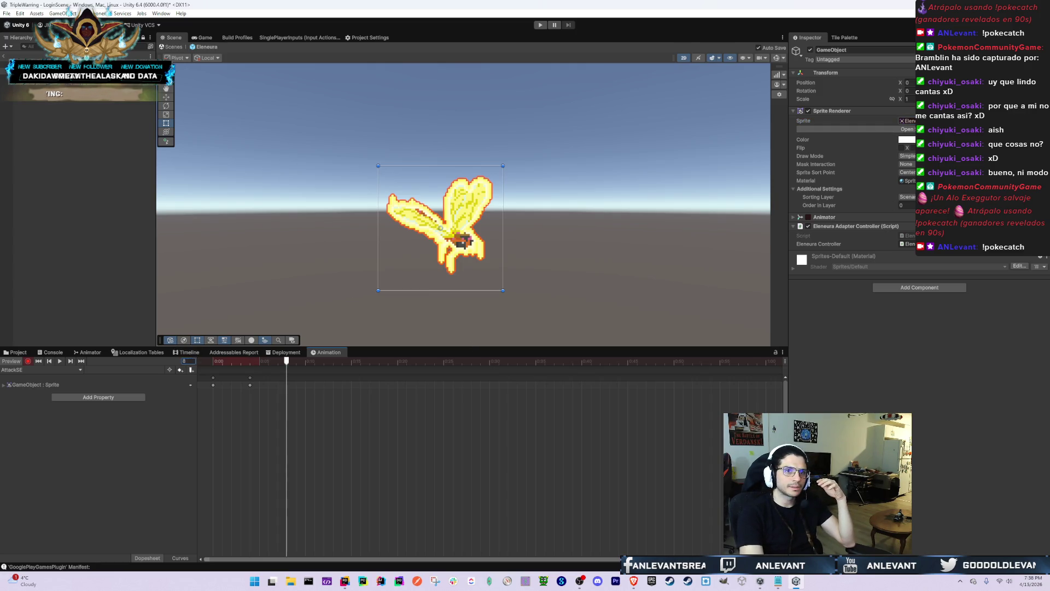
click(901, 120)
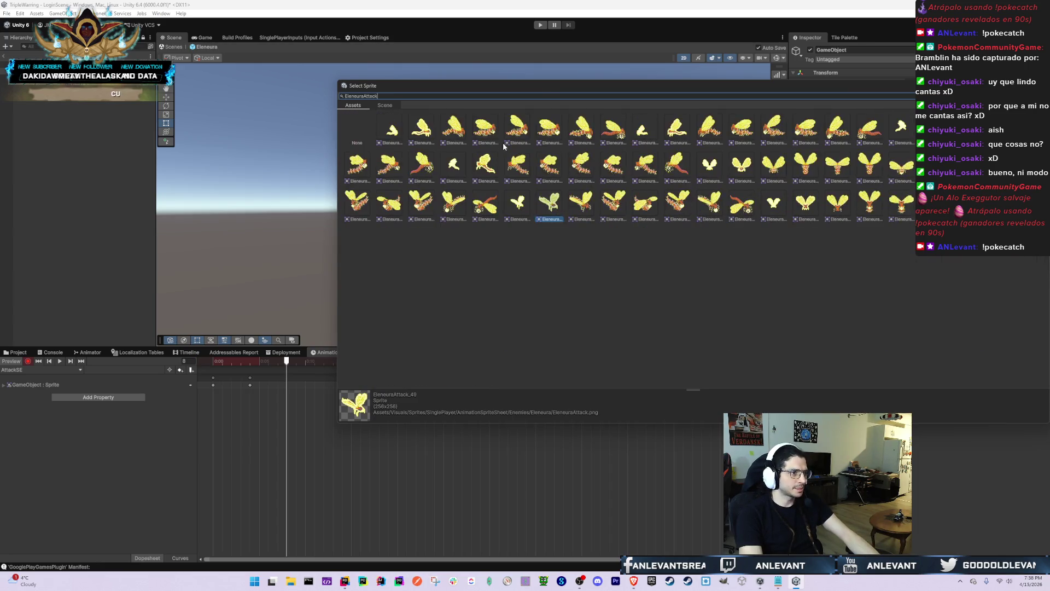
double_click(578, 203)
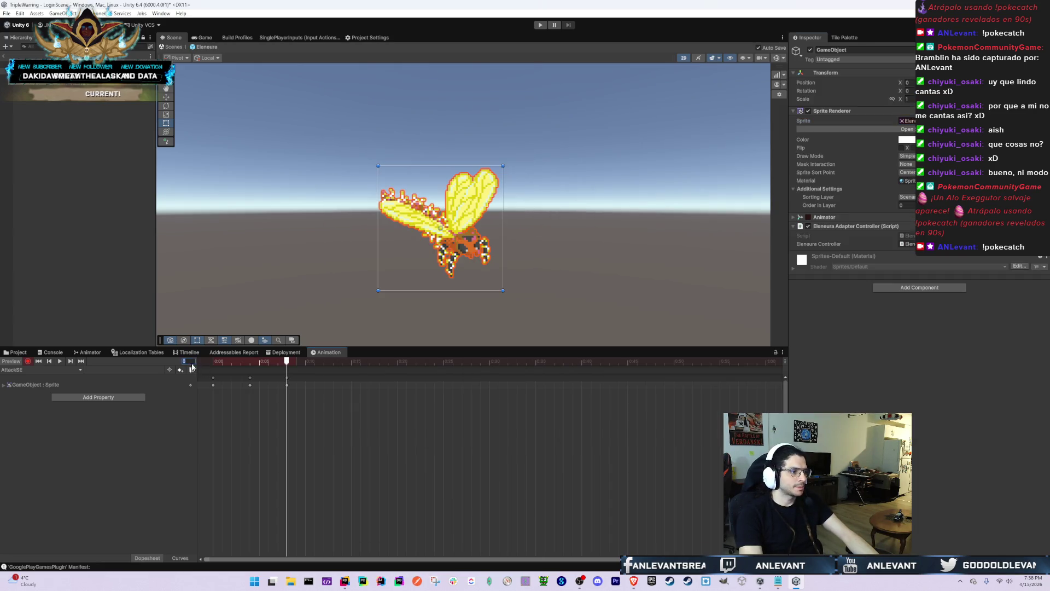
text(12)
key(Return)
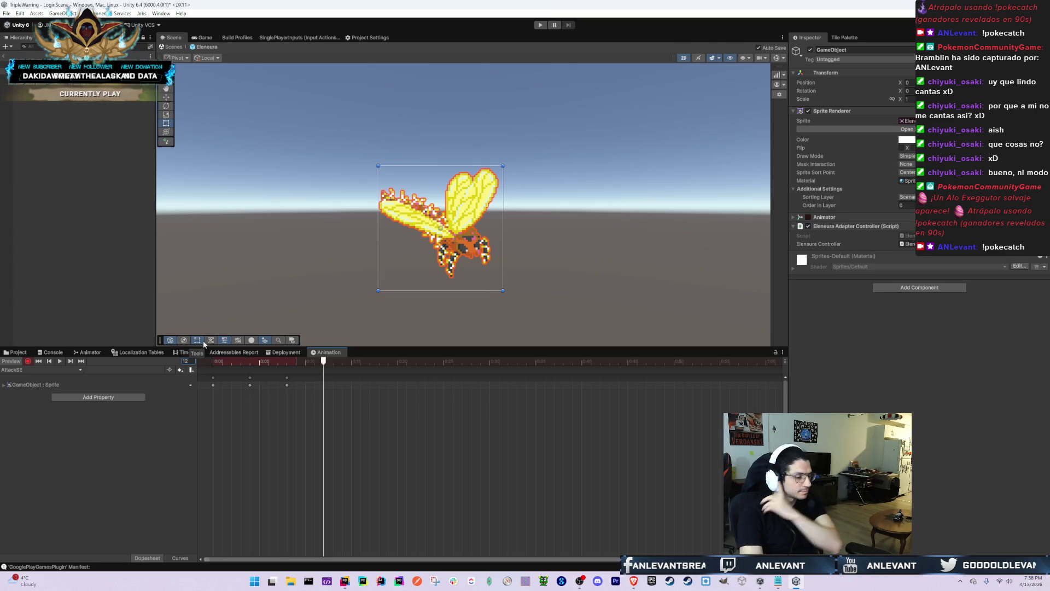
click(902, 120)
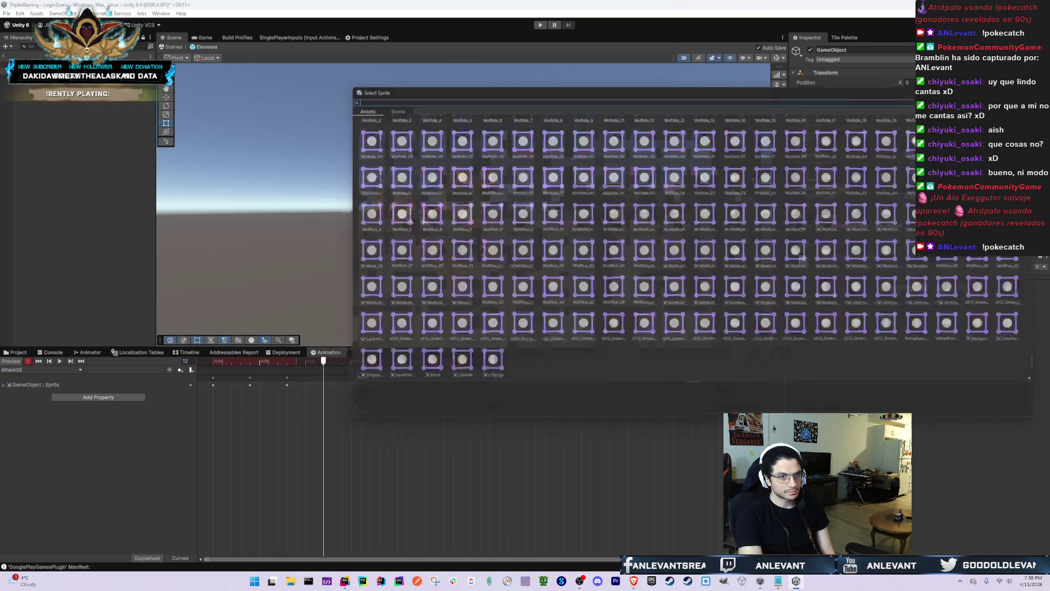
text(EleneuraAttack)
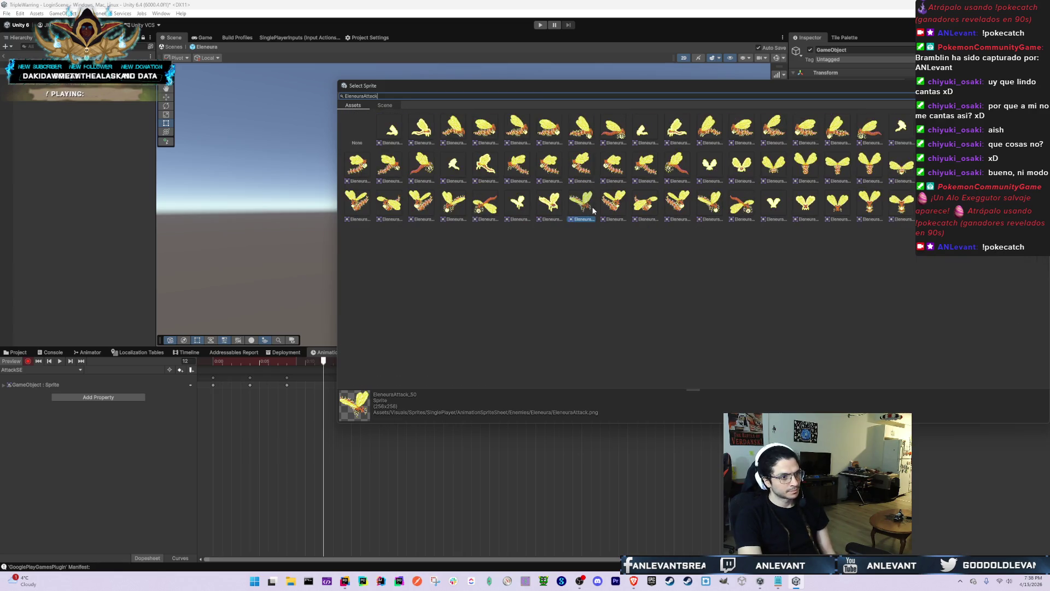
double_click(593, 210)
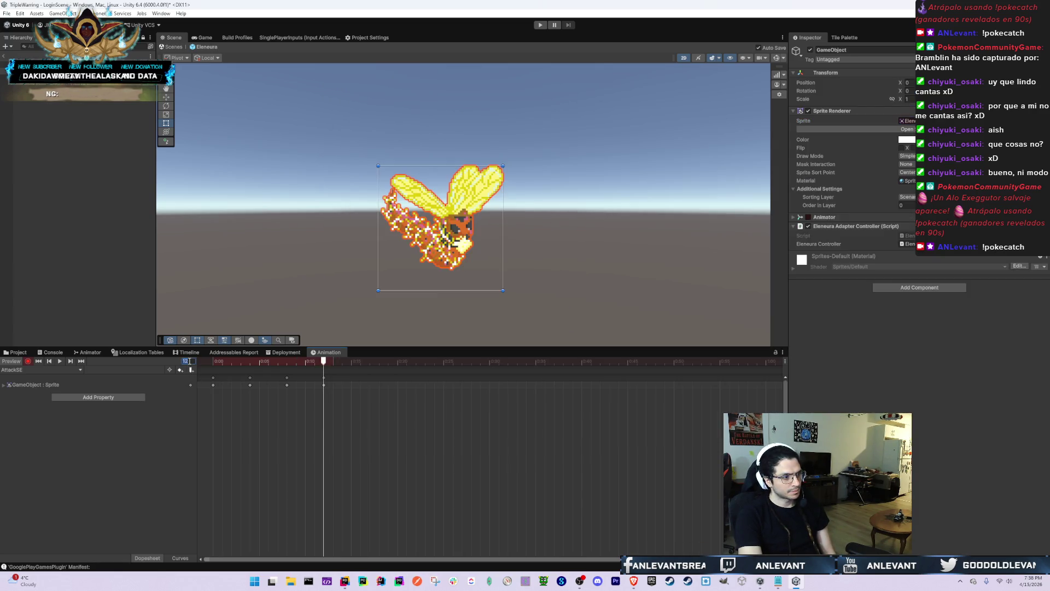
- Key further Eleneura attack sprites at frames 16 and 20
text(16)
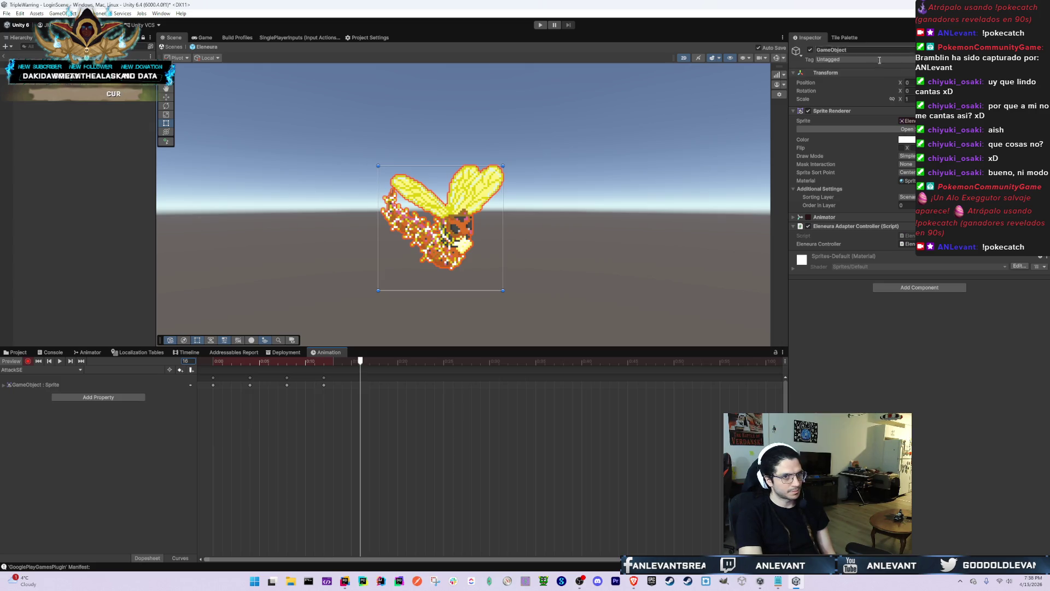
click(910, 121)
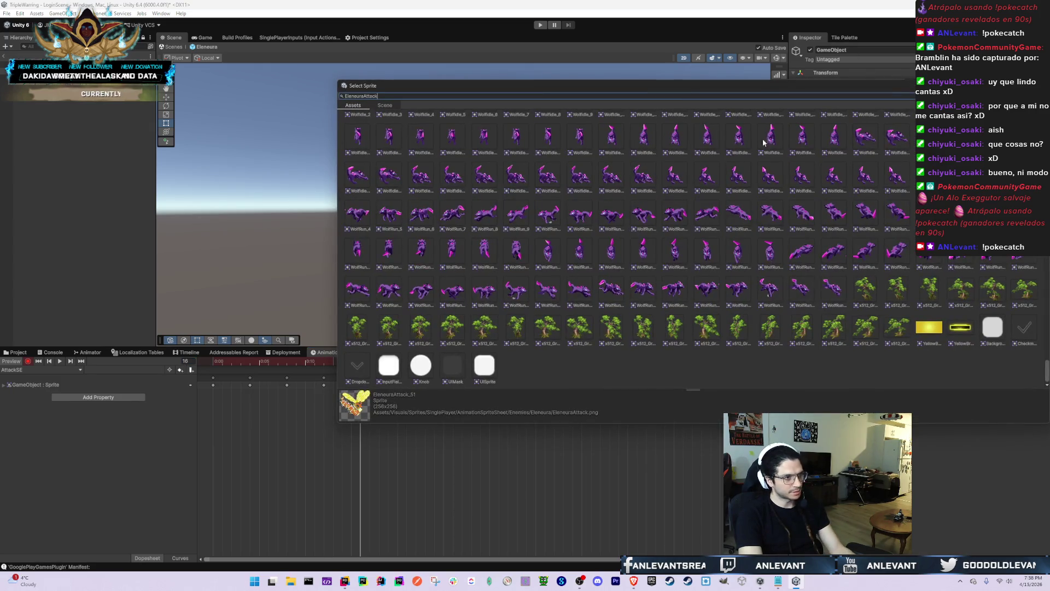
double_click(649, 211)
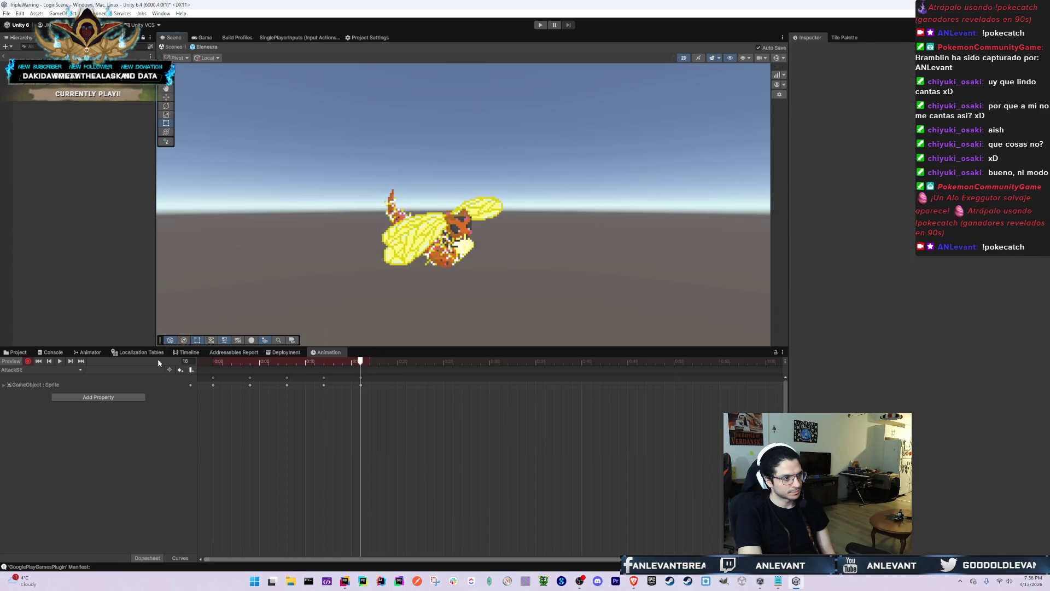
text(20)
key(Return)
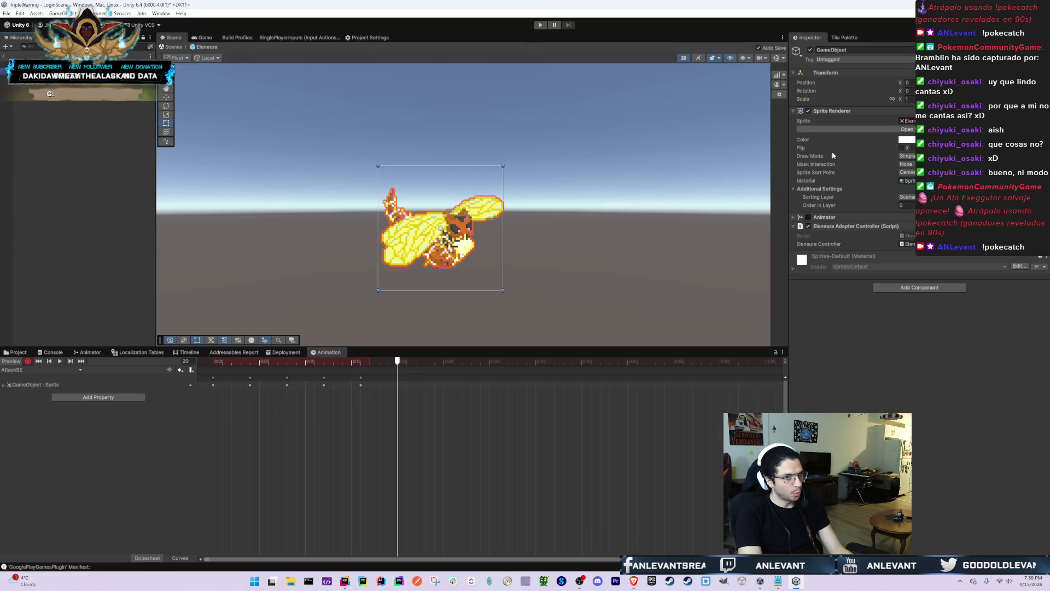
click(906, 120)
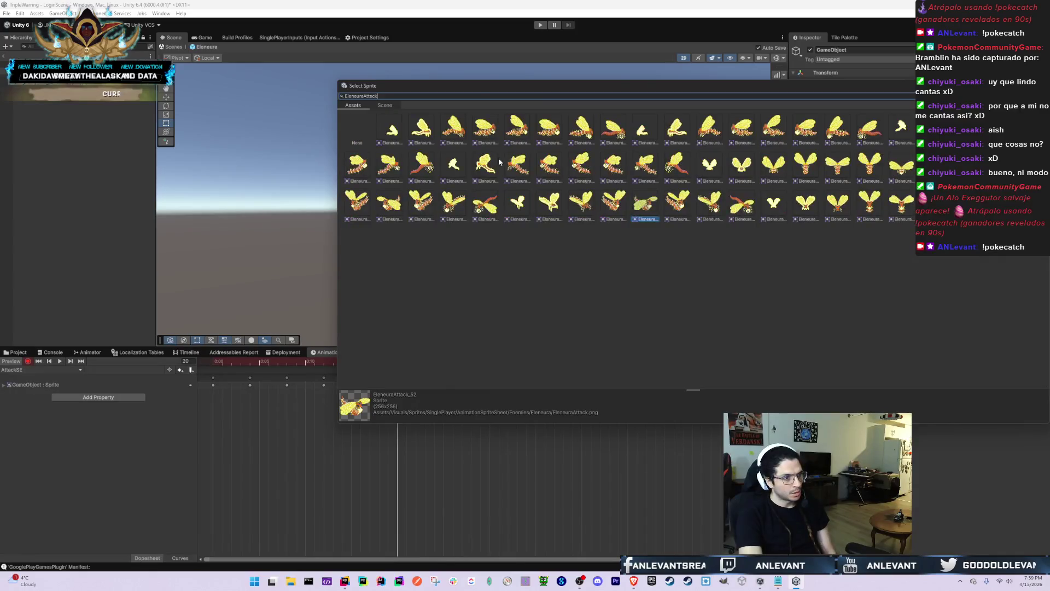
double_click(677, 211)
- Key the next attack sprite at frame 24 and a different Eleneura sprite at 28
double_click(186, 361)
text(24)
key(Return)
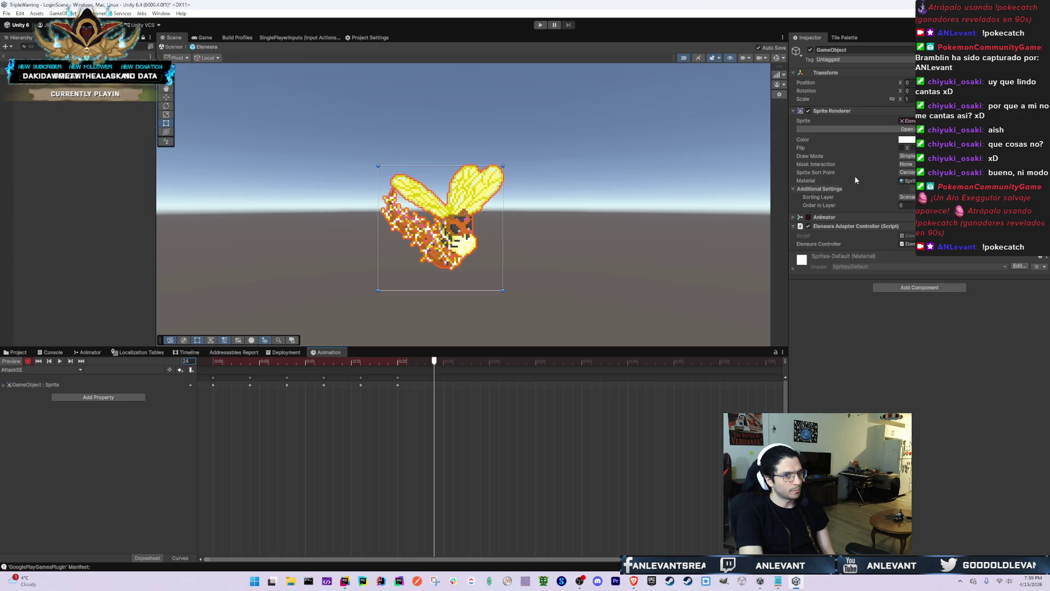
click(903, 120)
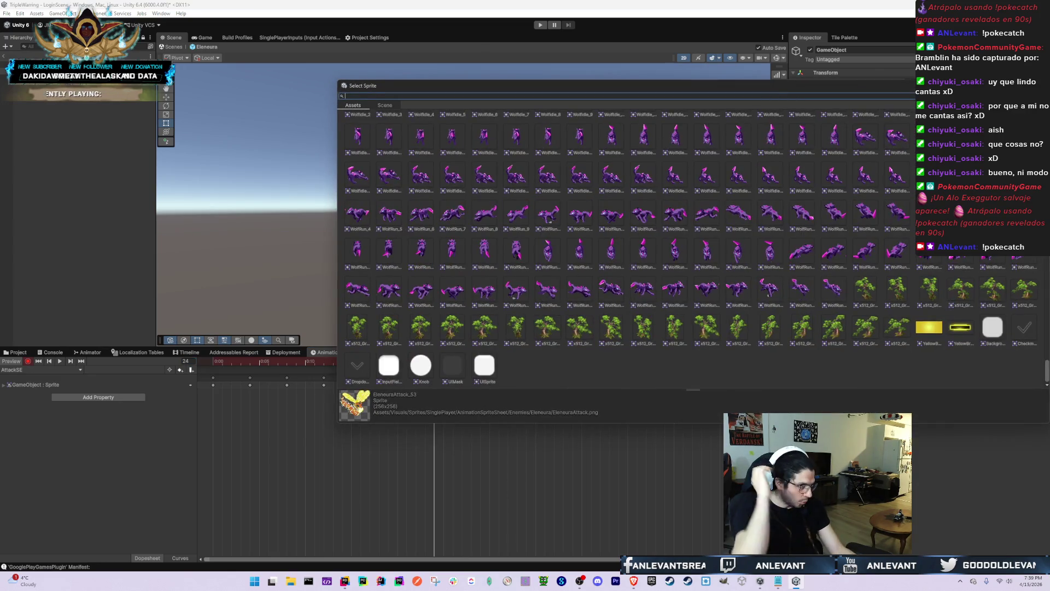
text(EleneuraAttack)
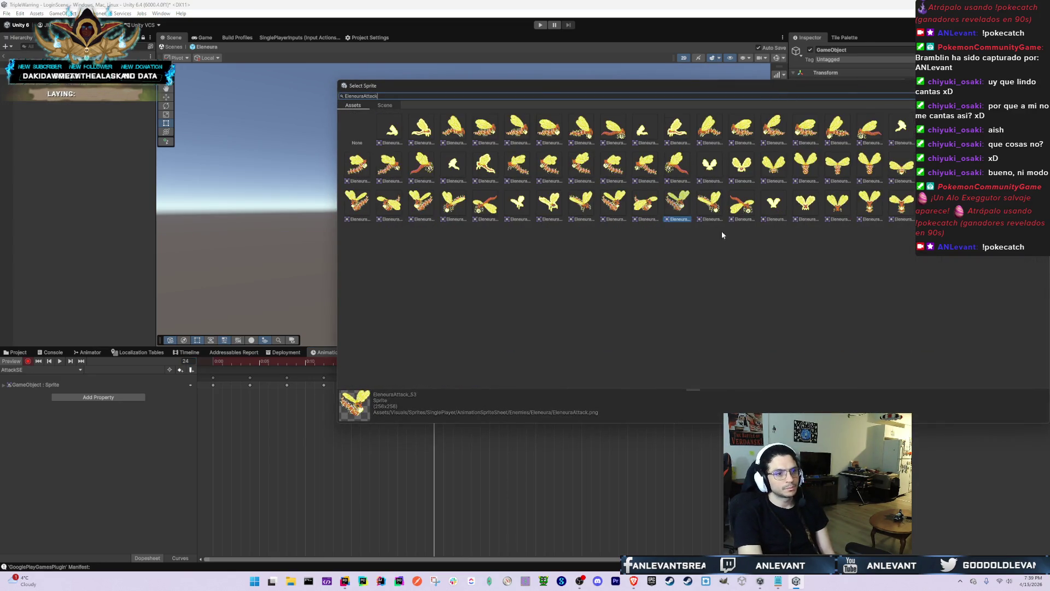
double_click(706, 209)
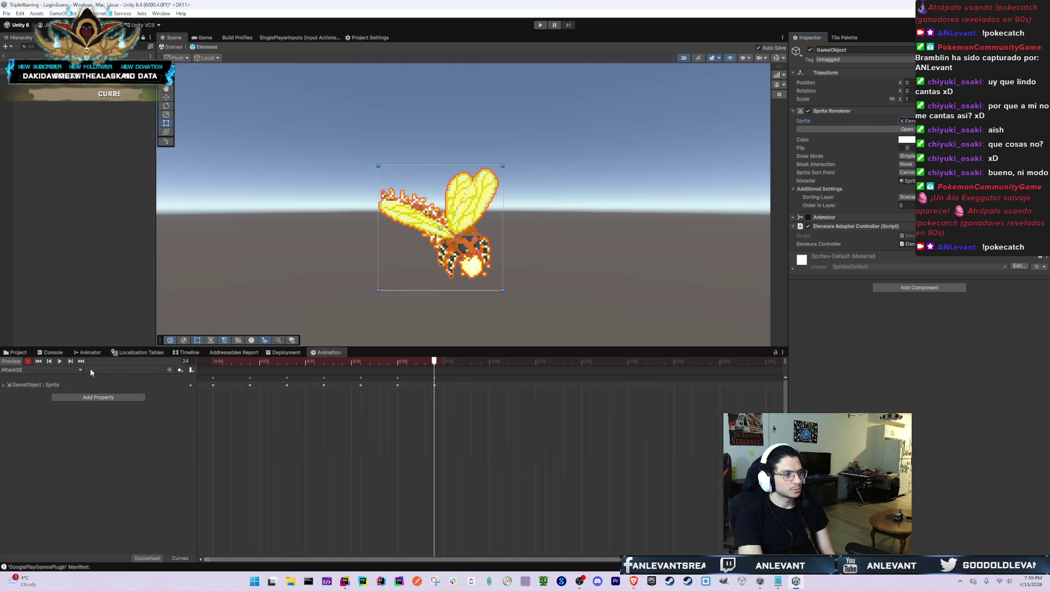
click(186, 361)
text(28)
key(Return)
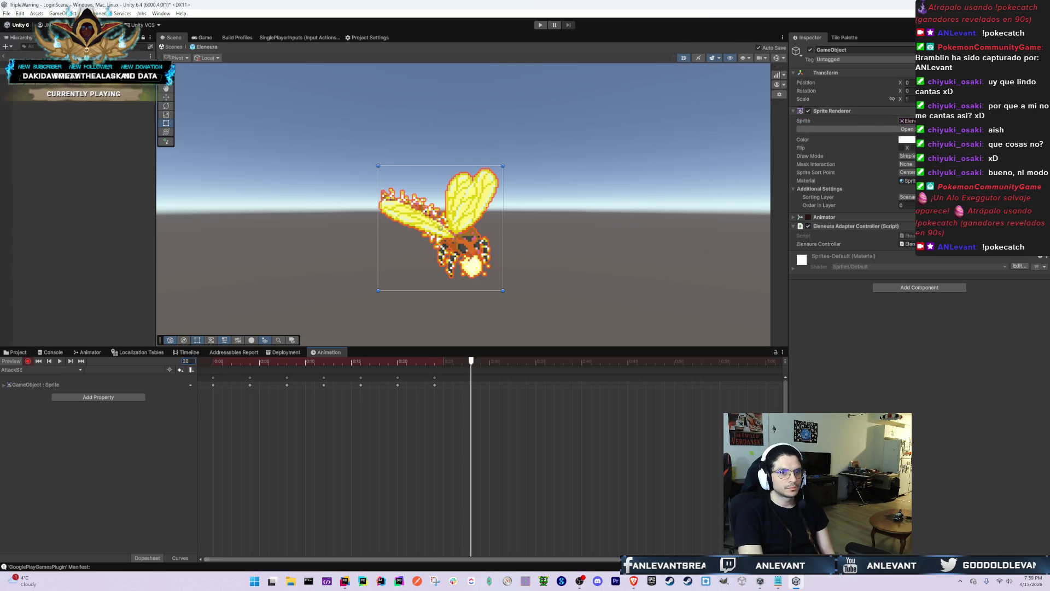
click(912, 121)
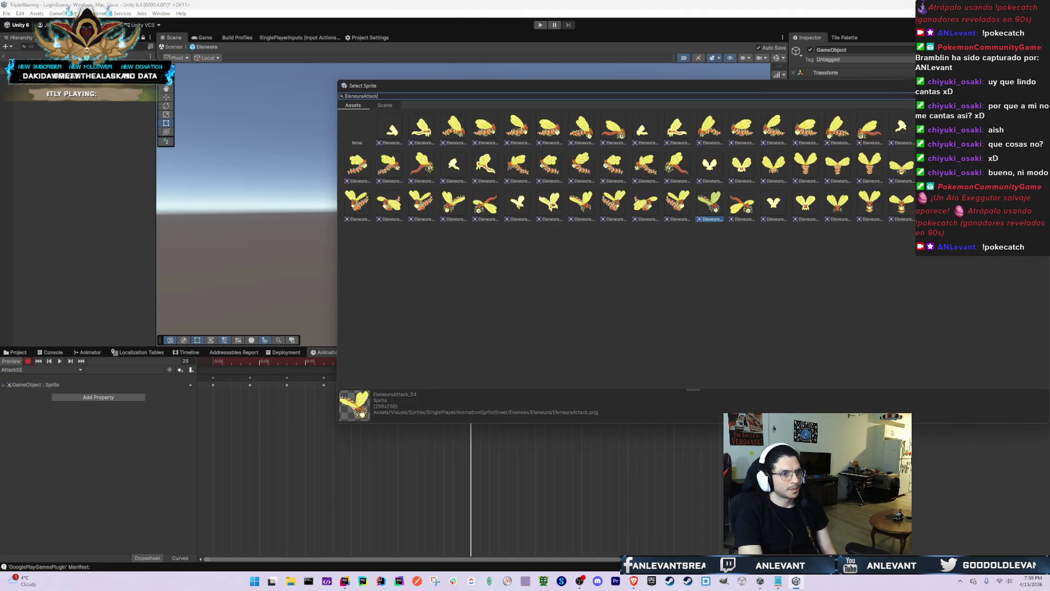
double_click(748, 209)
- Add a closing keyframe at frame 31 of AttackSE
double_click(186, 361)
text(31)
key(Return)
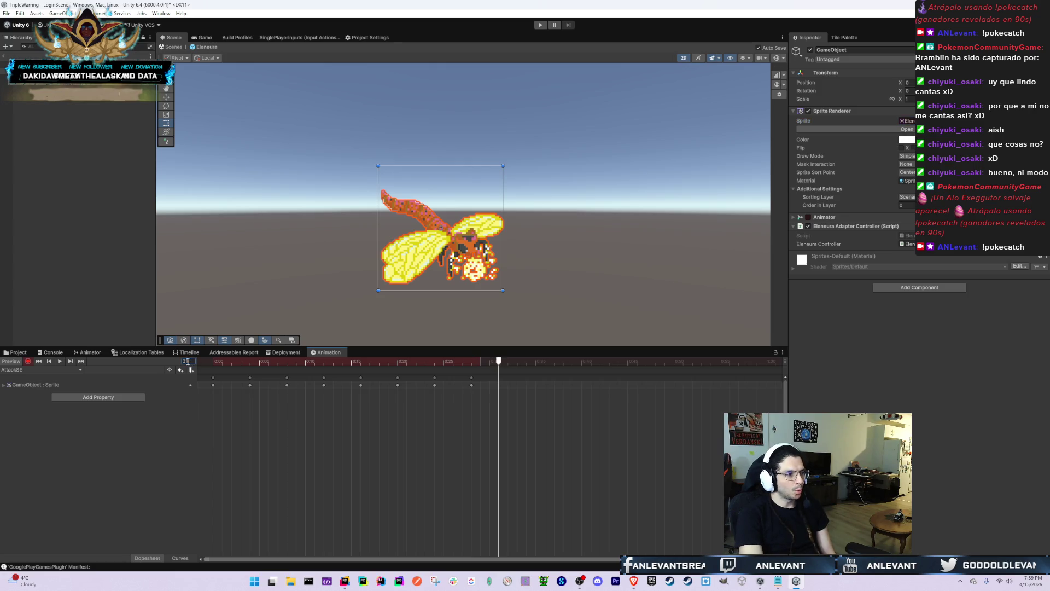
click(180, 370)
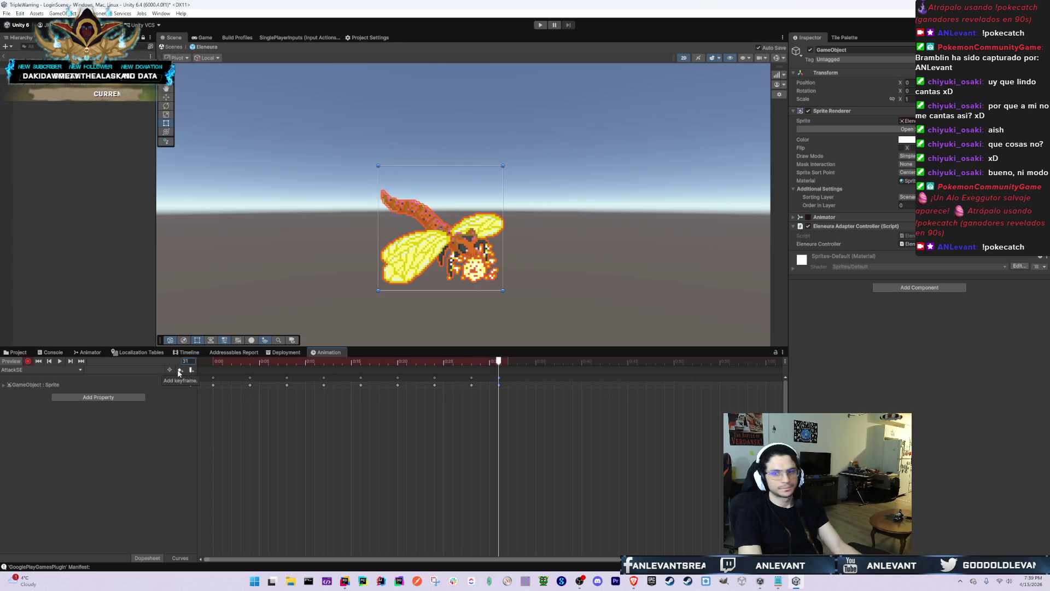
key(alt+Tab)
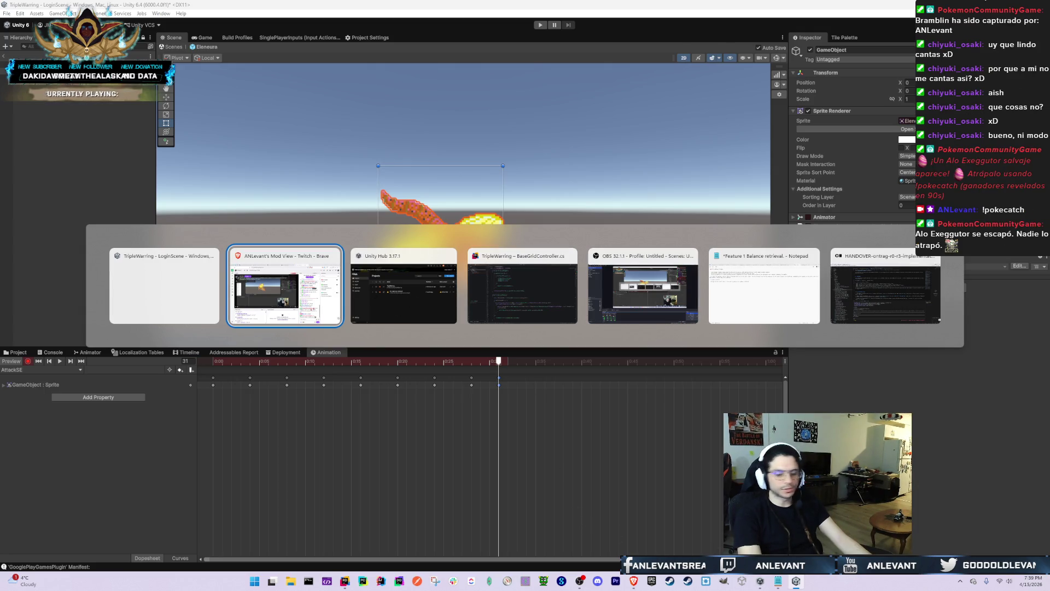
key(Escape)
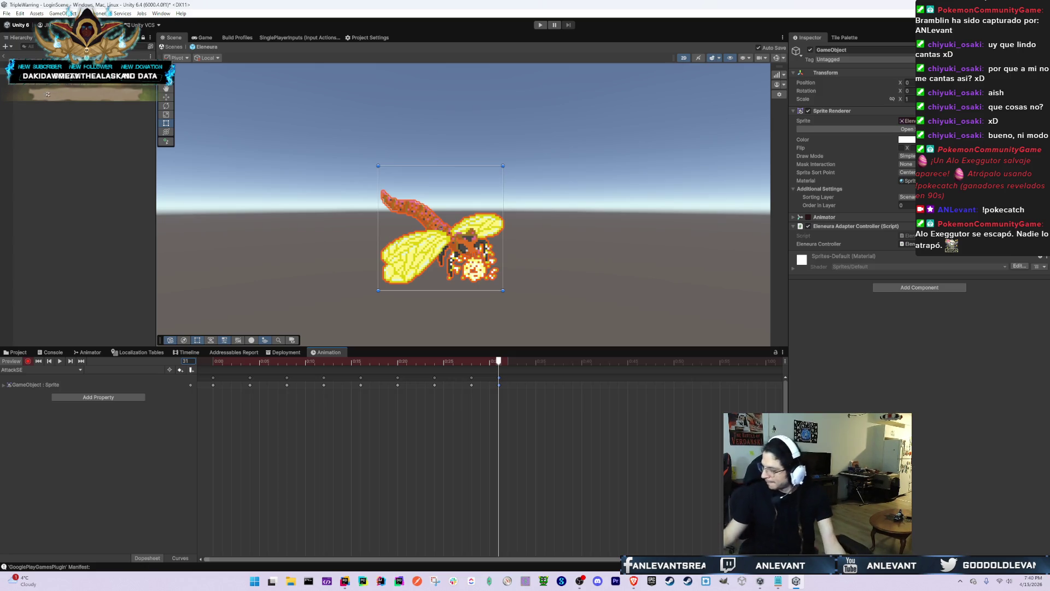
- Switch to the AttackS clip with recording on and key the Y-shaped Eleneura sprite at frame 0
click(42, 370)
click(43, 198)
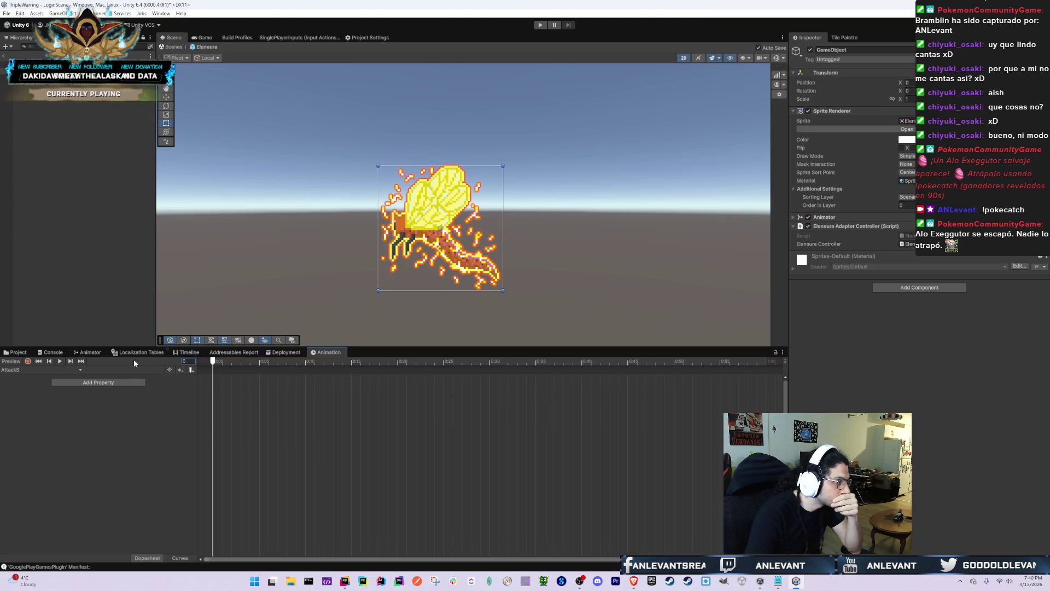
click(27, 361)
click(910, 121)
text(EleneuraAttack)
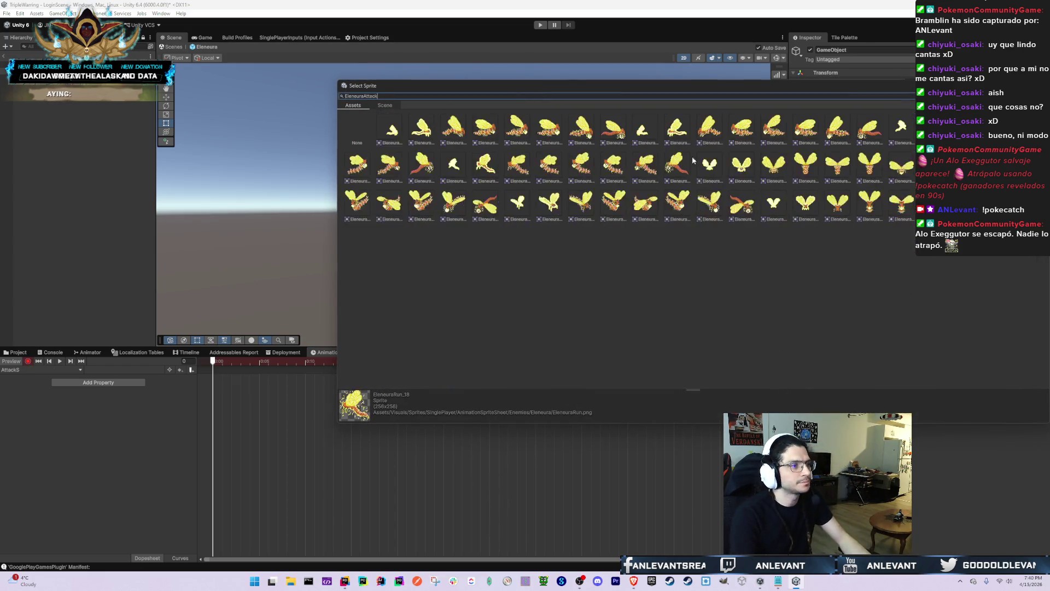
double_click(780, 206)
- Key the next Eleneura attack sprites at frames 4 and 8
click(189, 361)
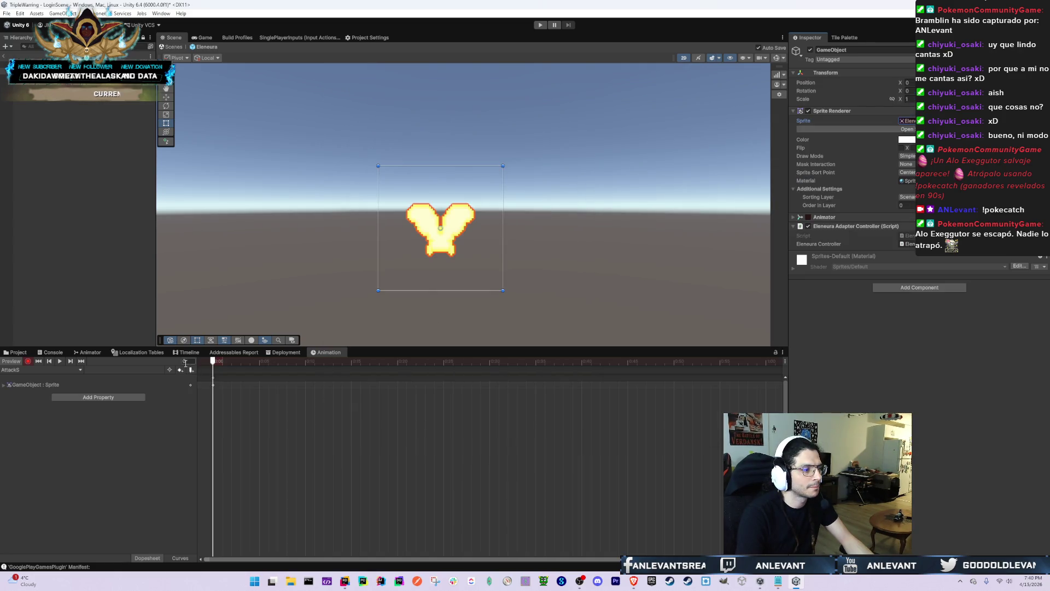
text(4)
key(Return)
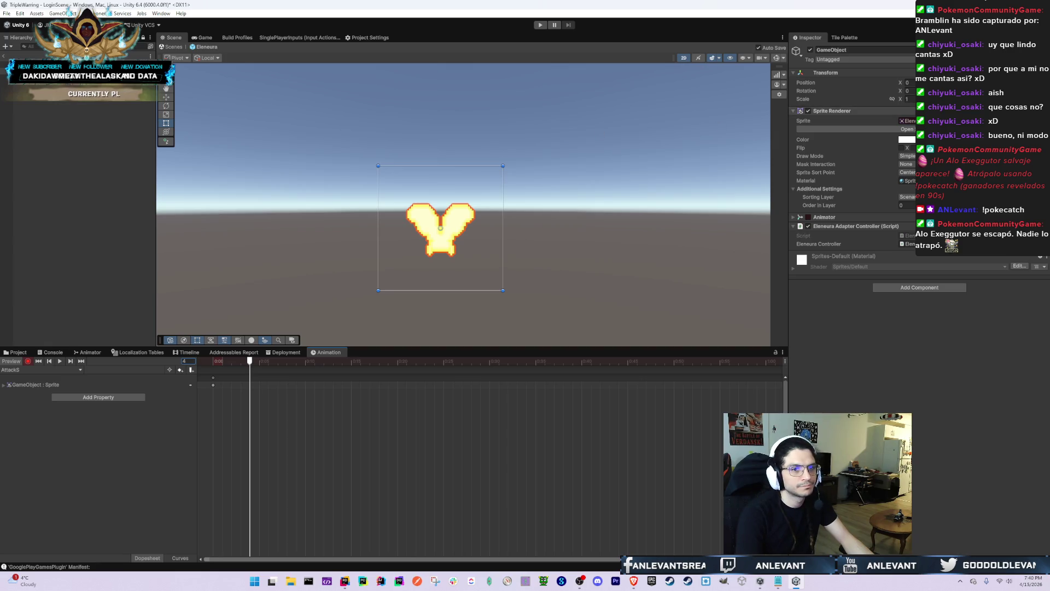
click(909, 121)
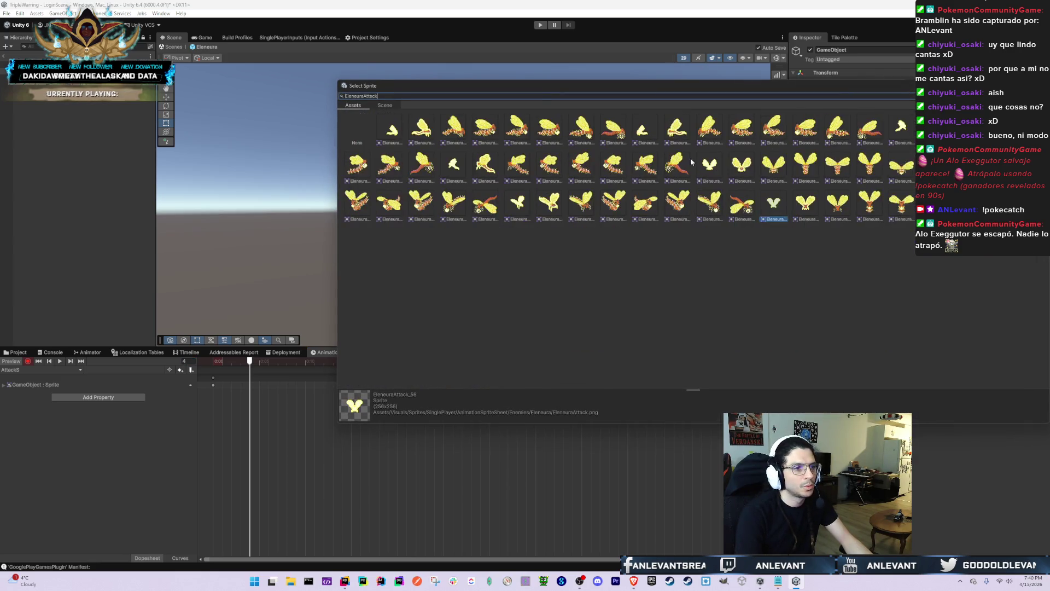
double_click(805, 206)
click(187, 362)
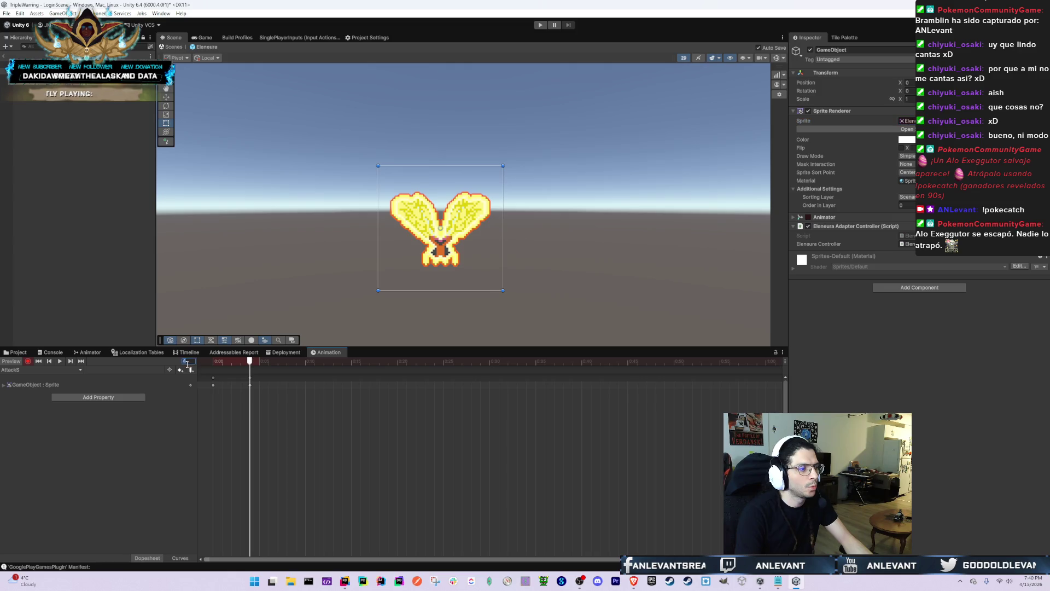
text(8)
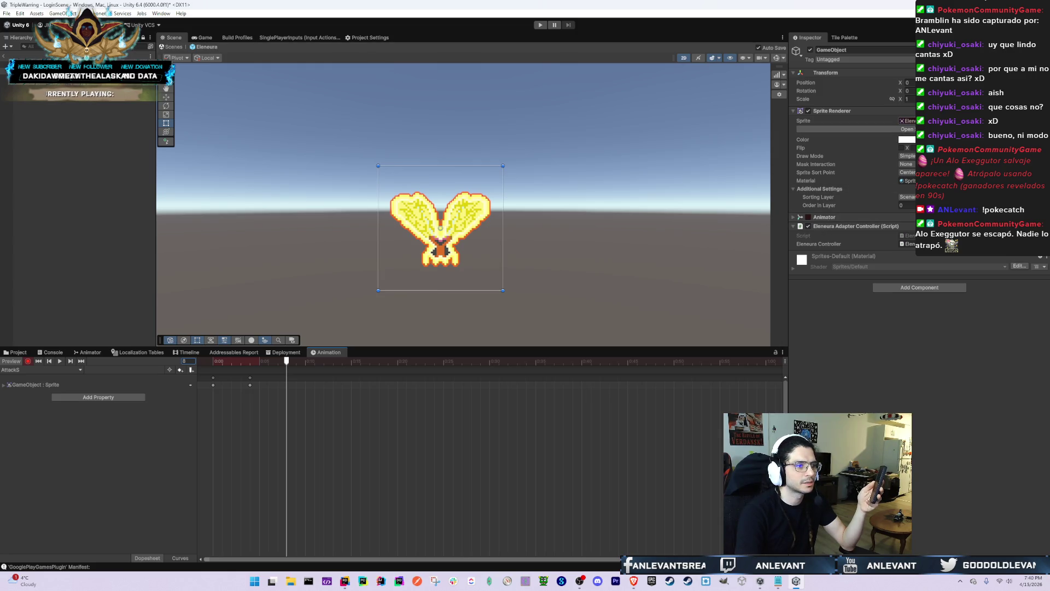
click(908, 121)
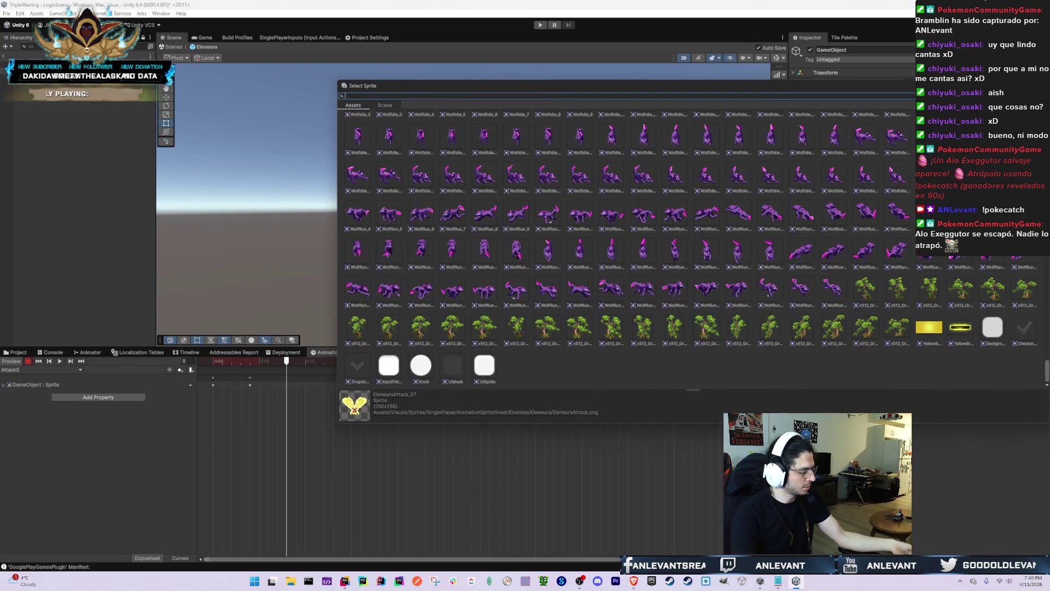
text(EleneuraAttack)
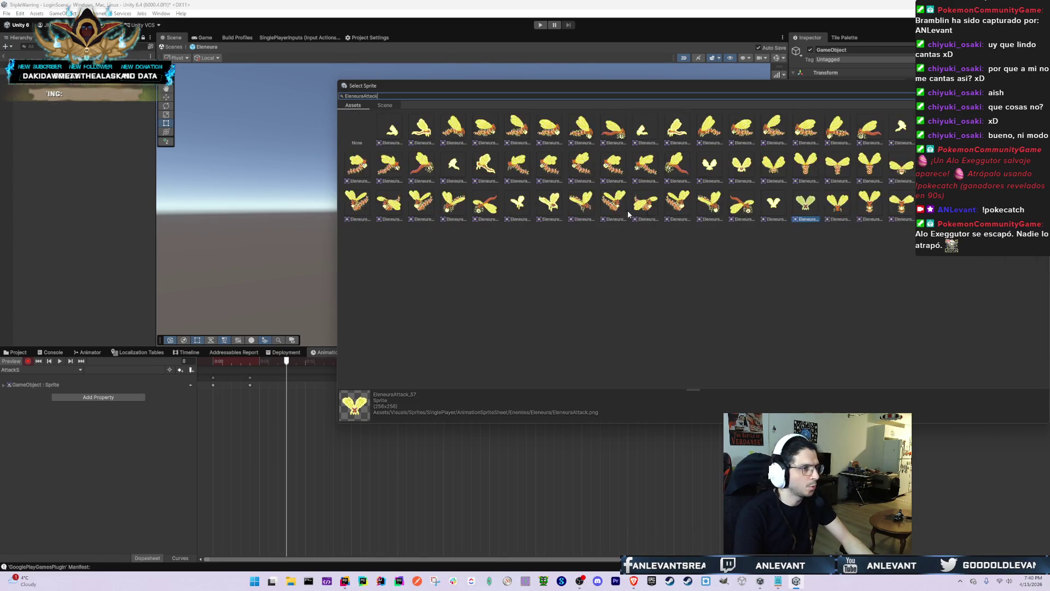
double_click(841, 212)
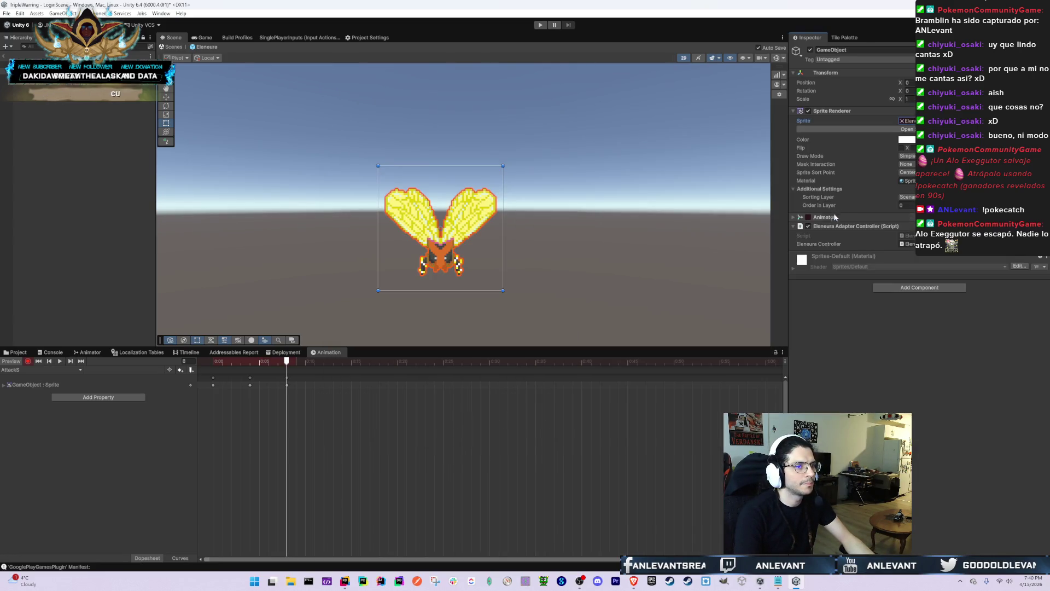
- Key an attack sprite at frame 12 and undo a misplaced keyframe at frame 1
click(186, 361)
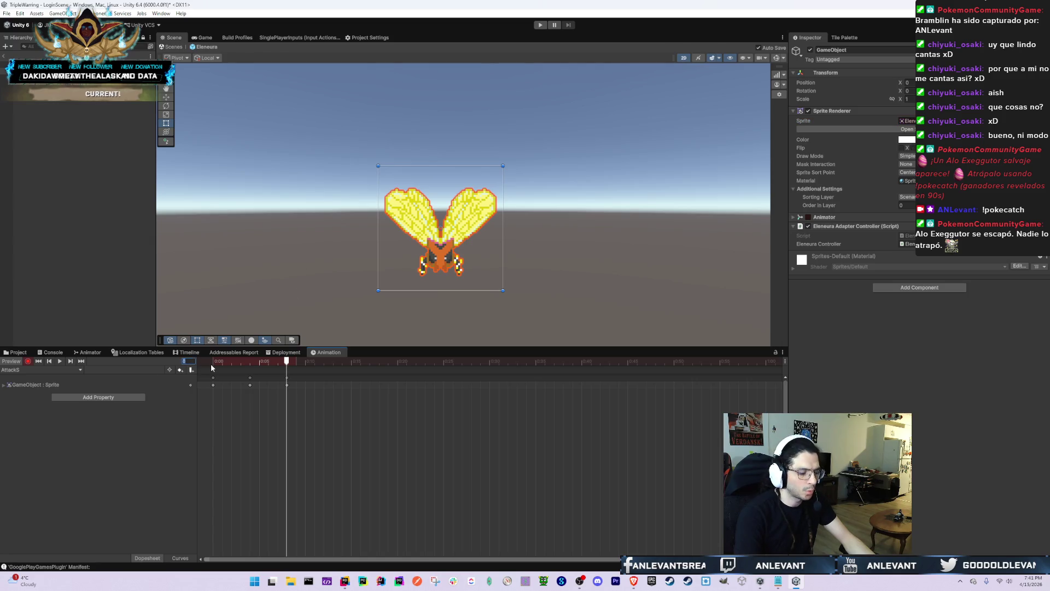
key(Return)
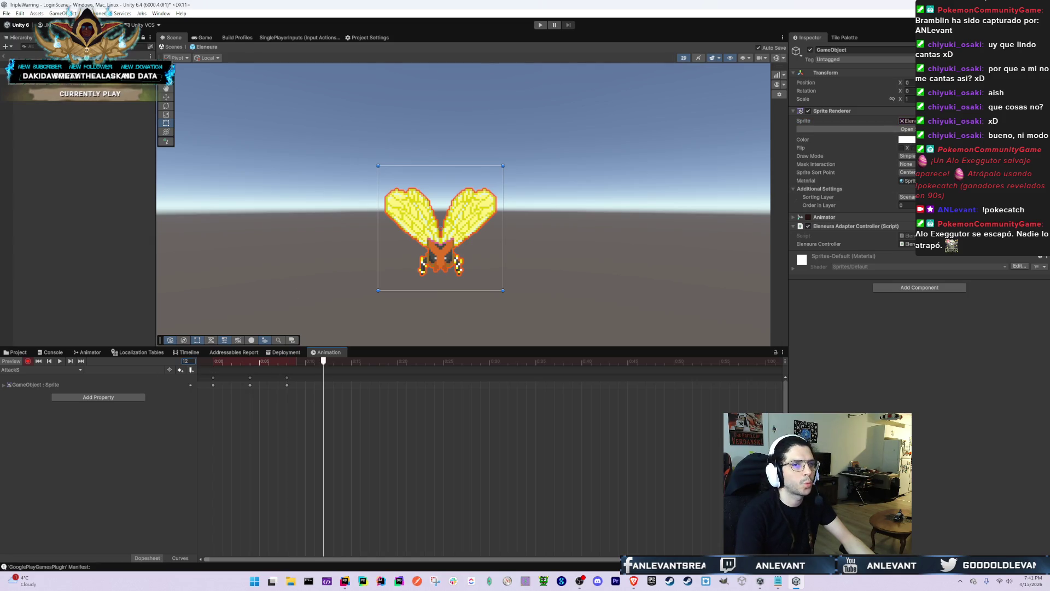
click(912, 120)
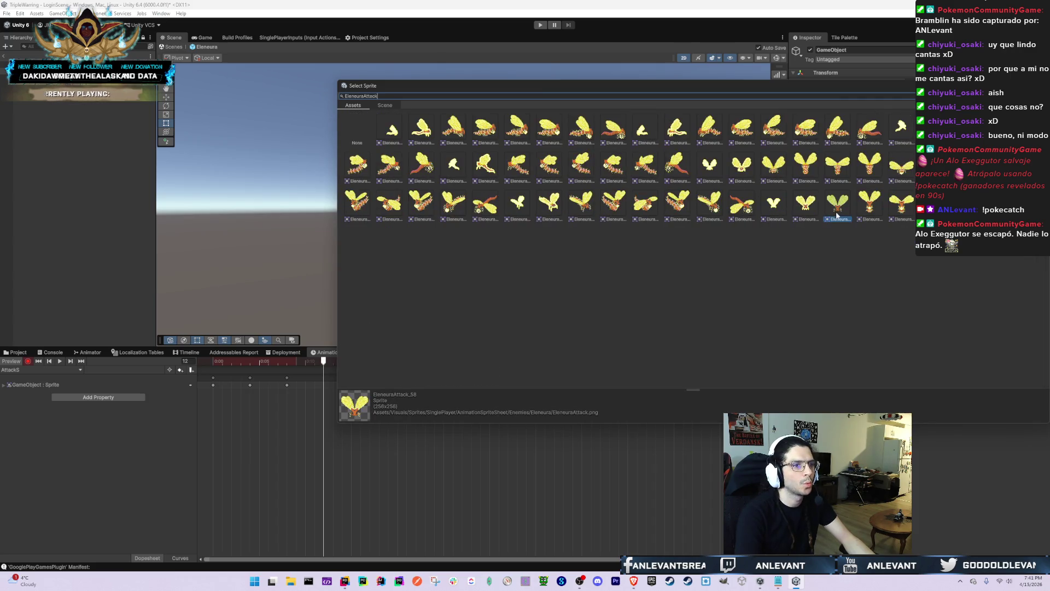
double_click(869, 208)
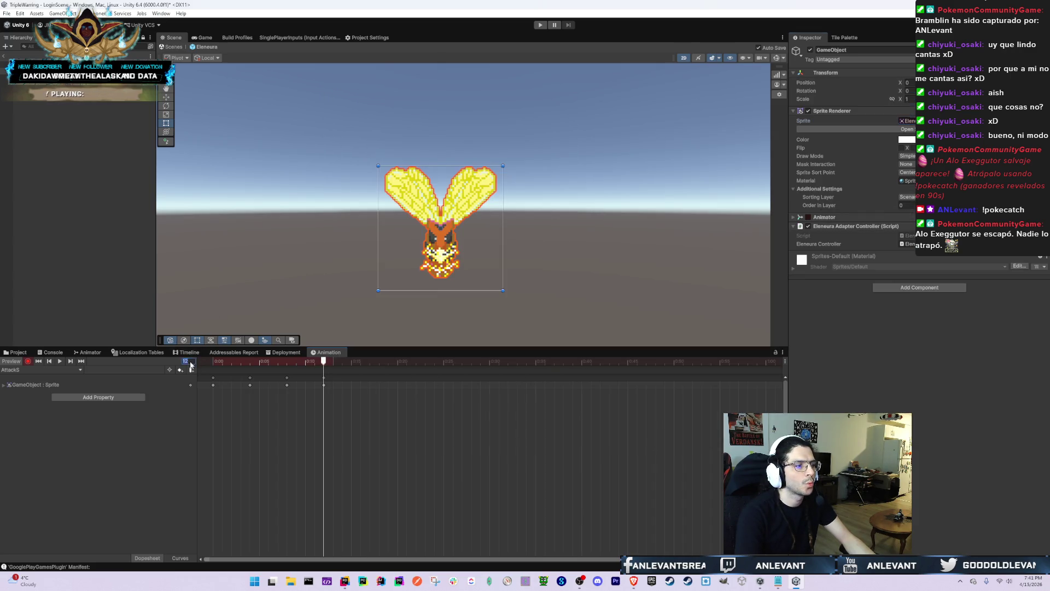
text(1)
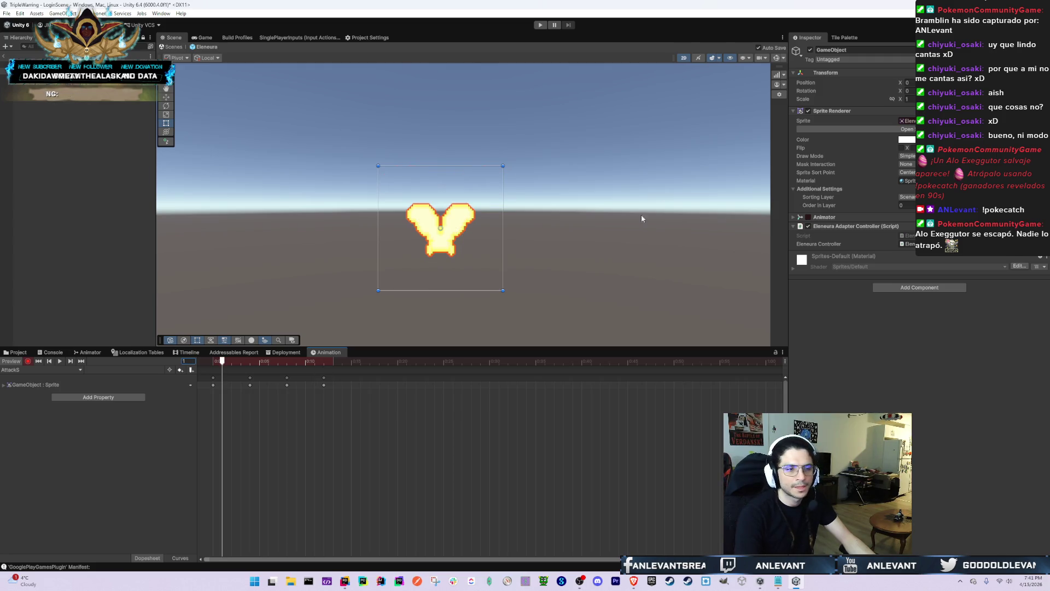
click(902, 120)
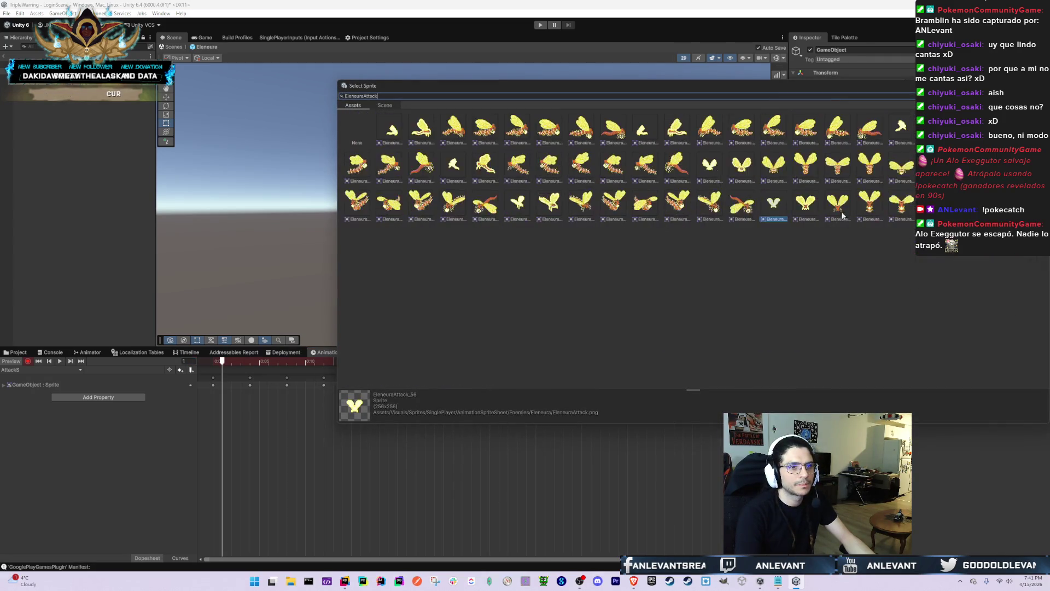
double_click(813, 209)
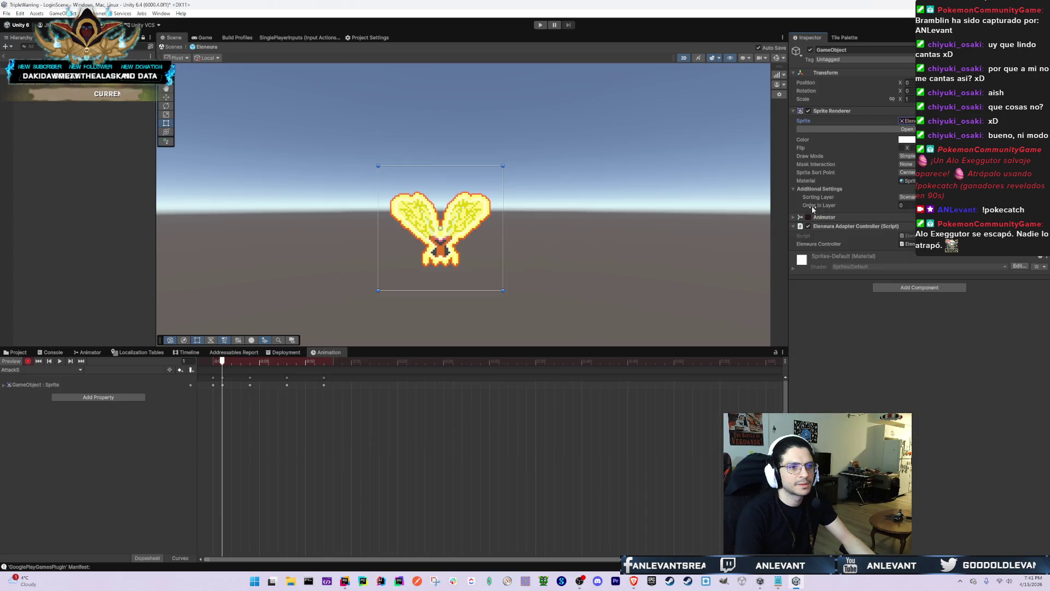
key(ctrl+z)
click(186, 361)
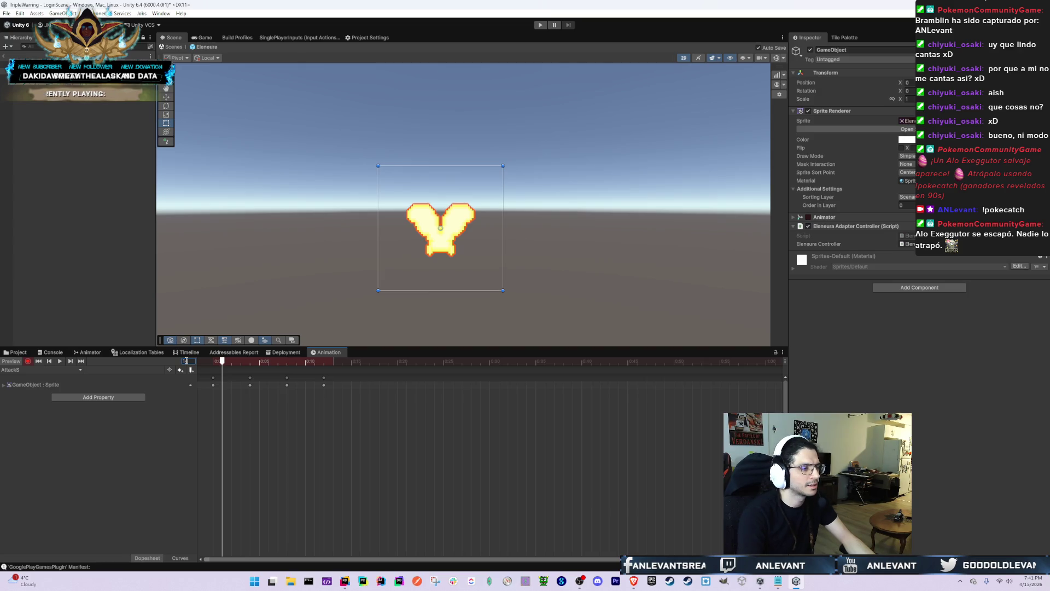
text(14)
key(Return)
- Key Eleneura attack sprites at frames 16 and 20
text(16)
key(Return)
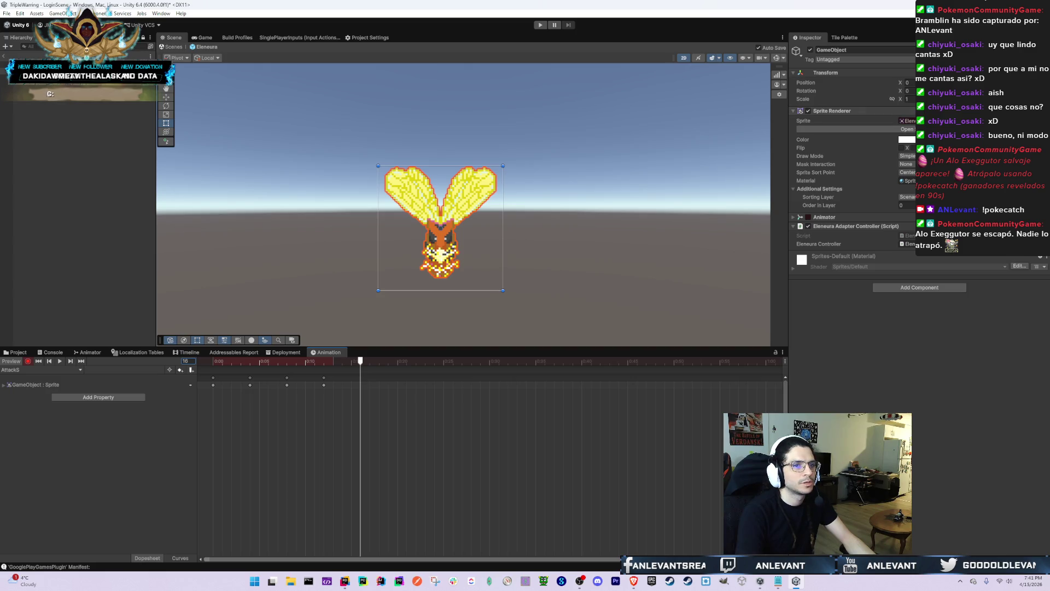
click(908, 120)
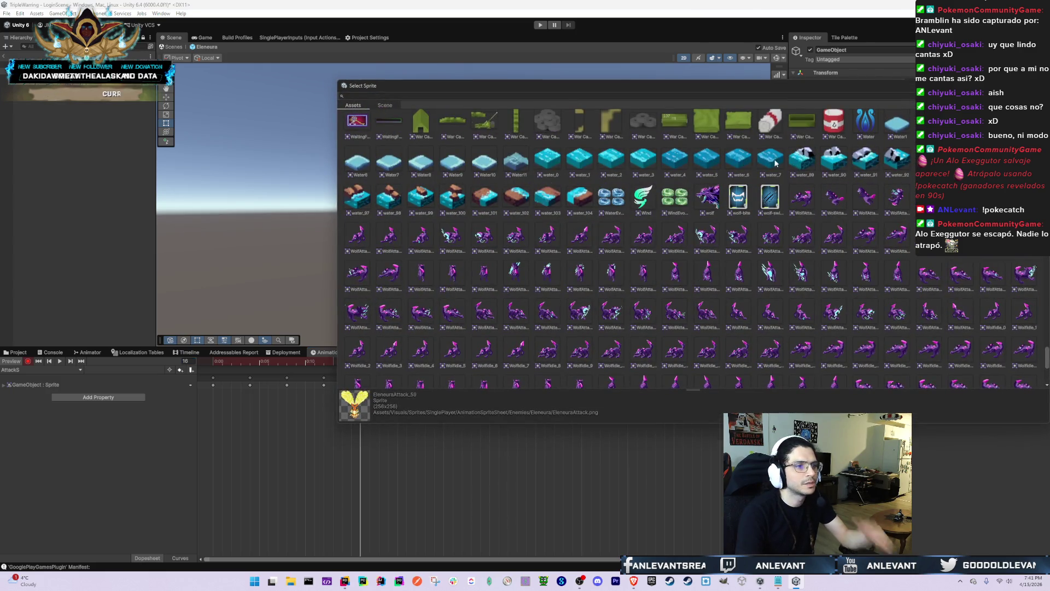
text(EleneuraAttack)
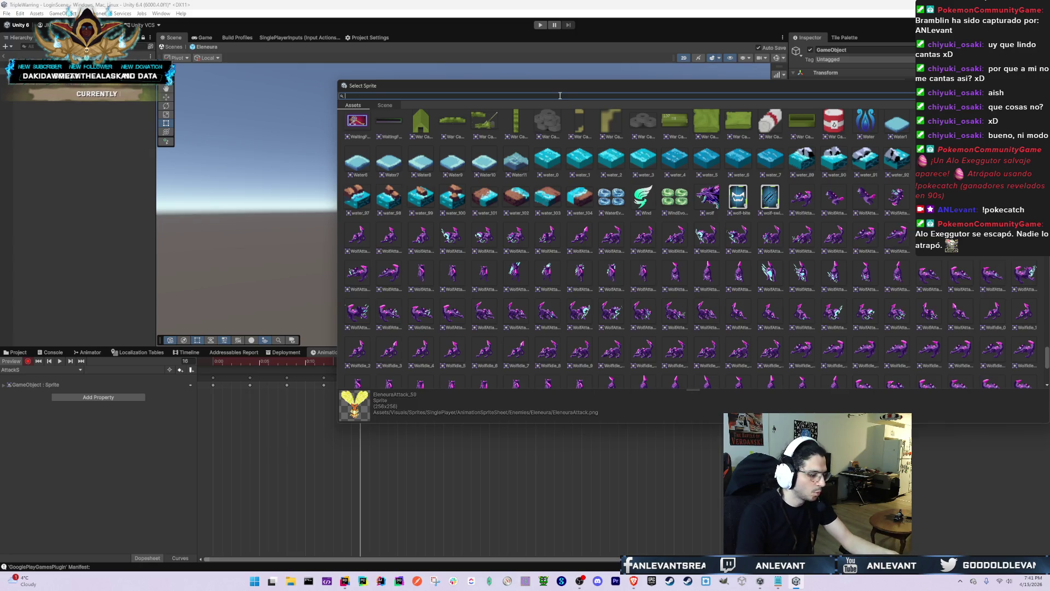
double_click(900, 208)
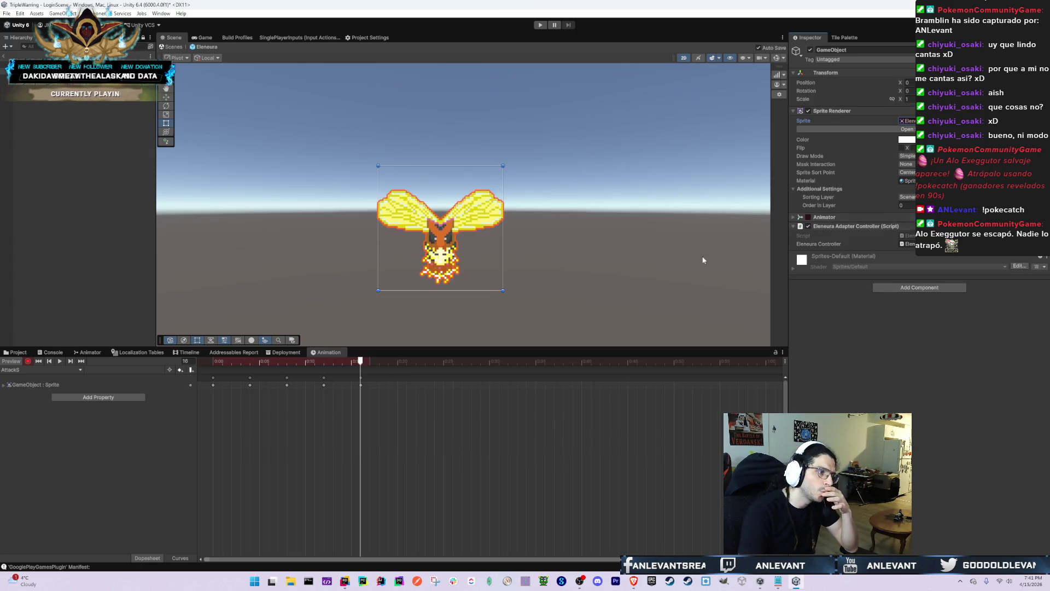
text(20)
key(Return)
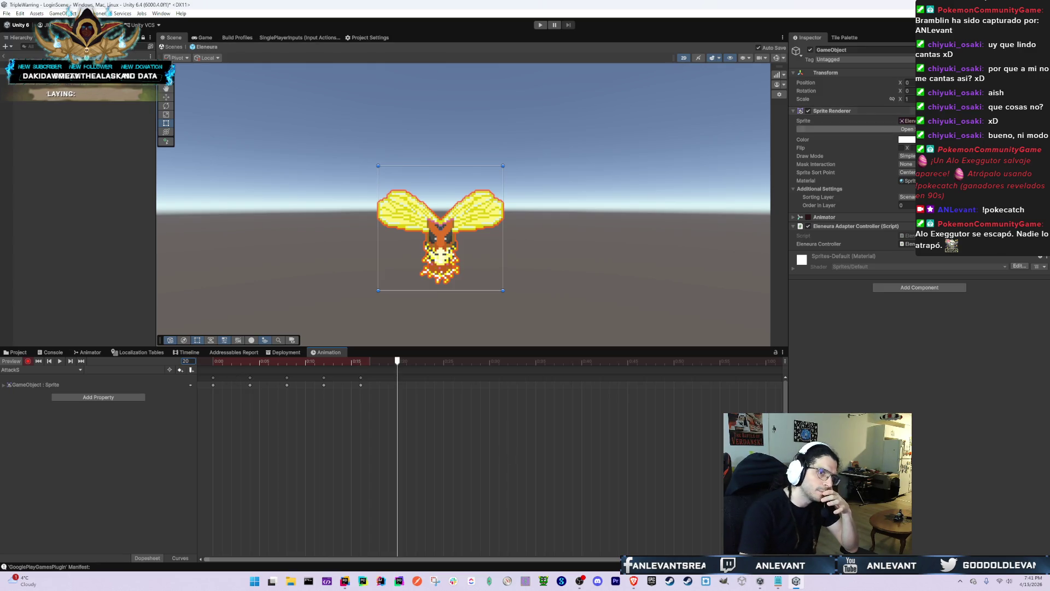
click(912, 121)
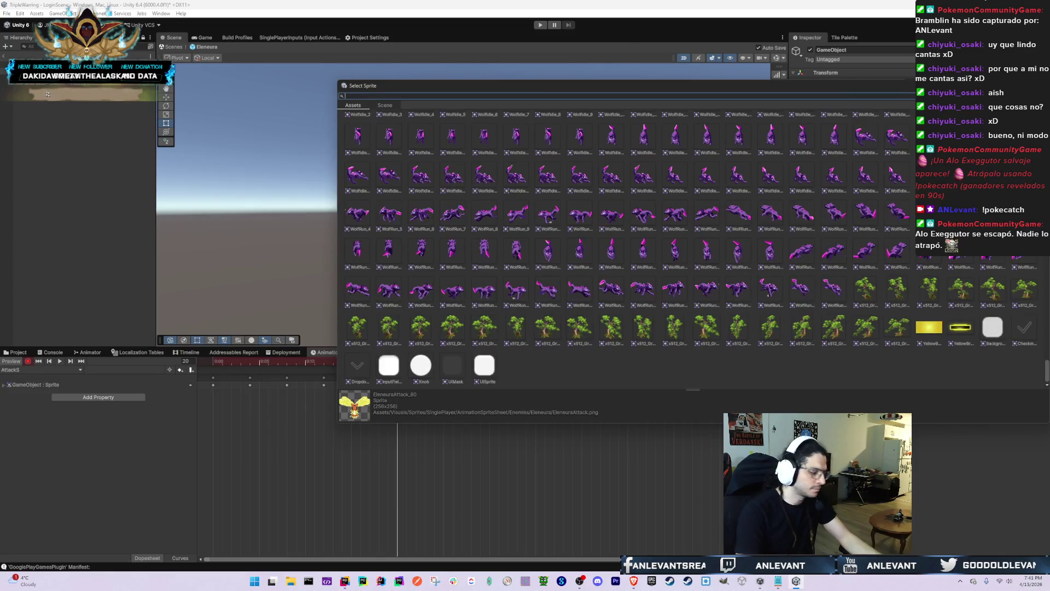
key(Return)
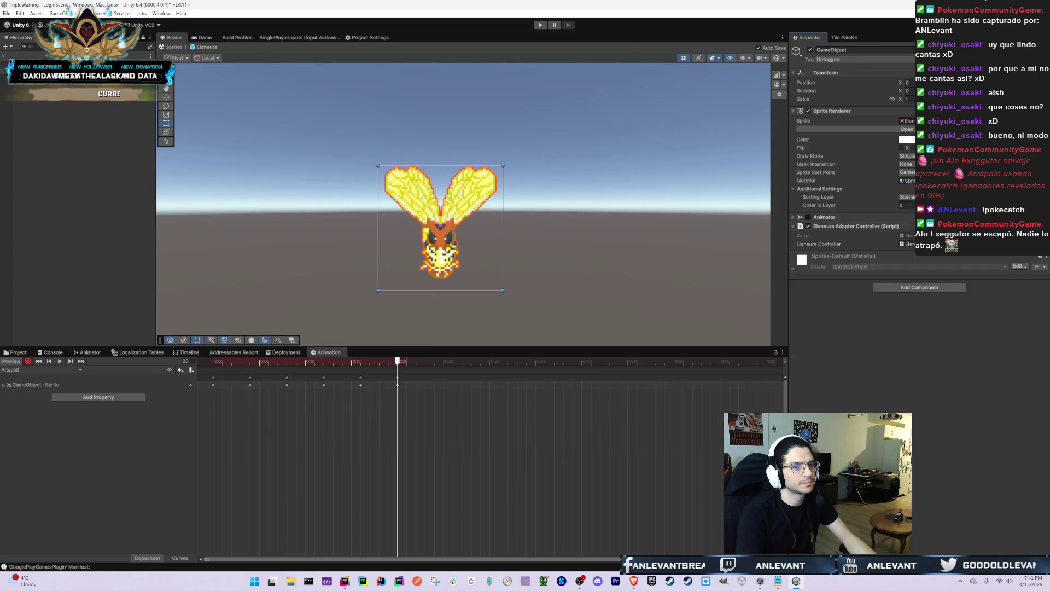
- Key the next attack sprite at frame 24 and EleneuraAttack_62 at frame 28
click(186, 361)
text(24)
key(Return)
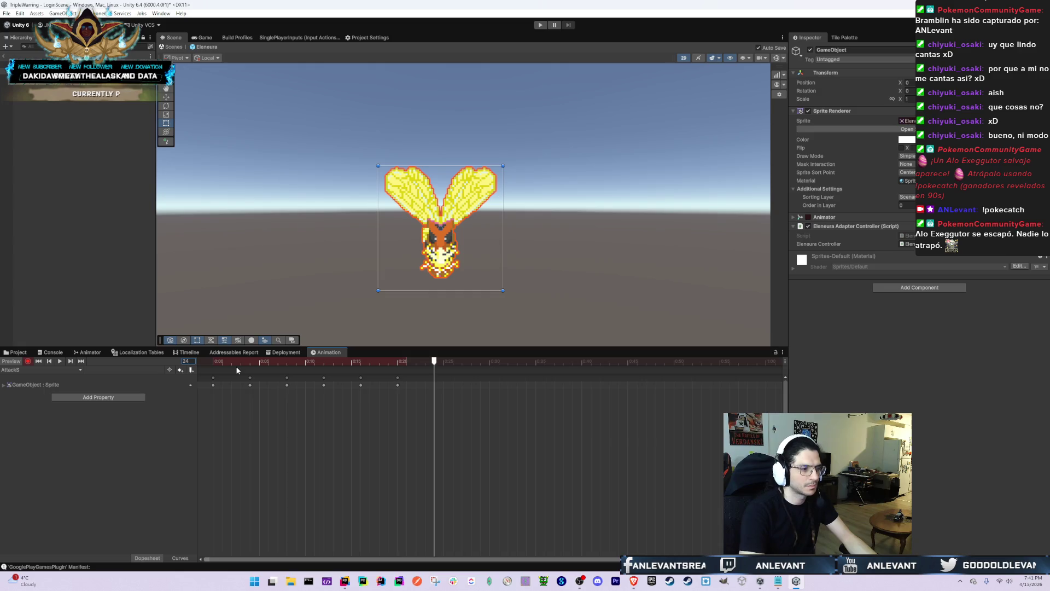
click(912, 121)
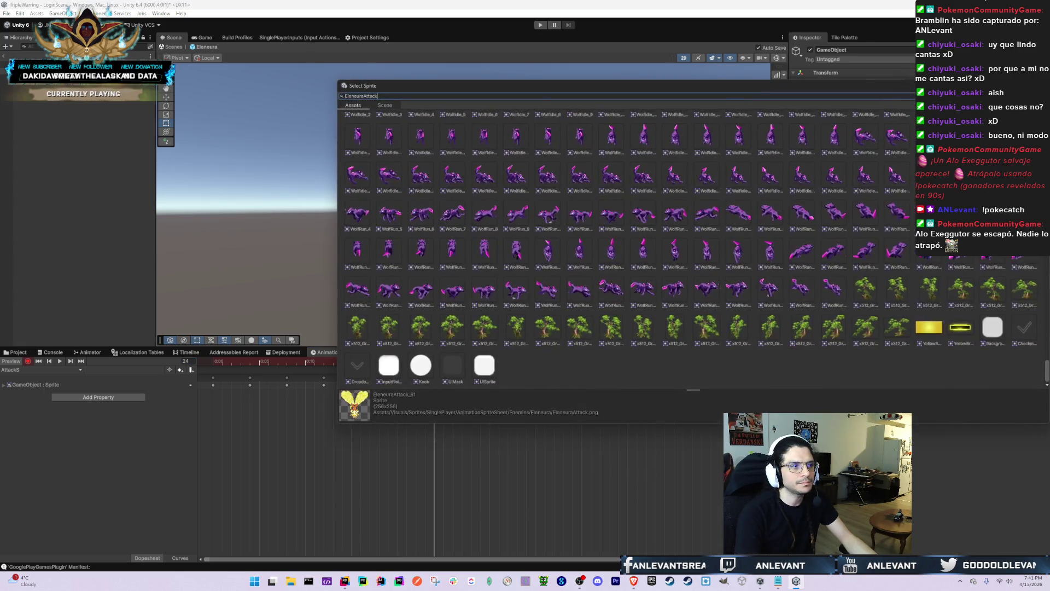
click(902, 199)
key(Return)
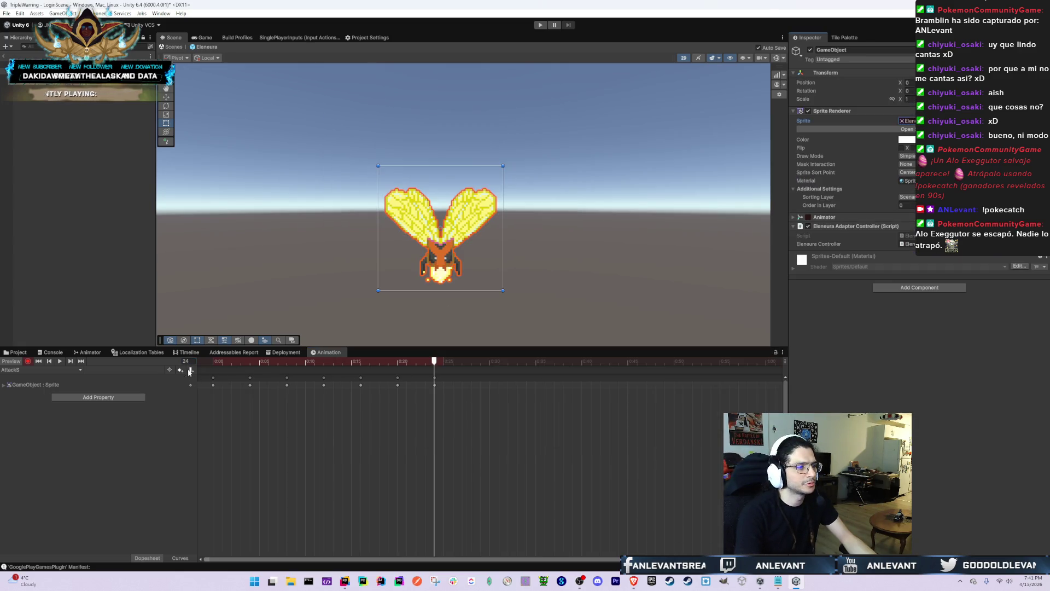
text(28)
key(Return)
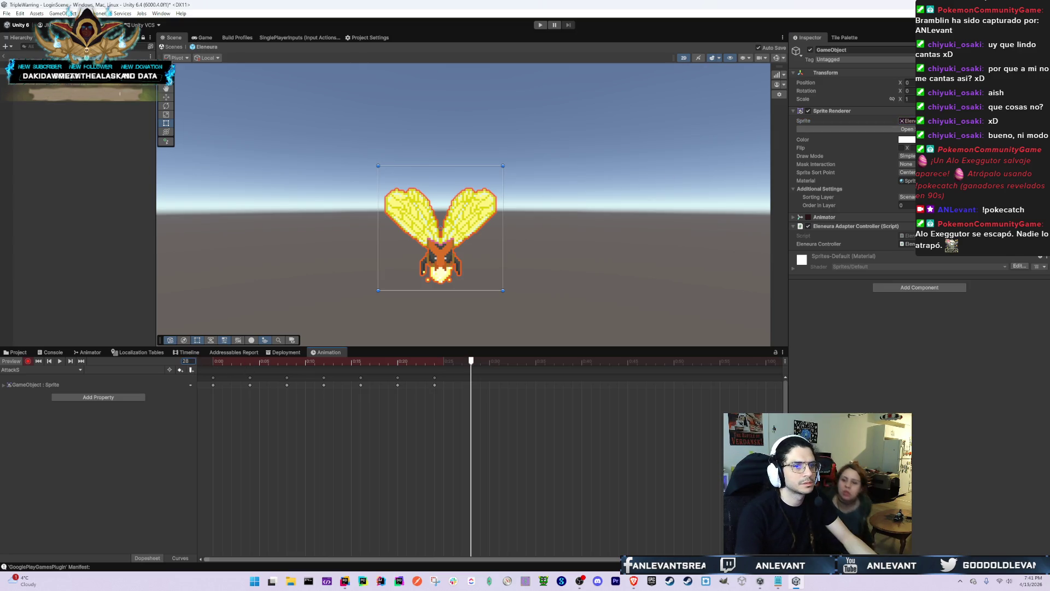
click(911, 120)
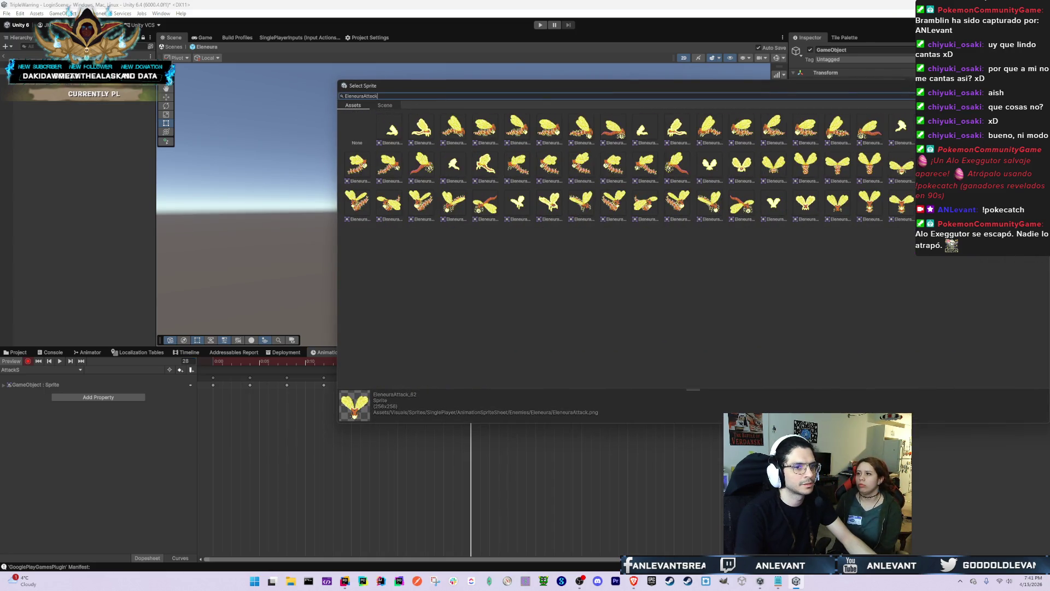
key(Return)
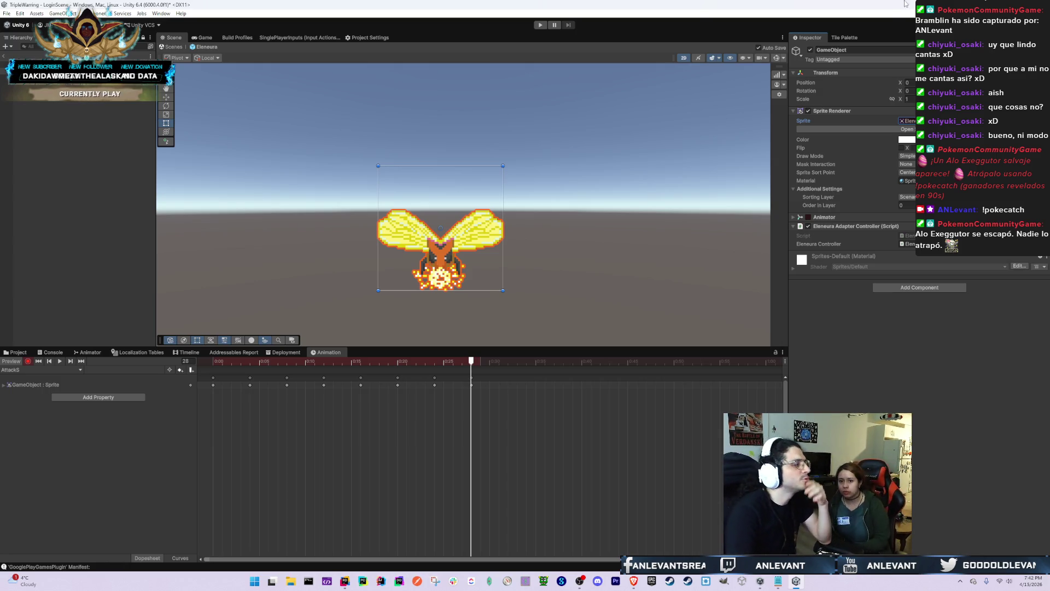
click(76, 370)
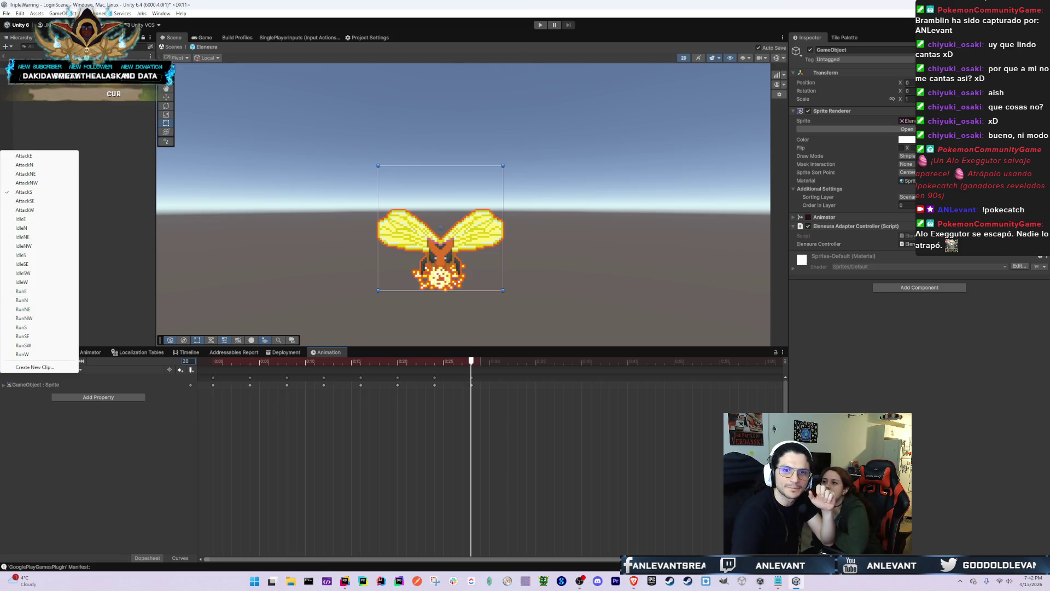
- Keep the AttackS clip, move to frame 21, stop keyframe recording, and show the Project files
click(108, 5)
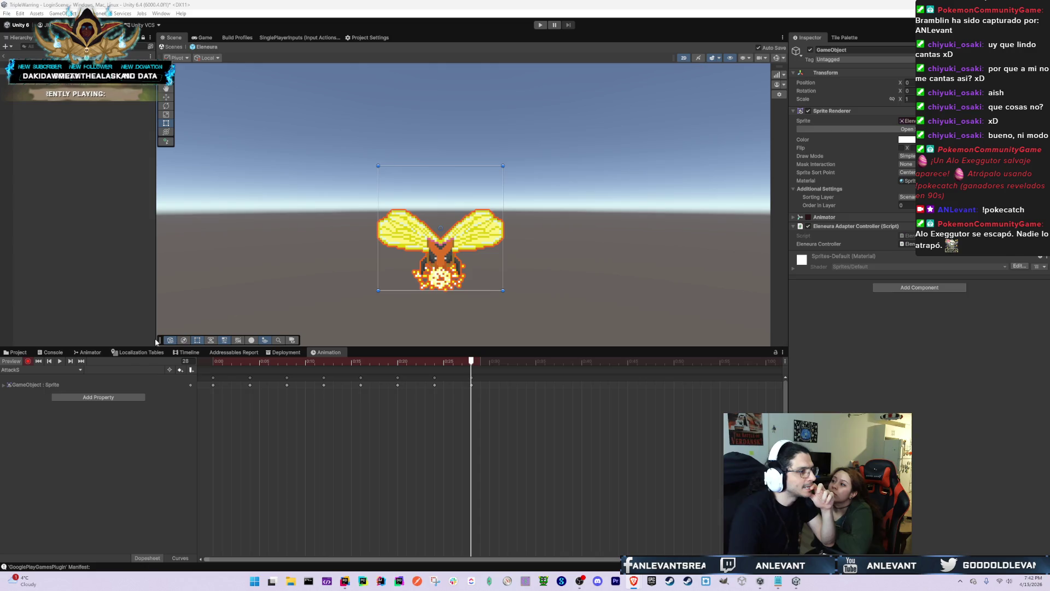
click(184, 360)
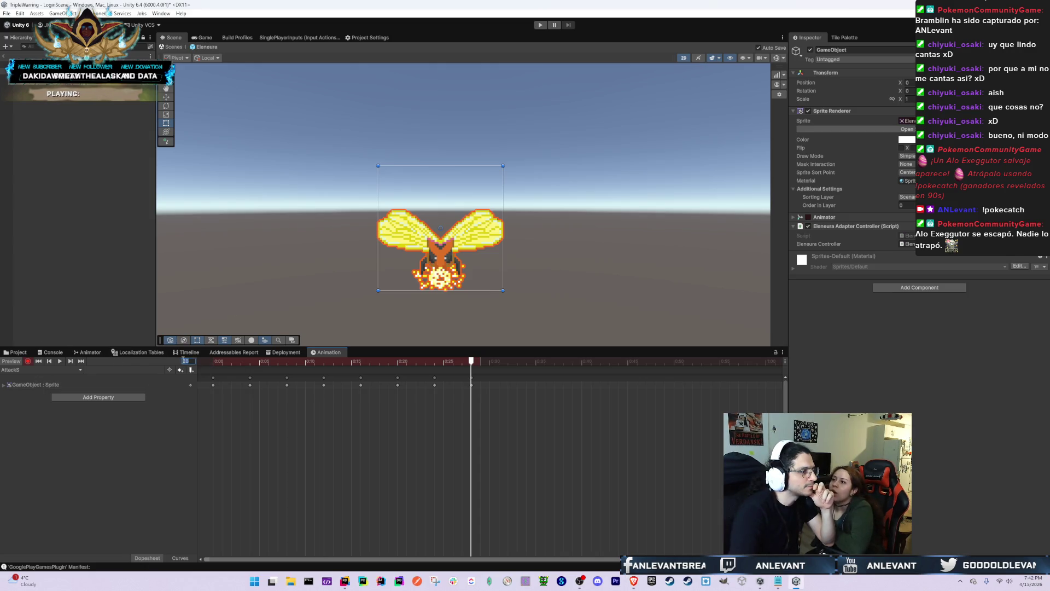
text(21)
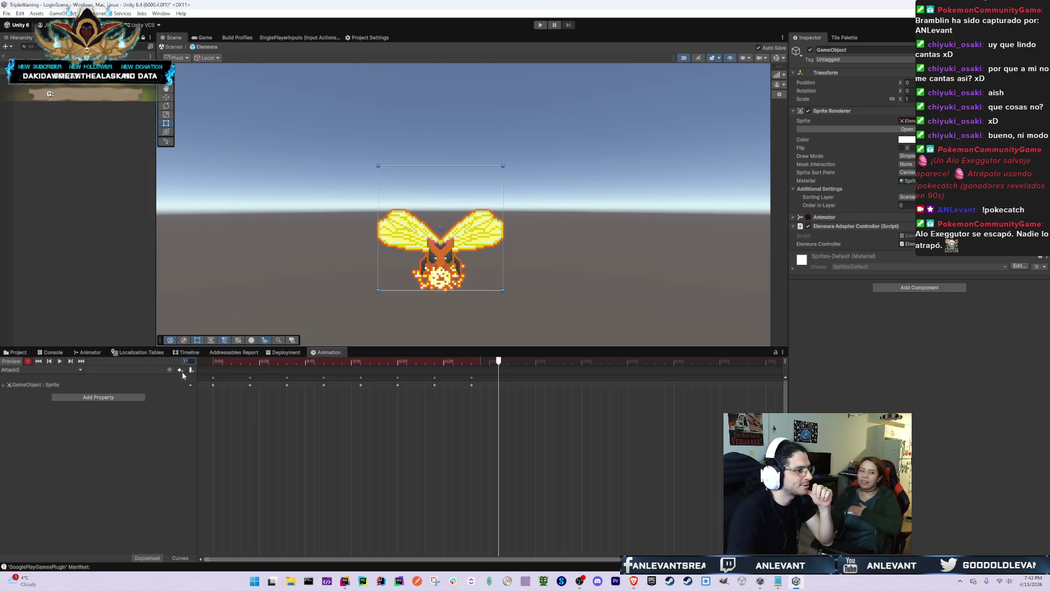
click(28, 361)
click(18, 353)
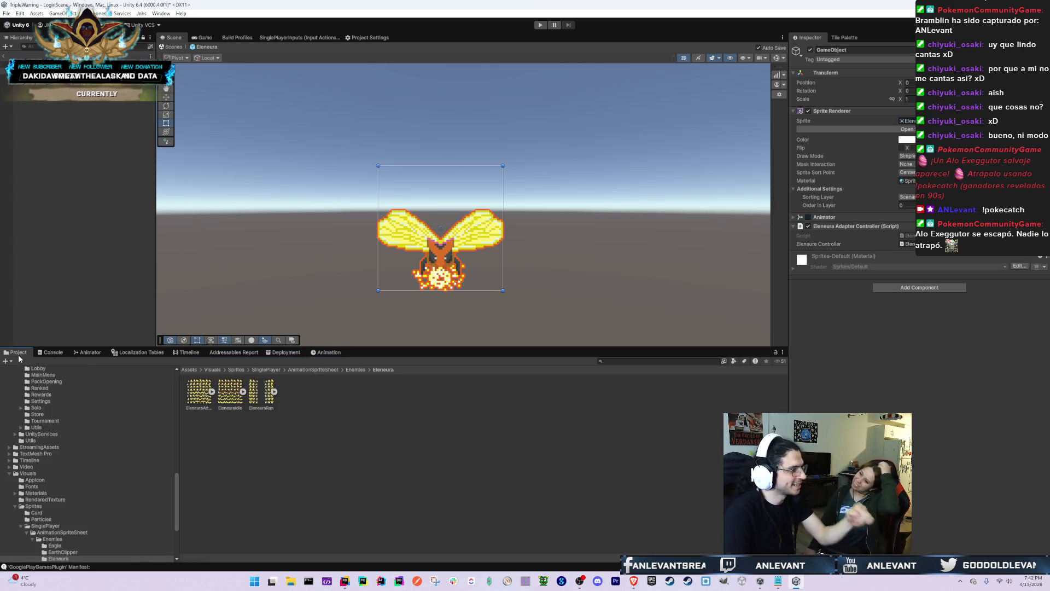
- Return to LoginScene, start Play mode, and log in with the username and password
click(3, 57)
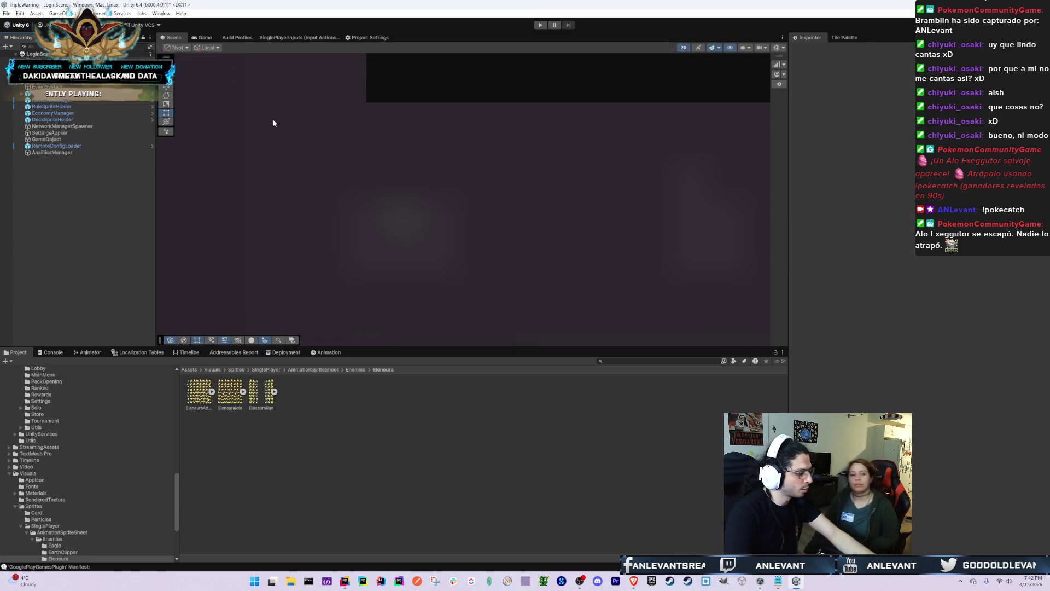
click(540, 25)
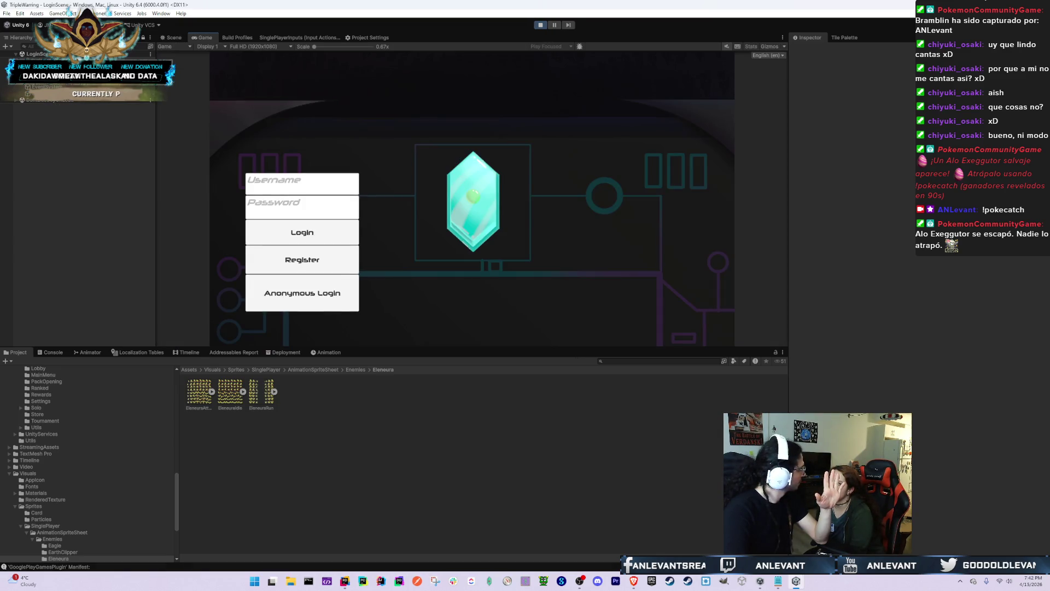
click(316, 182)
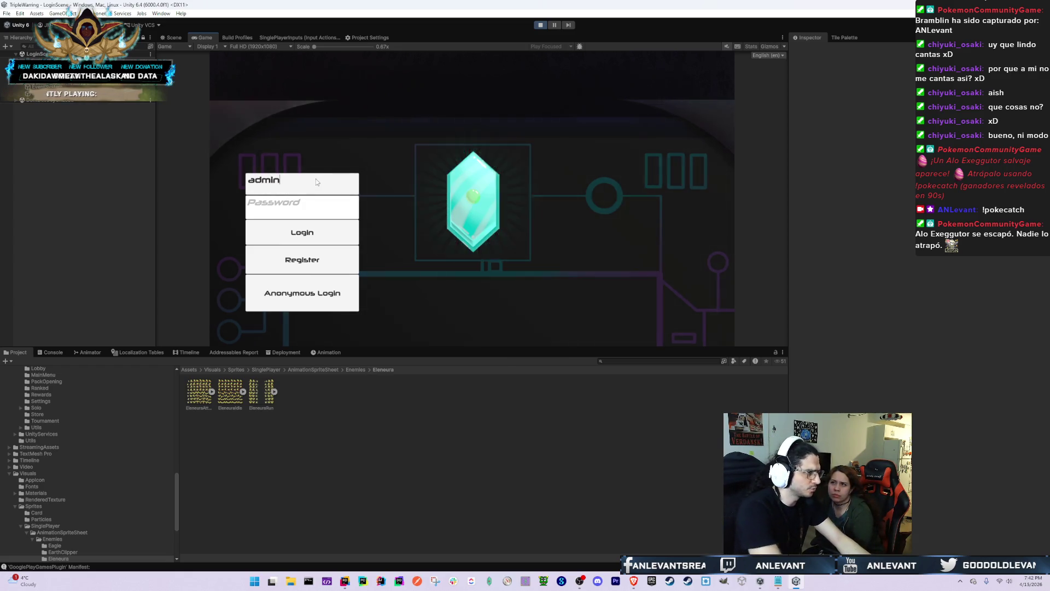
click(334, 206)
text(***********)
click(341, 227)
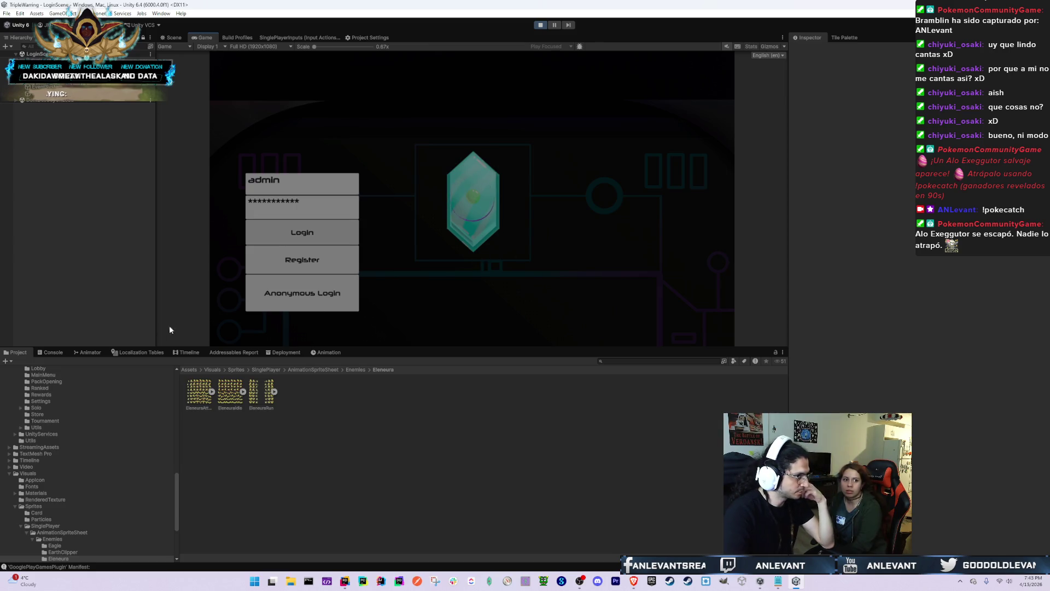
- Clear the Console messages and open the game's Solo options
click(53, 352)
click(8, 362)
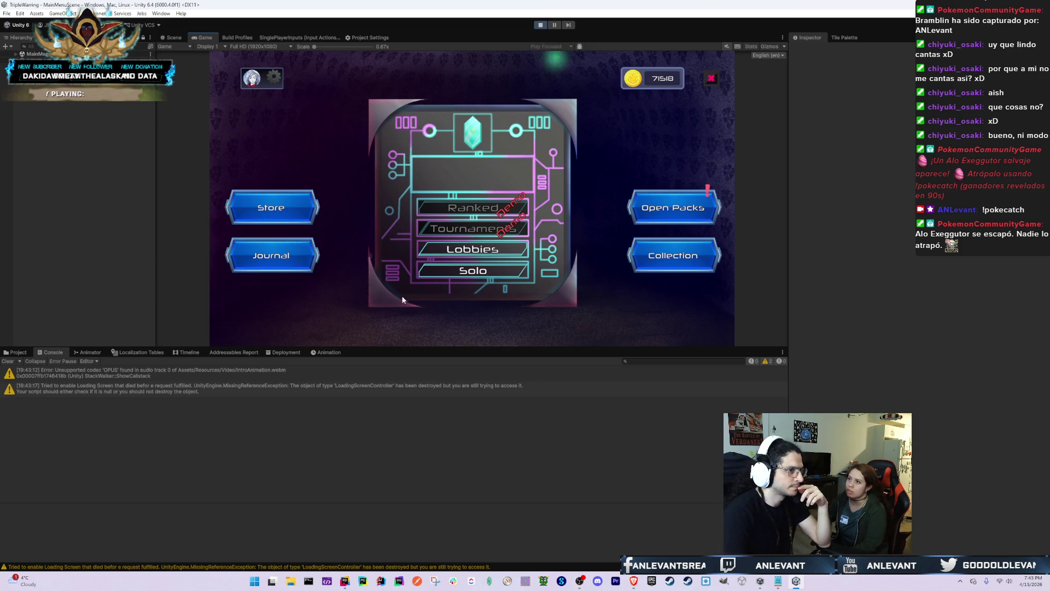
click(439, 279)
- Start the first solo mode, walk right, enter building placement, clear Console errors, then switch to Discord
click(451, 206)
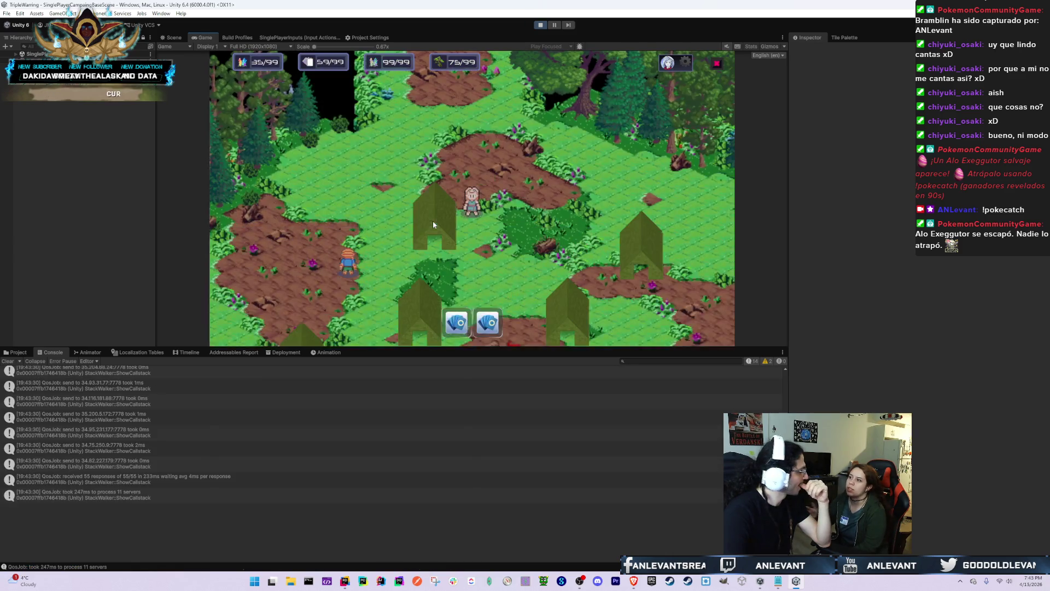
key(d)
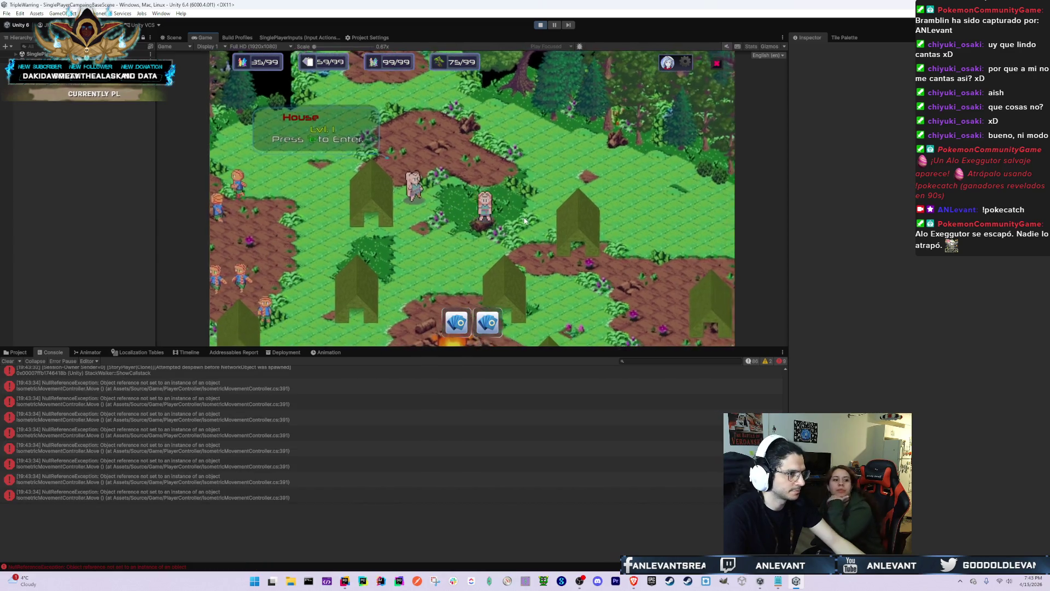
key(d)
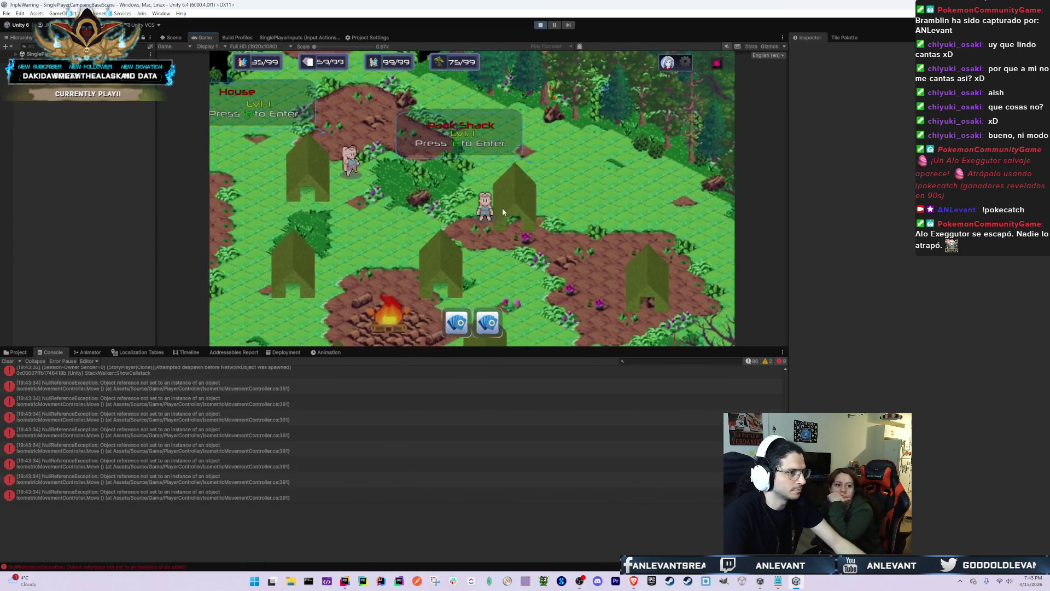
key(e)
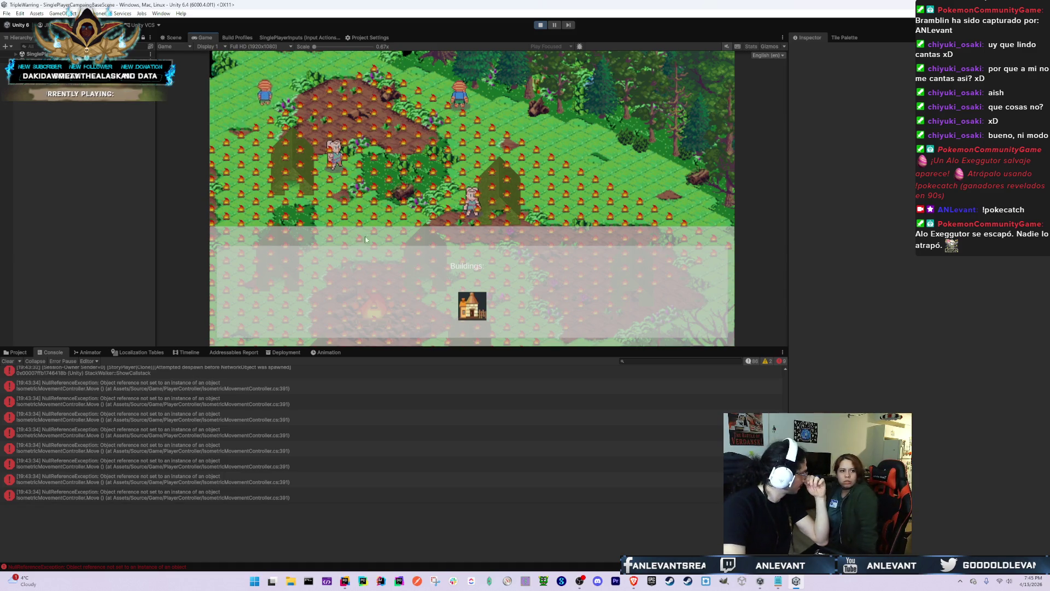
click(5, 361)
click(597, 581)
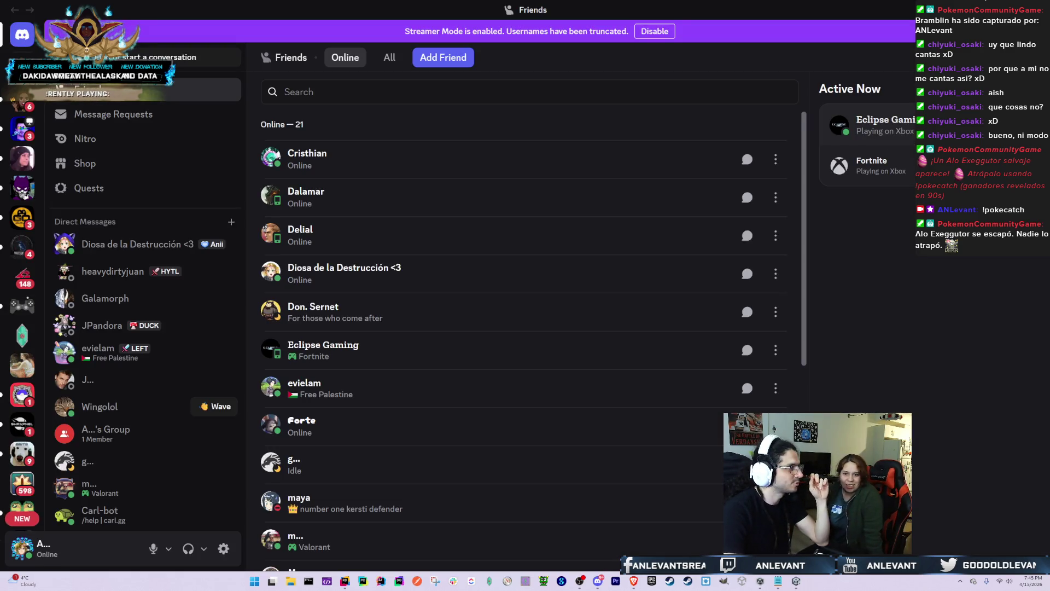
- Open a friend's Discord direct-message conversation and launch a new File Explorer window
click(116, 247)
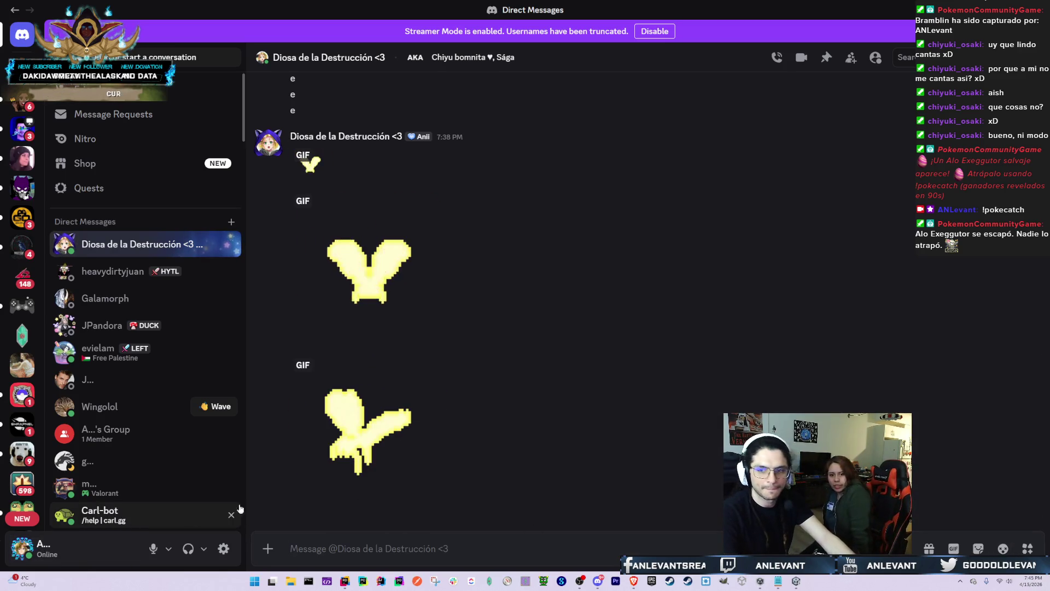
key(super+e)
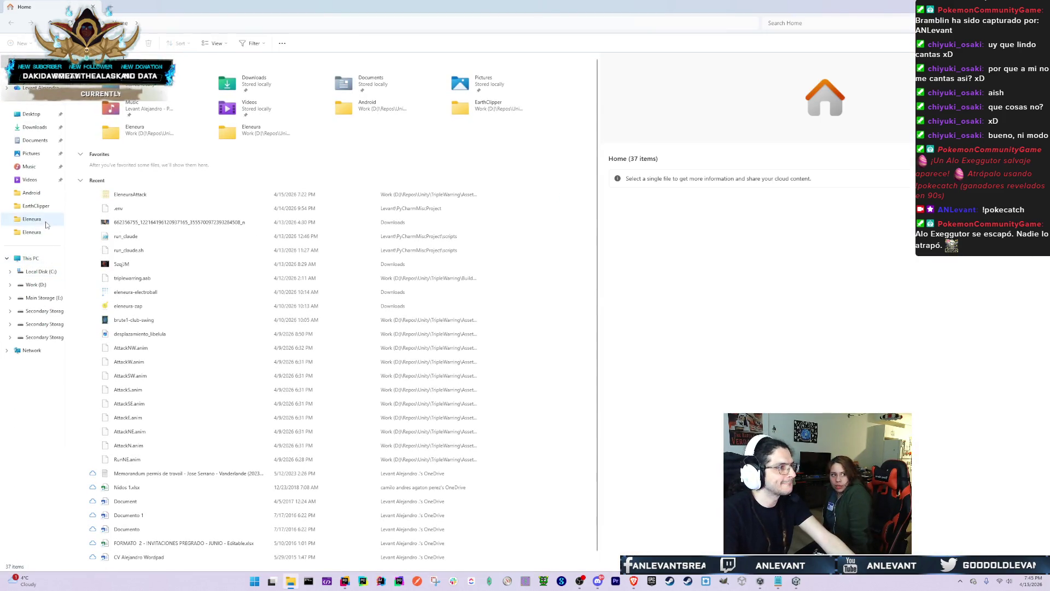
- Browse to the project's Assets > Visuals > Sprites > SinglePlayer > Terrain folder
click(46, 221)
click(437, 24)
click(391, 23)
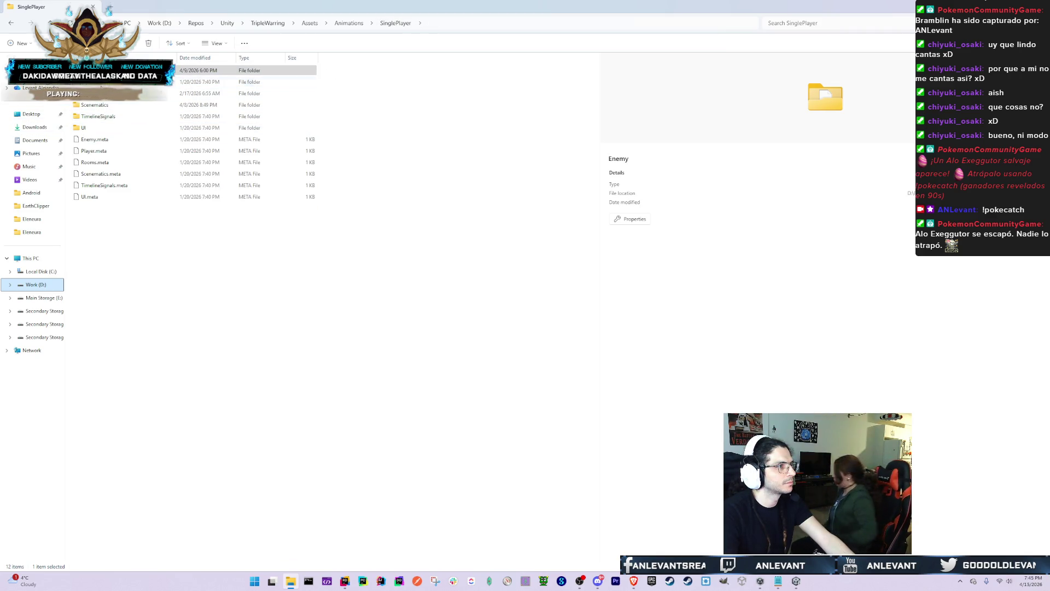
click(302, 25)
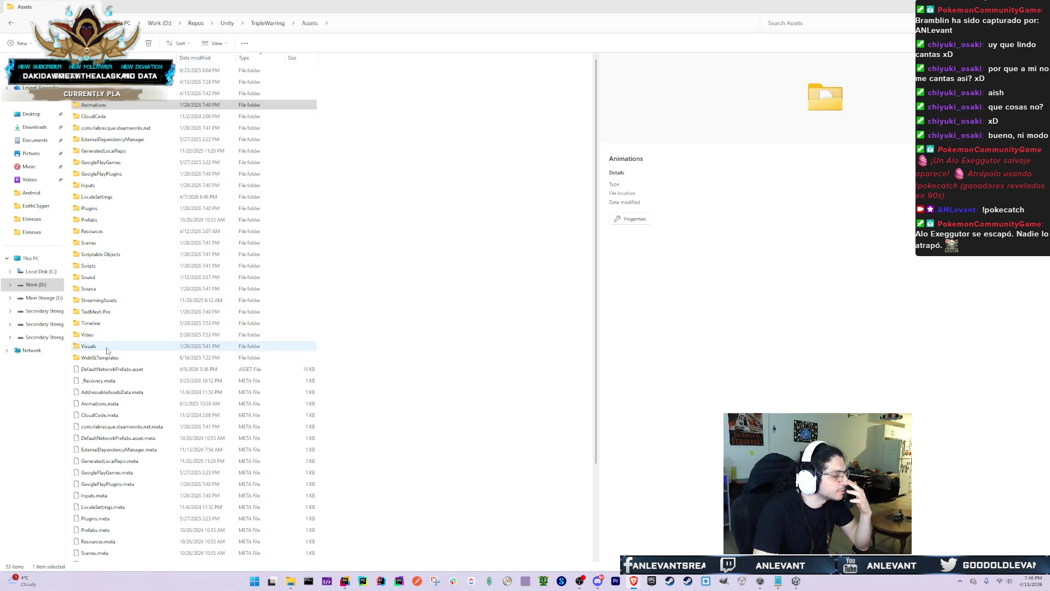
click(102, 173)
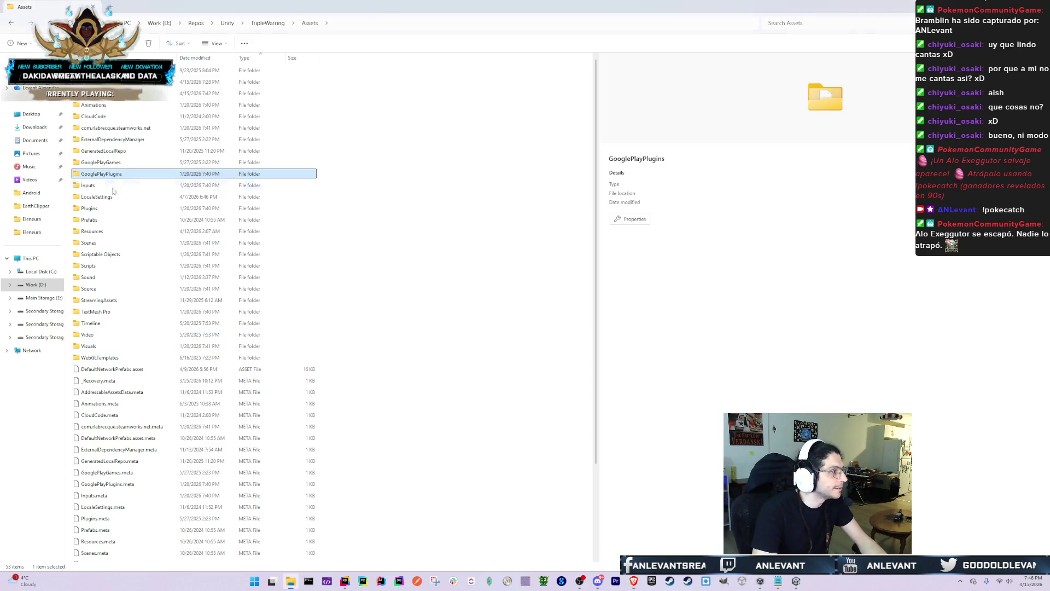
double_click(105, 346)
double_click(95, 116)
double_click(119, 93)
click(118, 93)
double_click(119, 93)
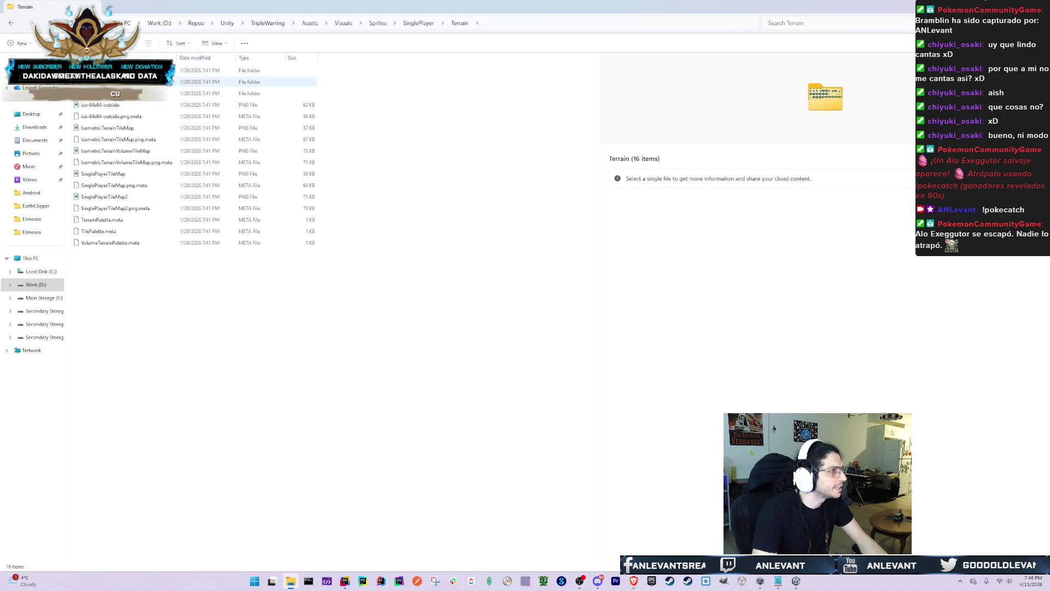
- Preview the terrain tile sheets and send SinglePlayerTileMap into the Discord conversation
click(106, 107)
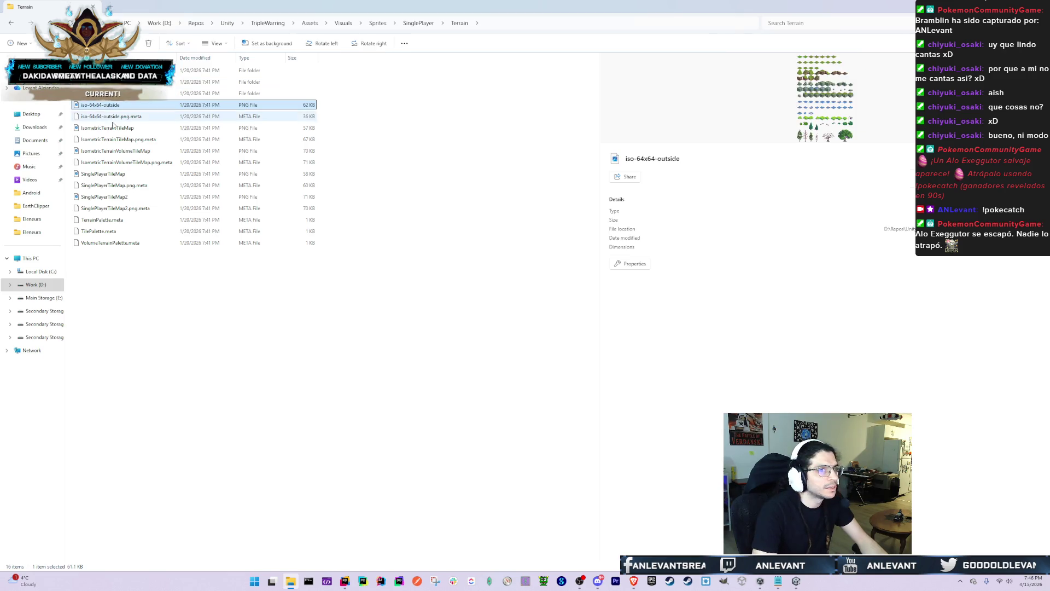
click(115, 129)
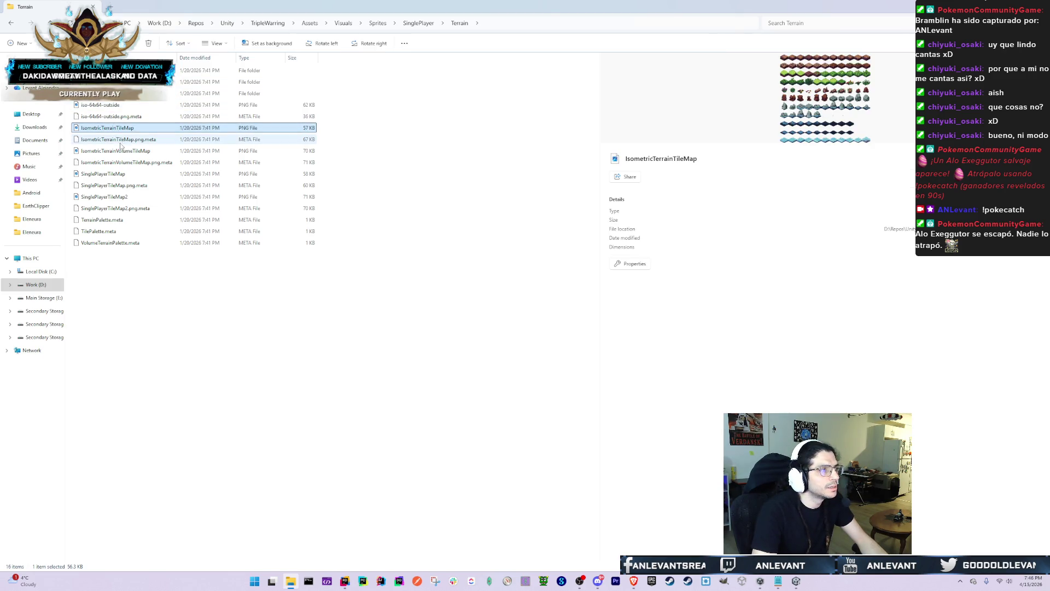
click(123, 152)
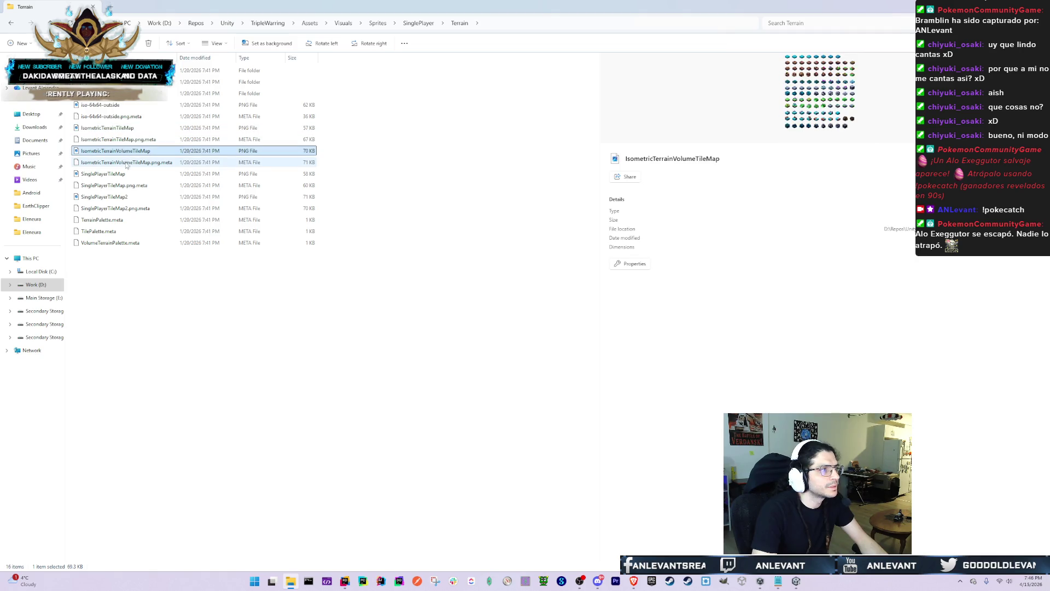
click(126, 174)
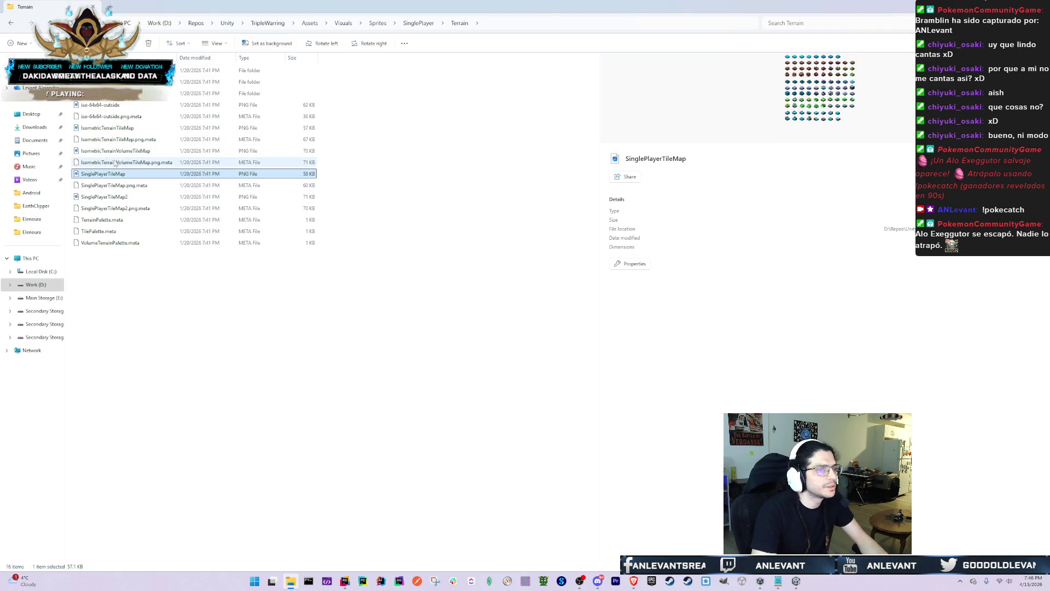
mouse_move(118, 179)
mouse_down()
mouse_move(399, 203)
mouse_move(471, 276)
mouse_move(488, 387)
mouse_up()
key(alt+Tab)
key(Return)
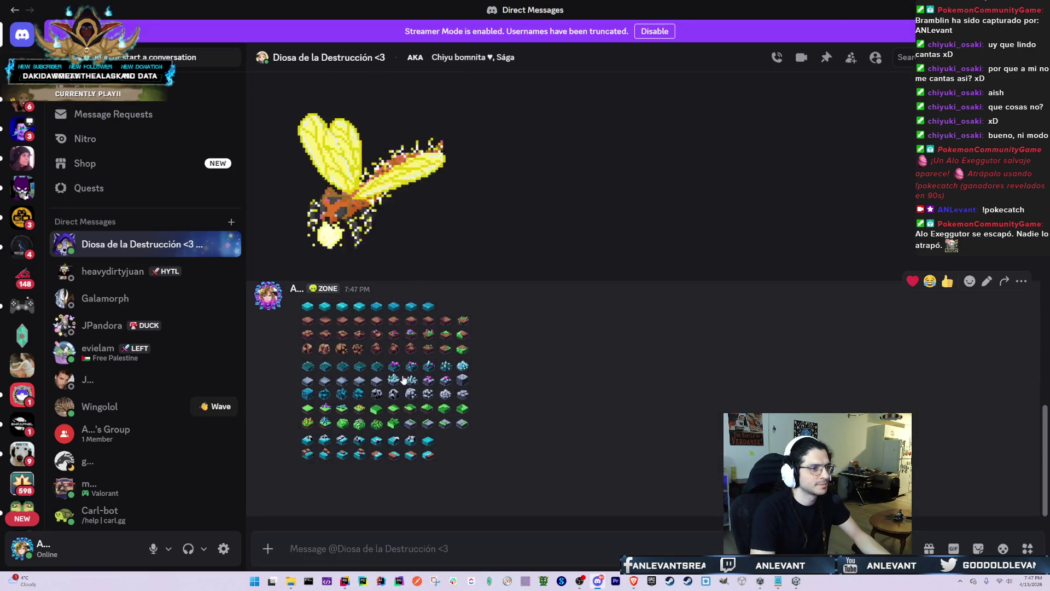
- View the sent tilemap image at full size, then return to Unity
click(462, 383)
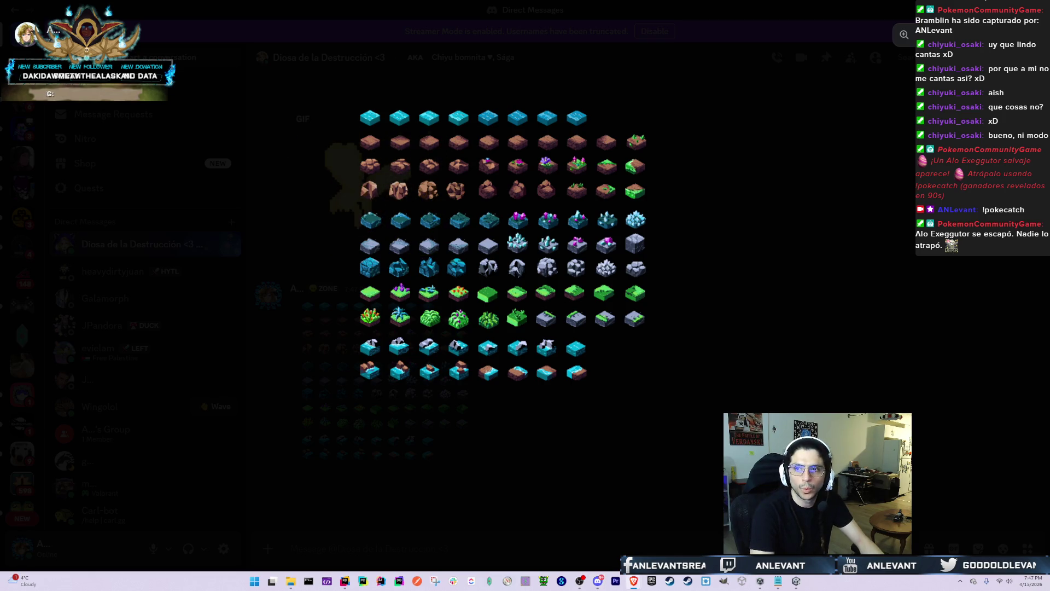
key(alt+Tab)
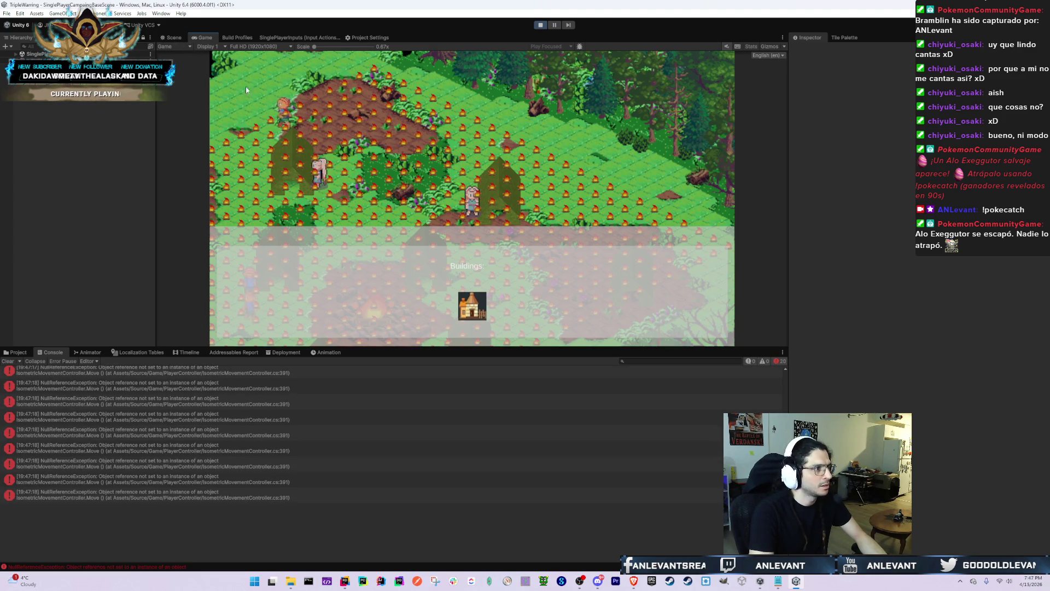
- Exit build mode, walk the character north and east, and clear the Console errors
key(Escape)
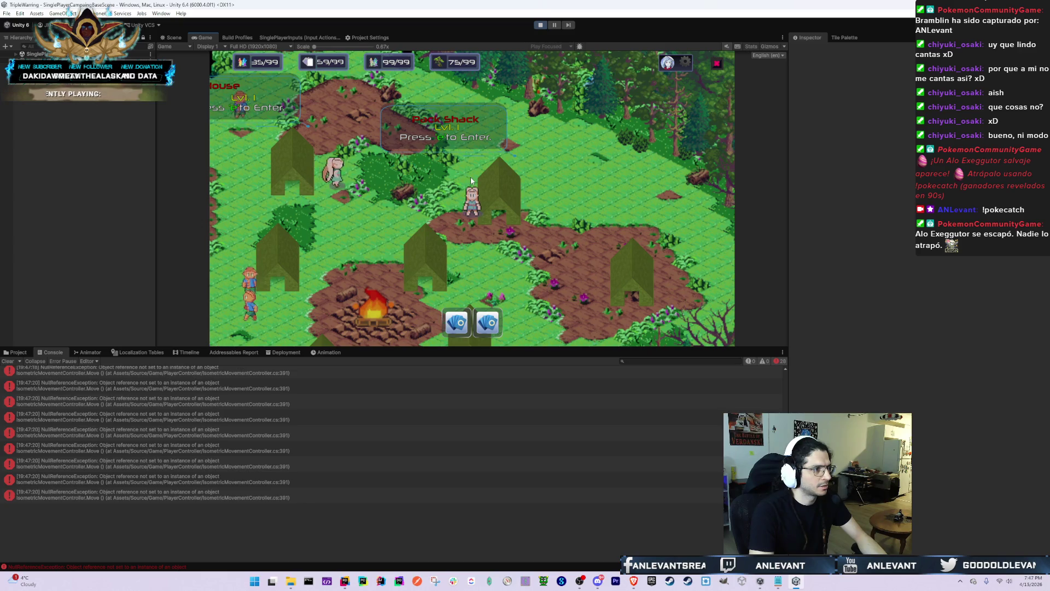
key(w)
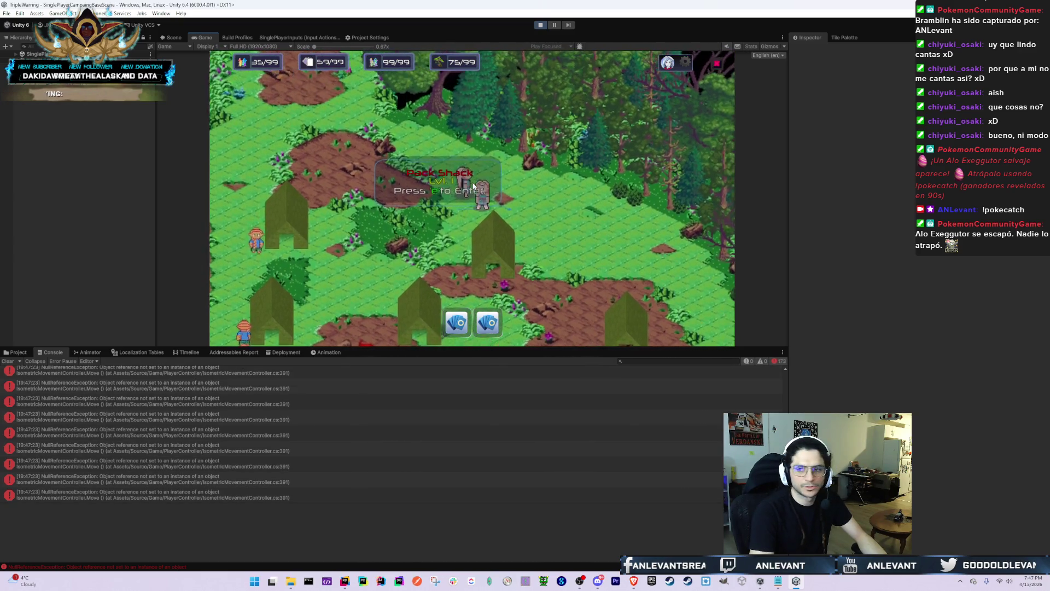
key(d)
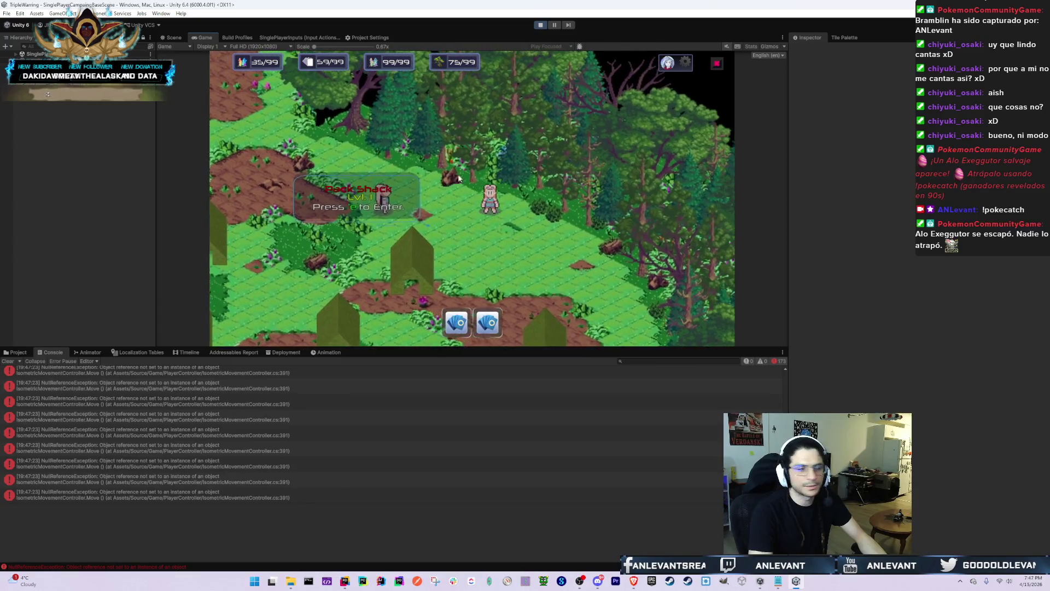
click(8, 361)
- Switch to Discord and close the full-size image viewer
key(alt+Tab)
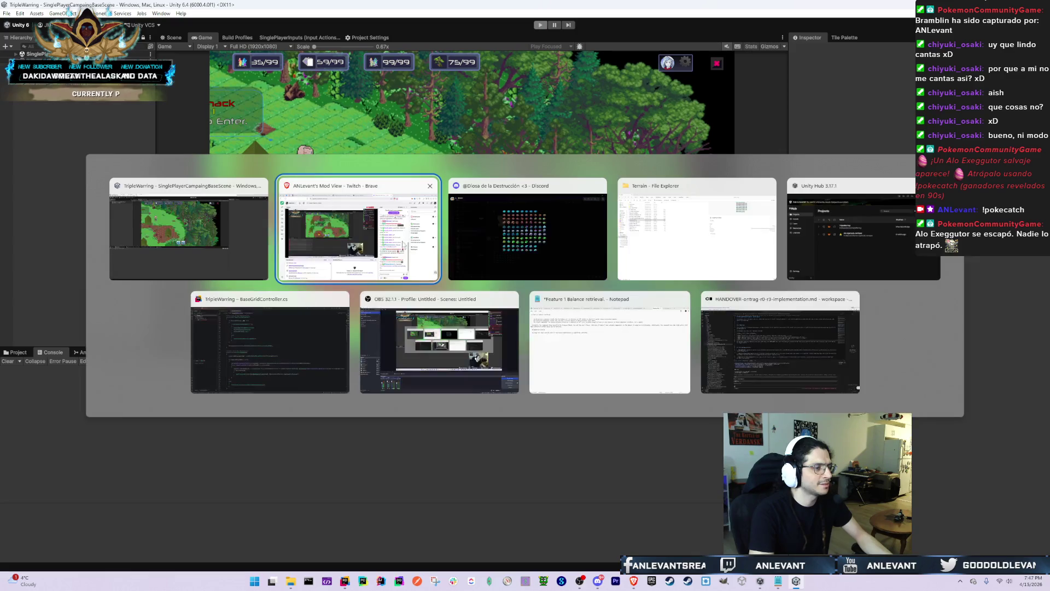
click(460, 268)
key(Escape)
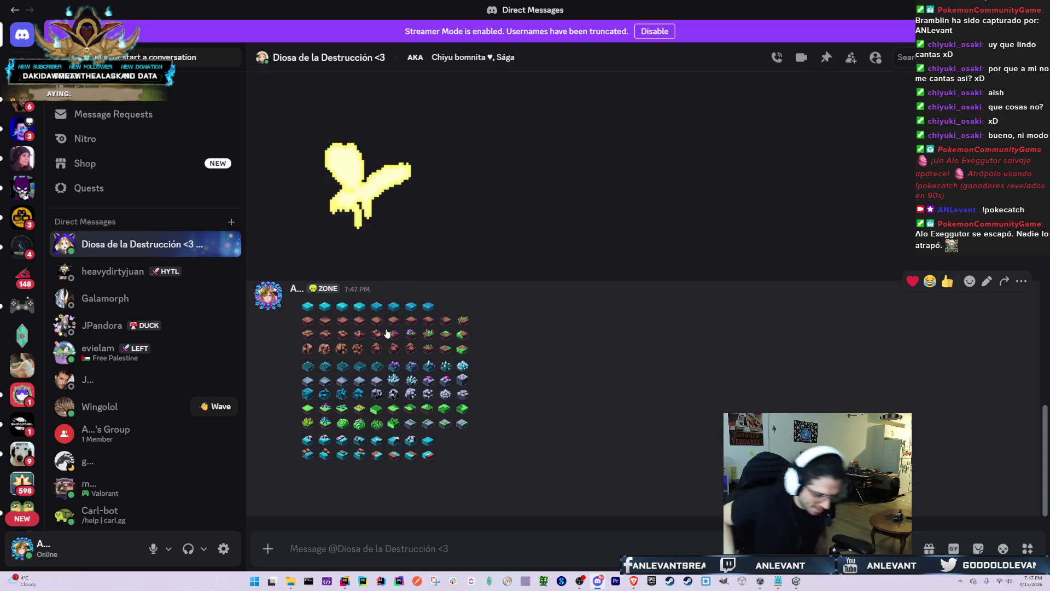
key(alt+Tab)
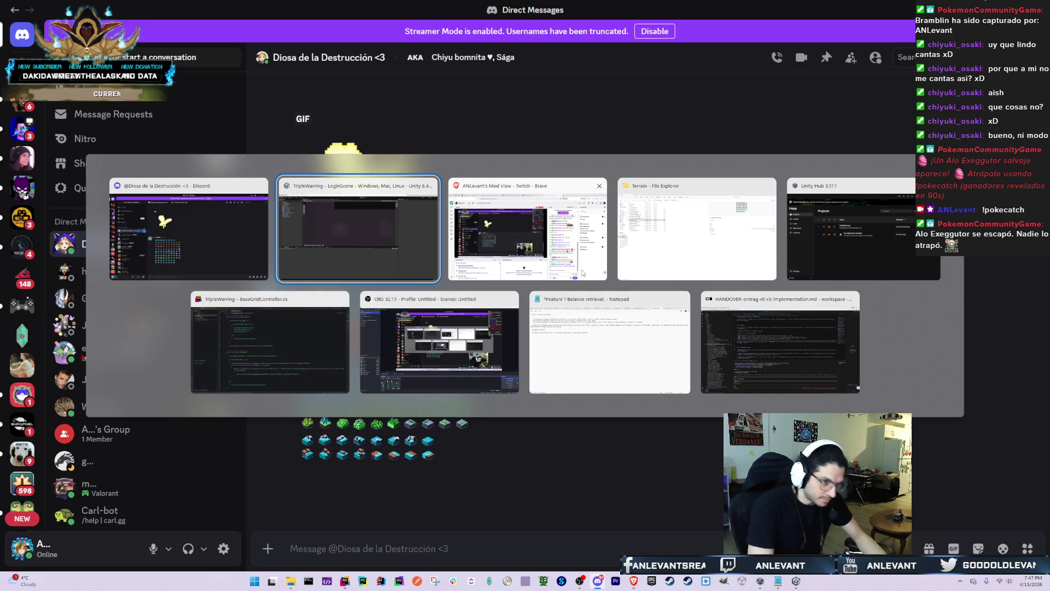
- Close the HANDOVER notes and Unity Hub windows, then bring up BaseGridController.cs in Rider
click(851, 299)
click(933, 185)
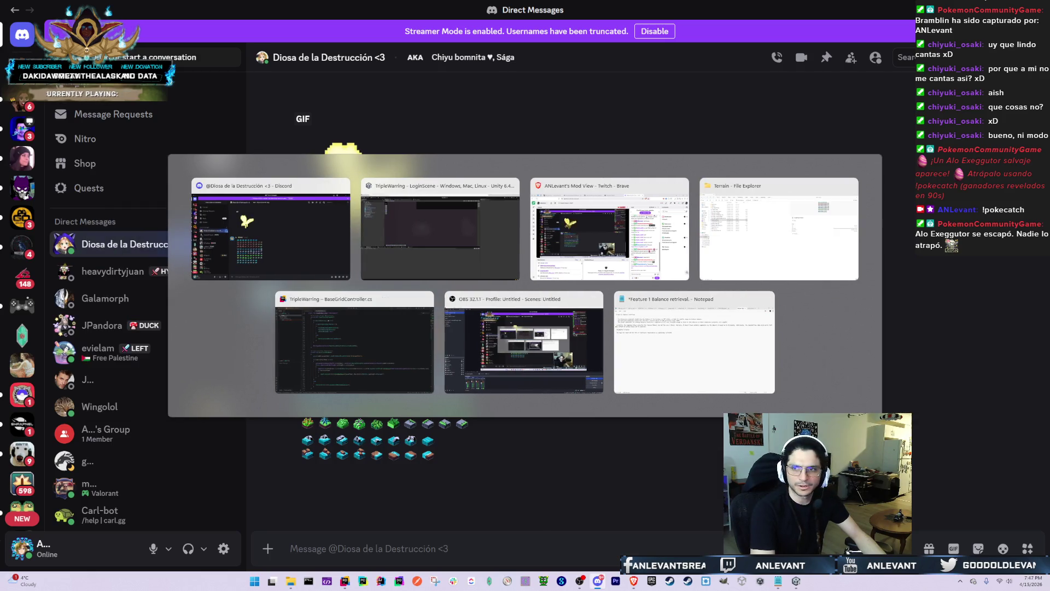
click(343, 347)
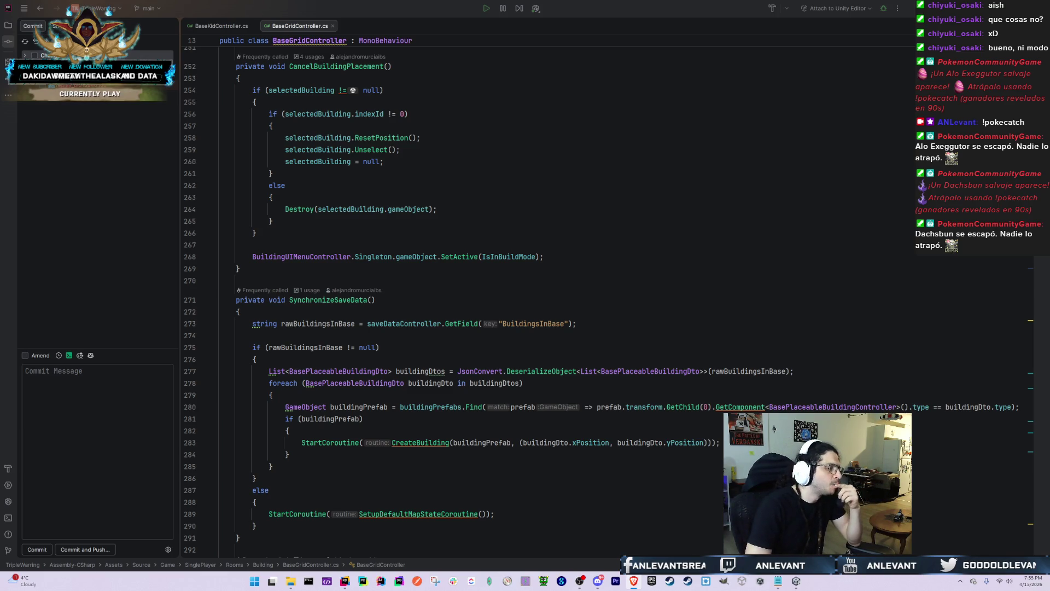
- Return from Rider to Unity and show the Project panel instead of the Console
key(alt+Tab)
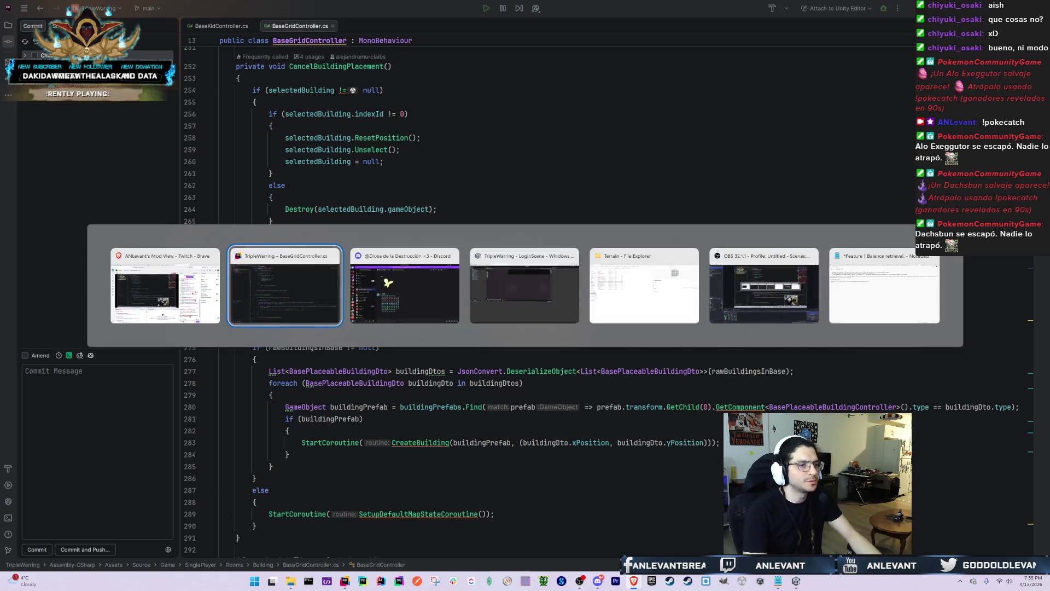
click(19, 361)
click(16, 353)
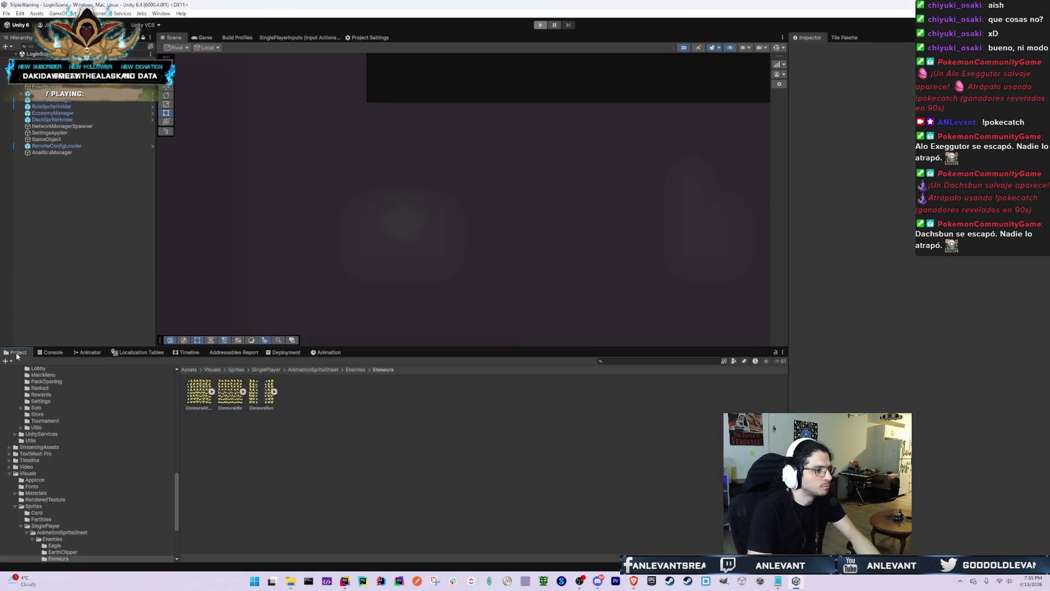
- Search the Project for 'Base' and open SinglePlayerCampaingBaseScene
click(661, 361)
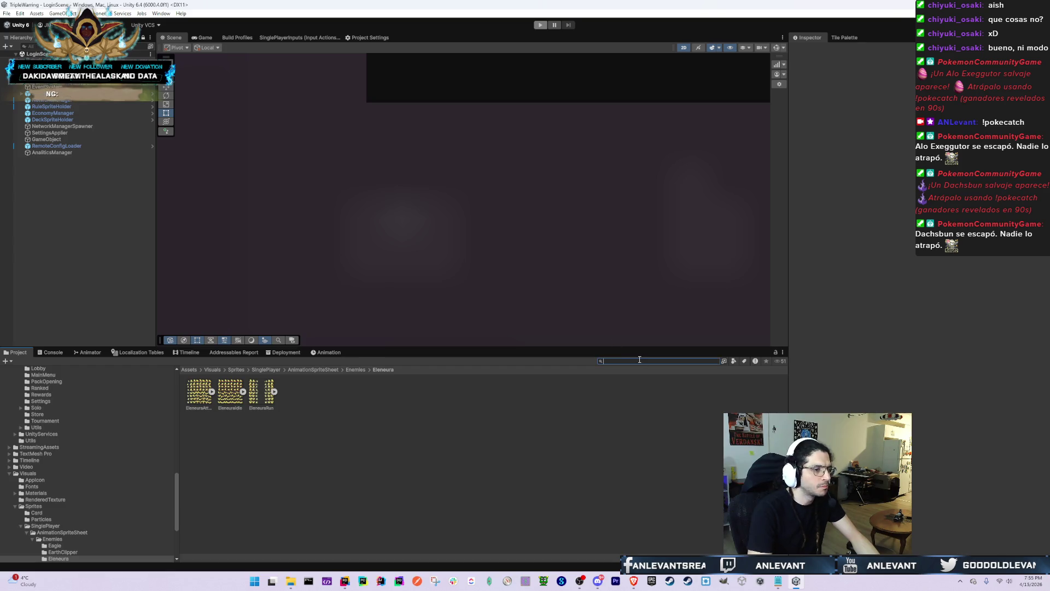
text(R)
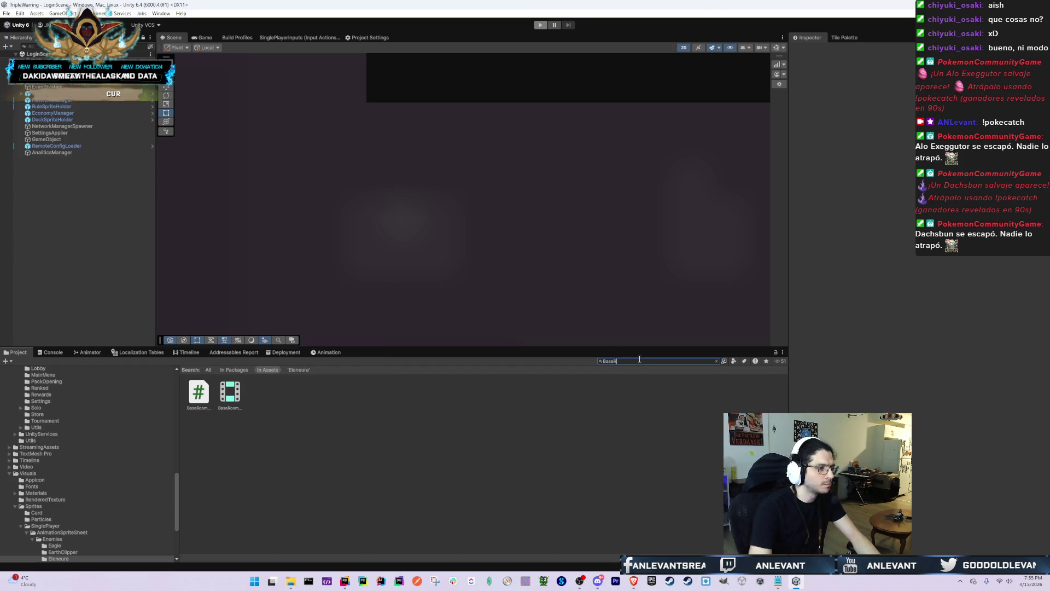
key(BackSpace)
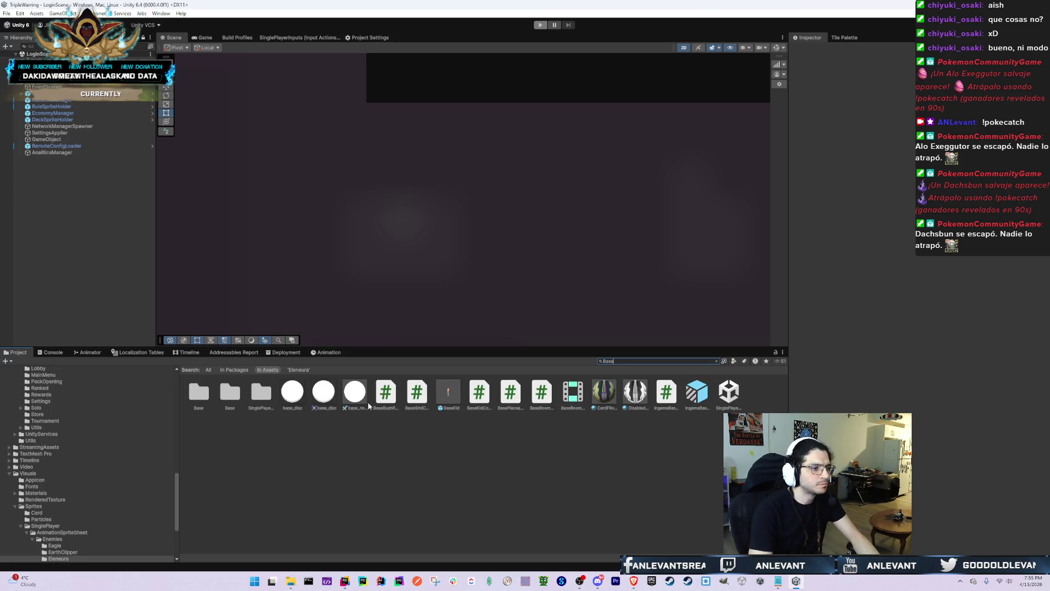
click(736, 401)
double_click(736, 401)
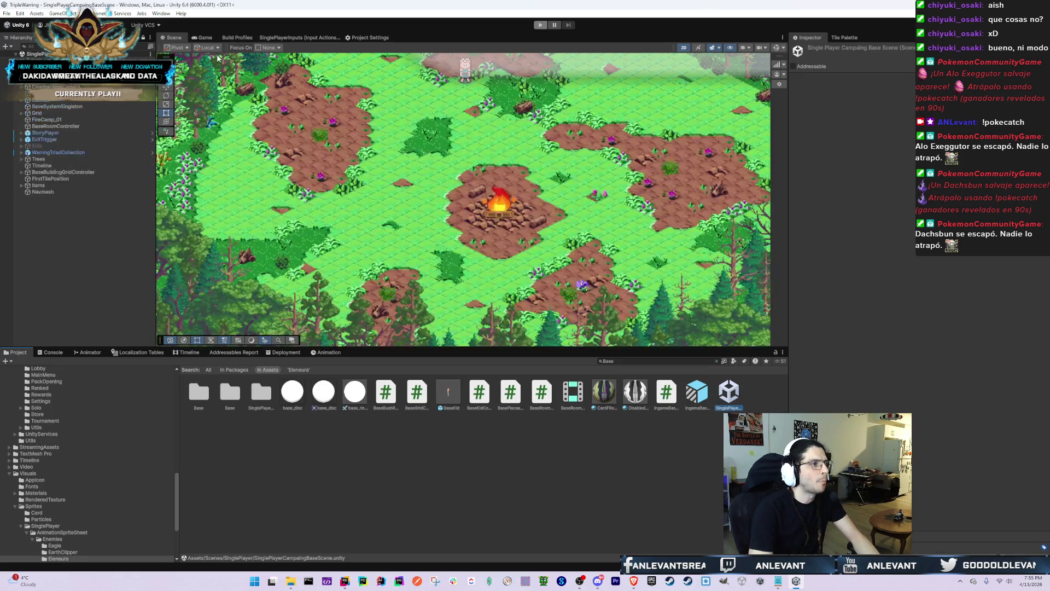
- Zoom out to the UI canvas and inspect FirstTilePosition, BaseBuildingGridController, WarringTriadCollection and StoryPlayer
scroll(537, 141, down, 10)
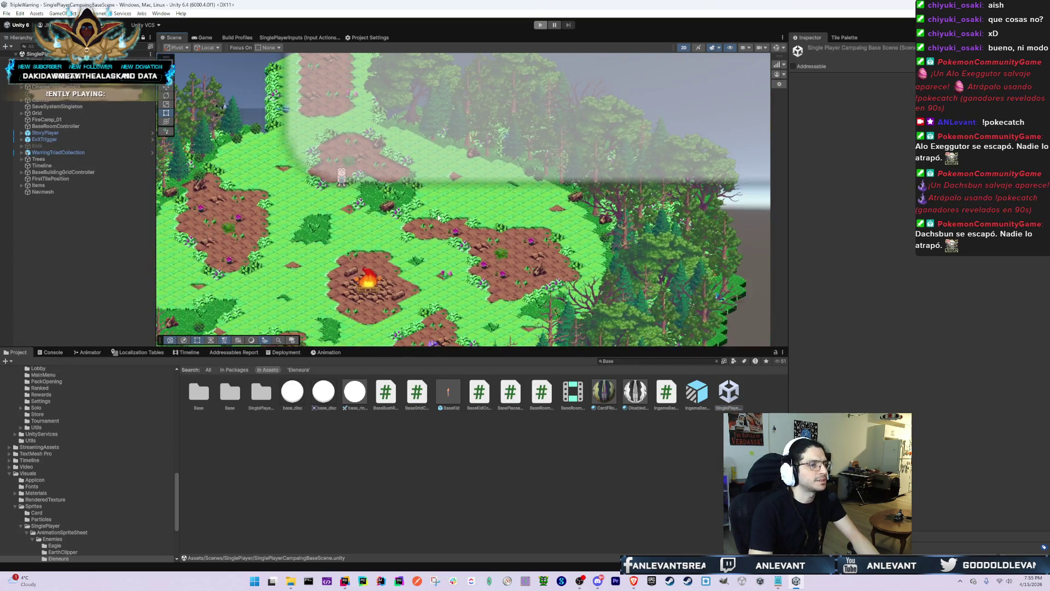
scroll(472, 223, down, 10)
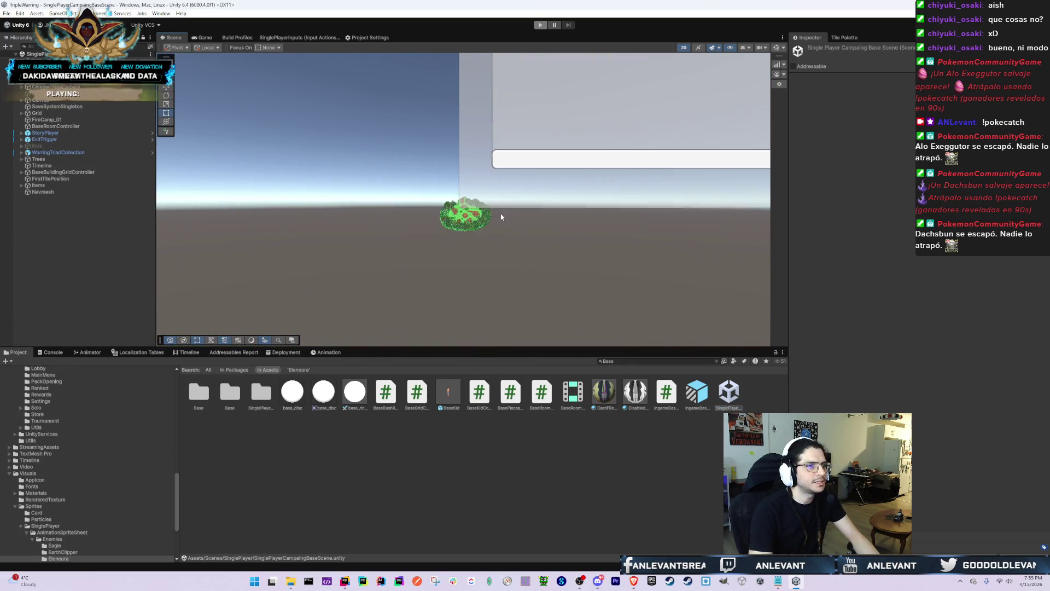
scroll(433, 229, down, 5)
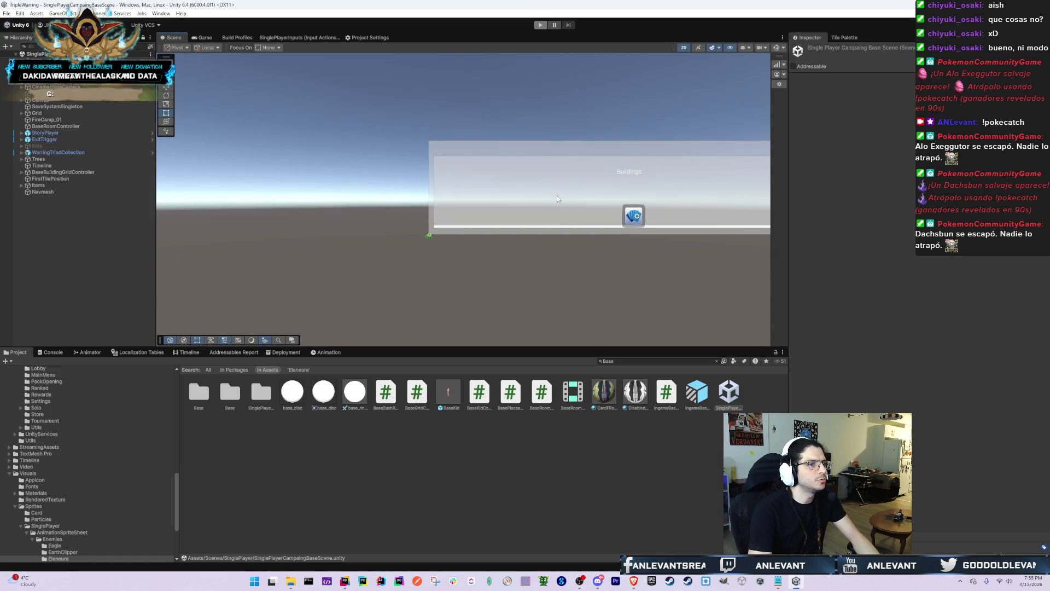
click(64, 179)
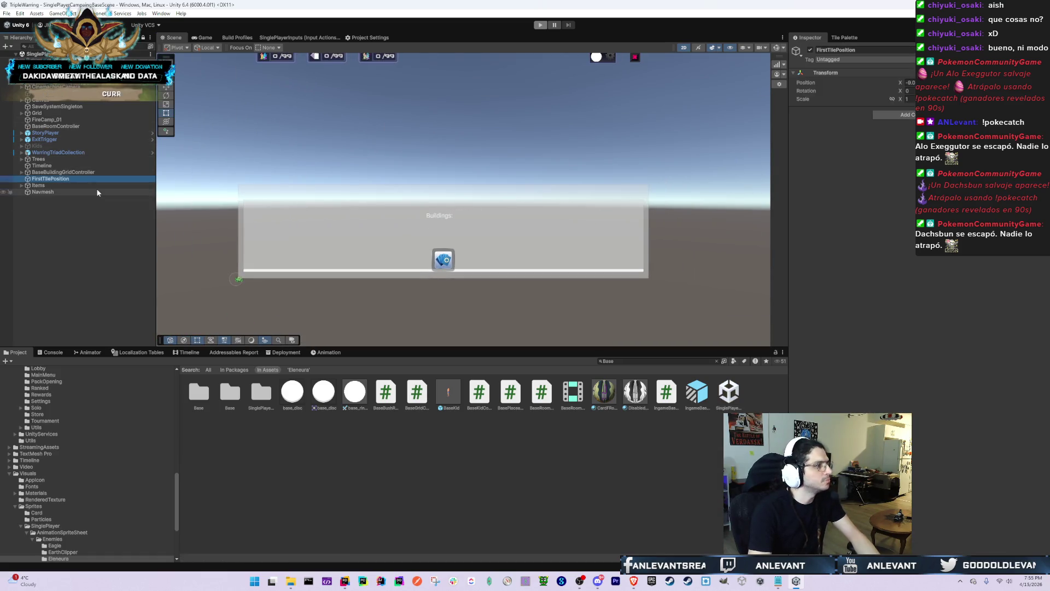
key(Up)
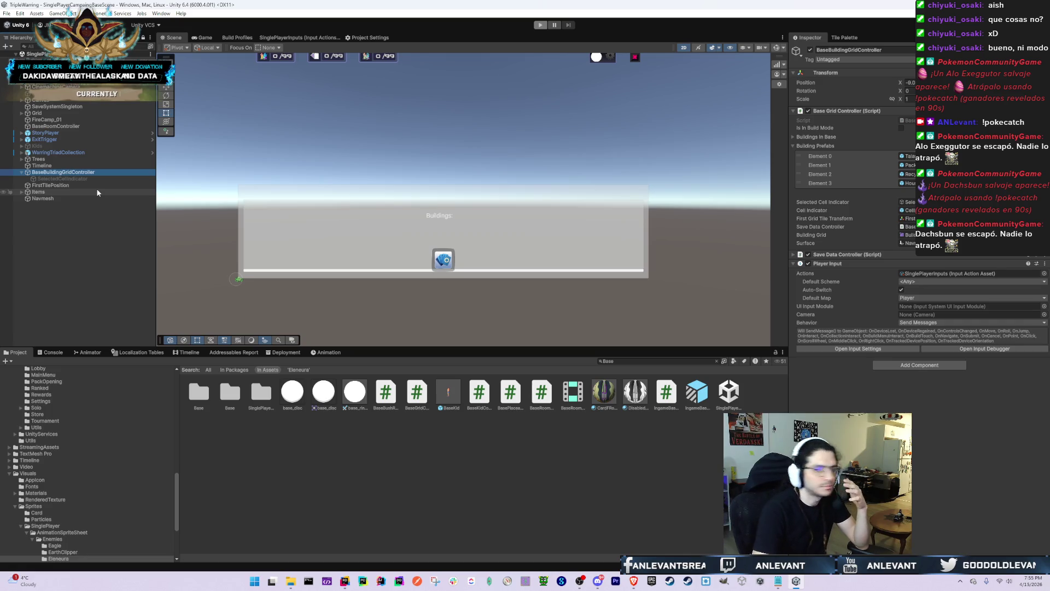
key(Up)
key(Up)
key(Up)
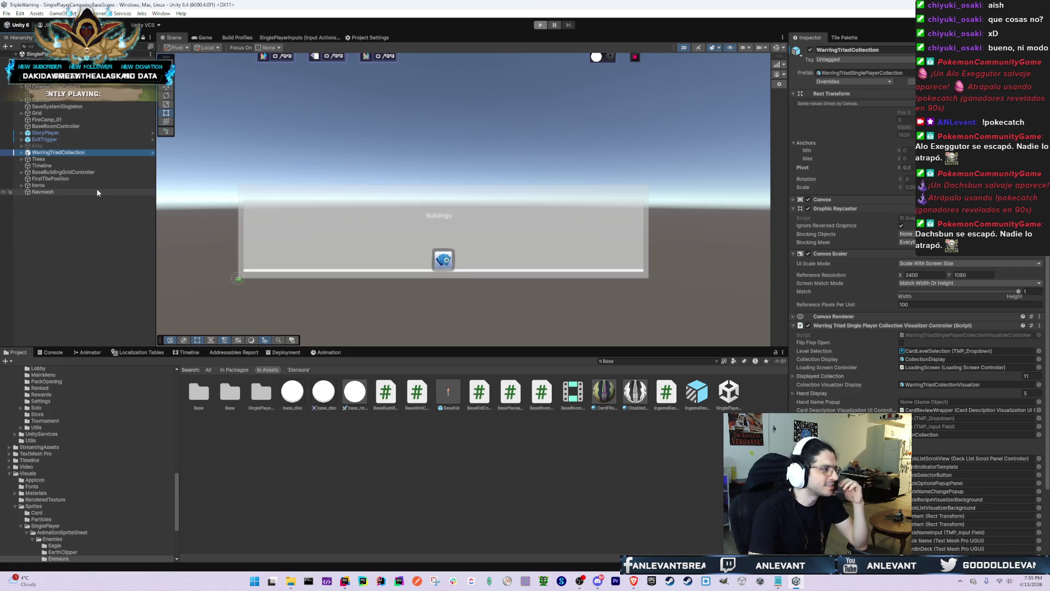
key(Up)
key(Up)
key(Up)
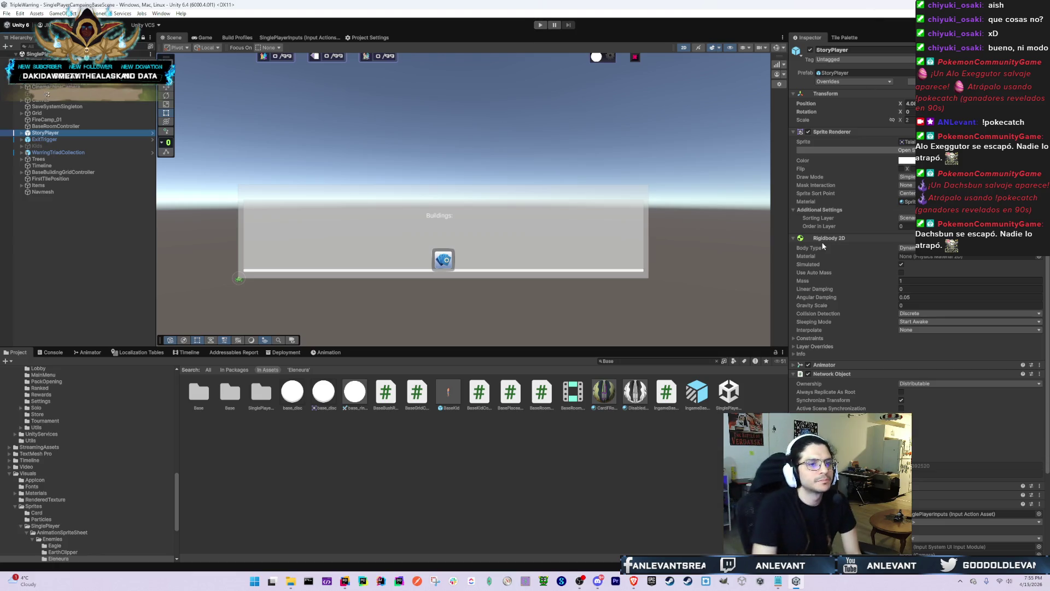
click(815, 131)
- Collapse StoryPlayer's Rigidbody 2D, Network Object and Player Input components in the Inspector
click(851, 141)
click(854, 158)
click(852, 185)
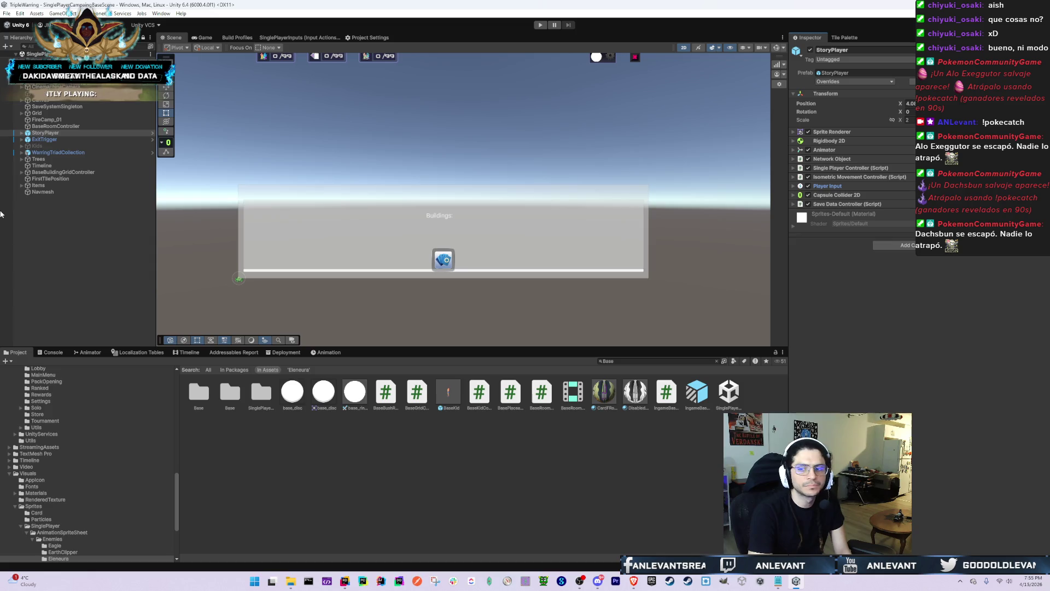
- Select Grid, then Canvas and RunHUD, and frame RunHUD in the Scene view
click(49, 113)
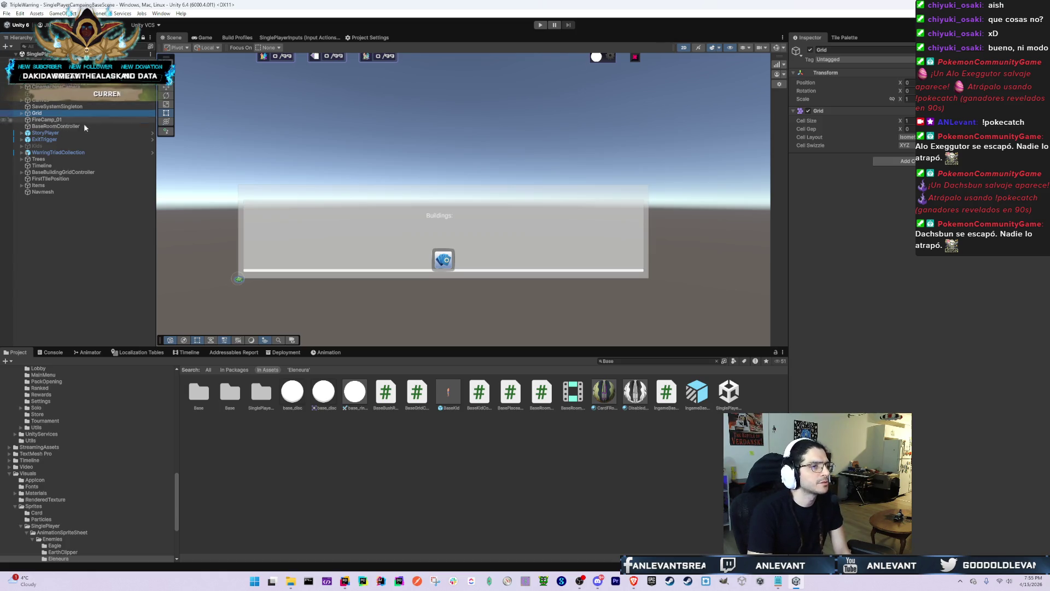
key(Up)
key(Up)
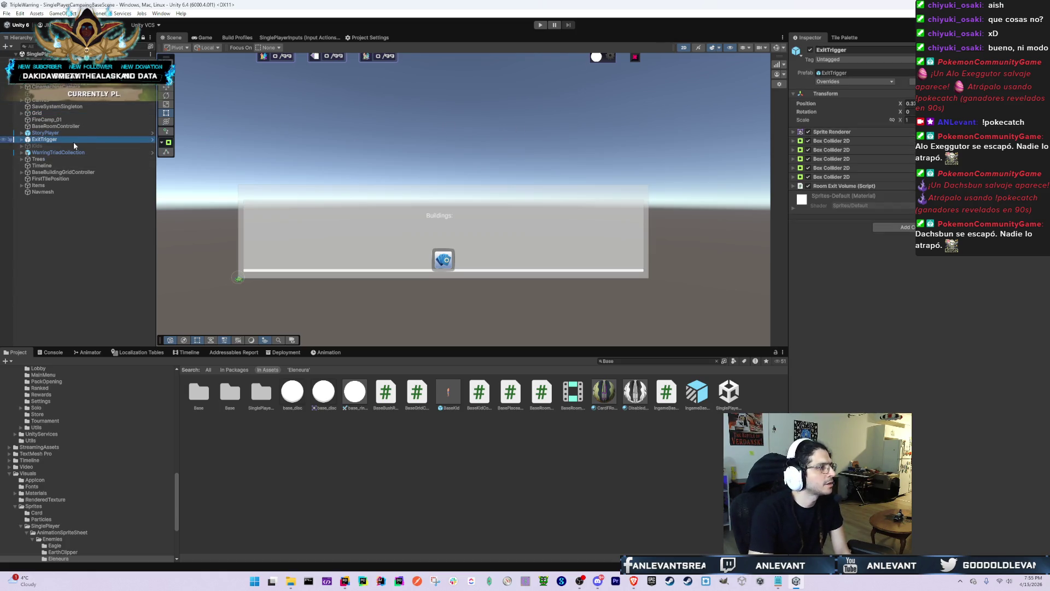
key(Right)
key(Down)
key(Down)
key(Down)
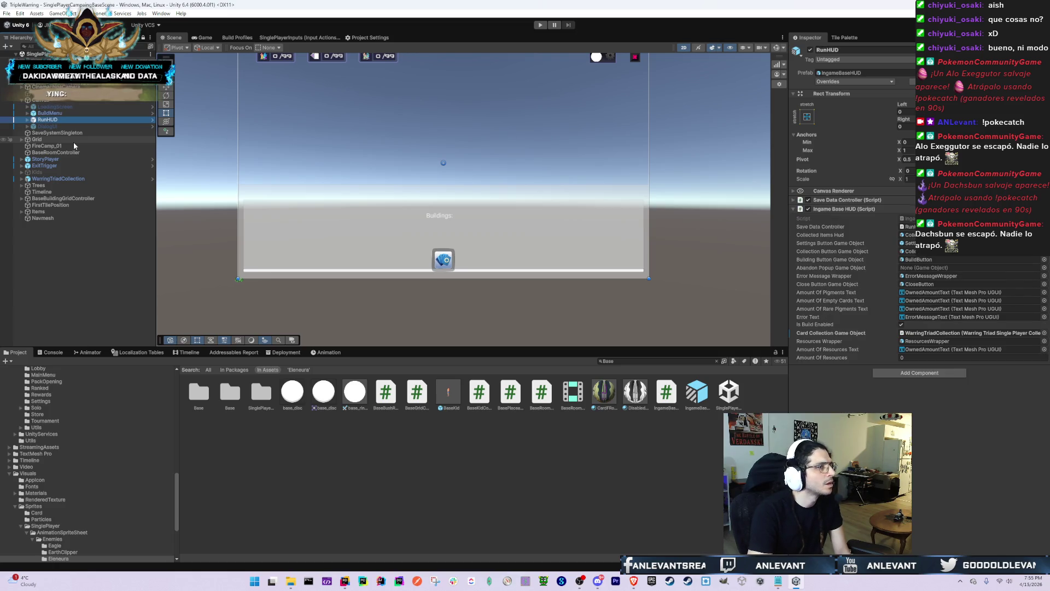
key(f)
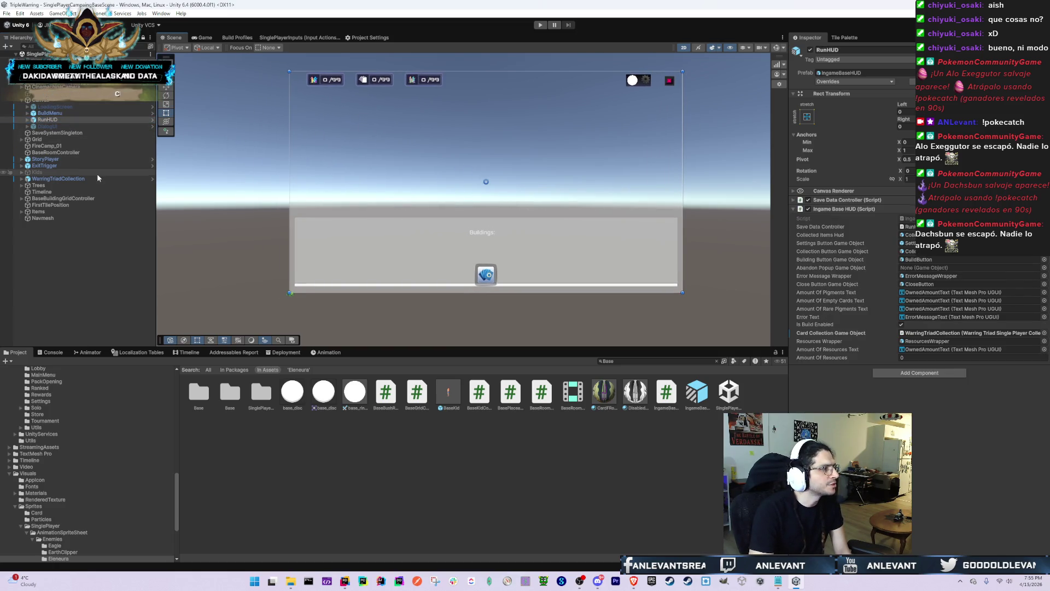
- Expand RunHUD in the Hierarchy and select its SettingsPanel child
click(67, 100)
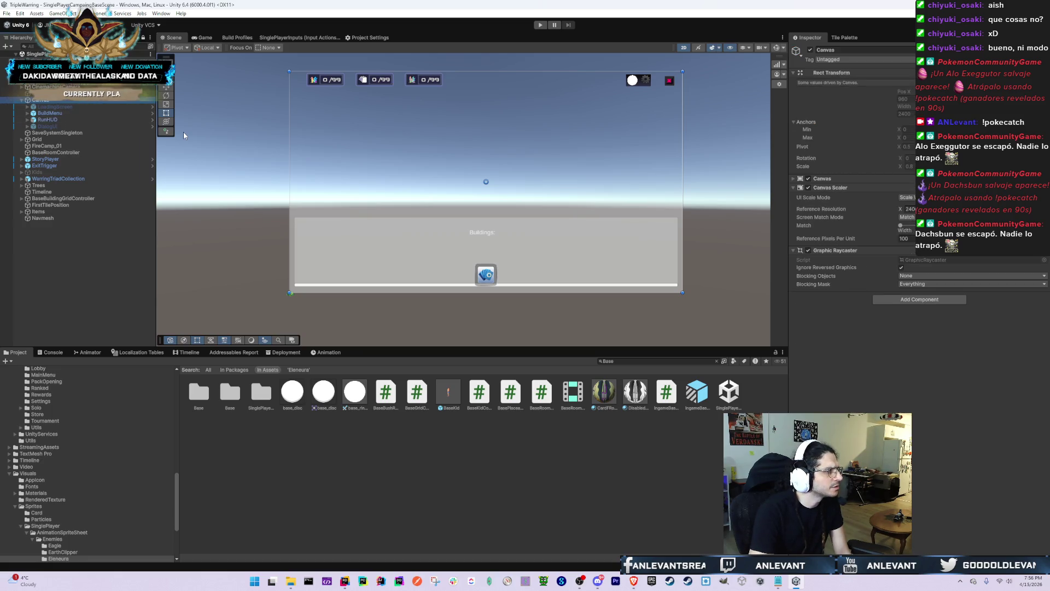
key(Down)
key(Down)
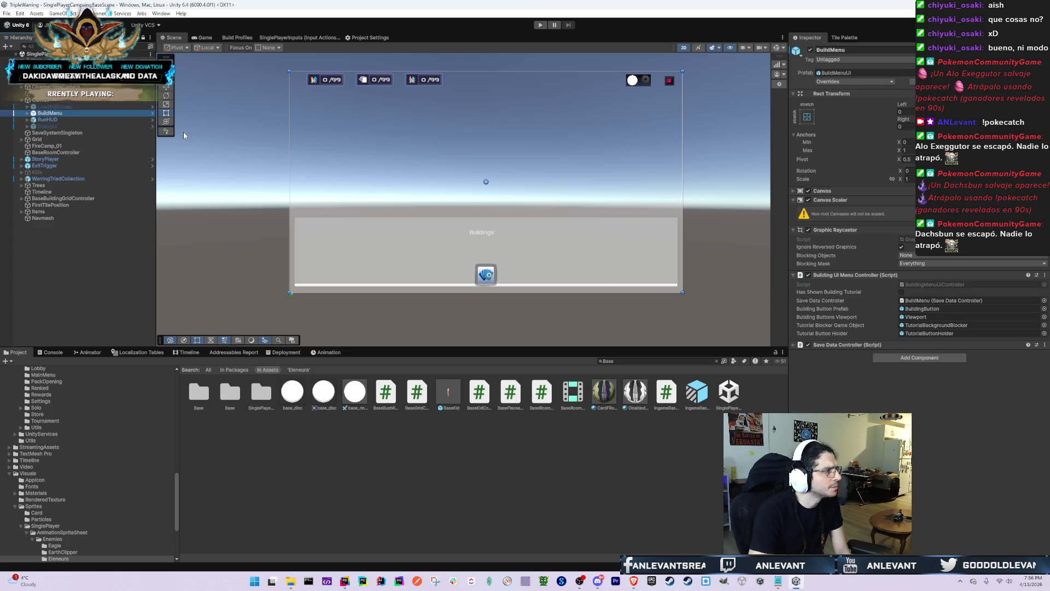
key(Down)
key(Right)
key(Down)
key(Down)
key(Down)
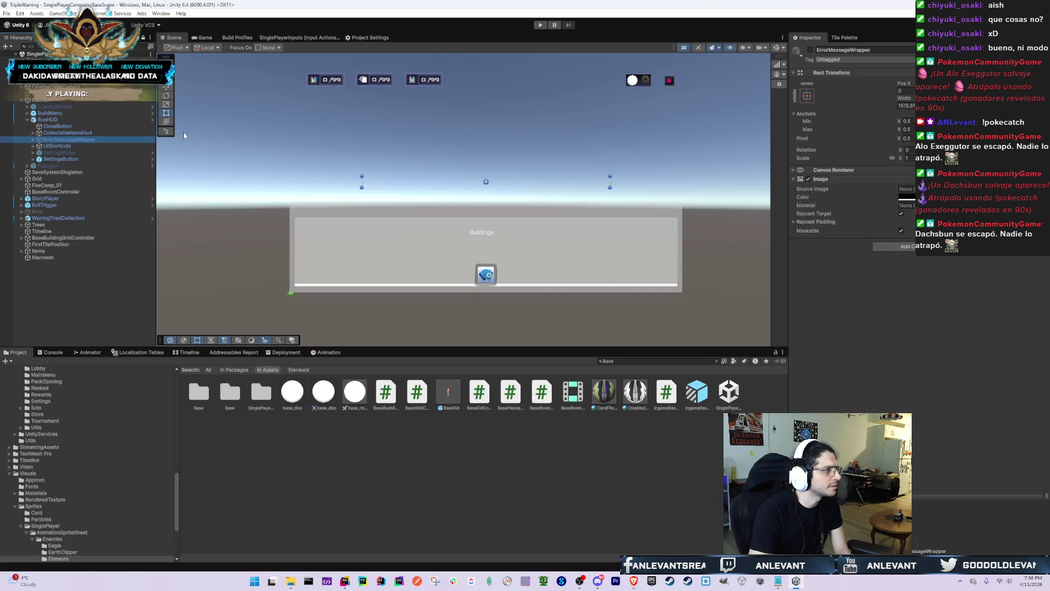
key(Down)
key(Down)
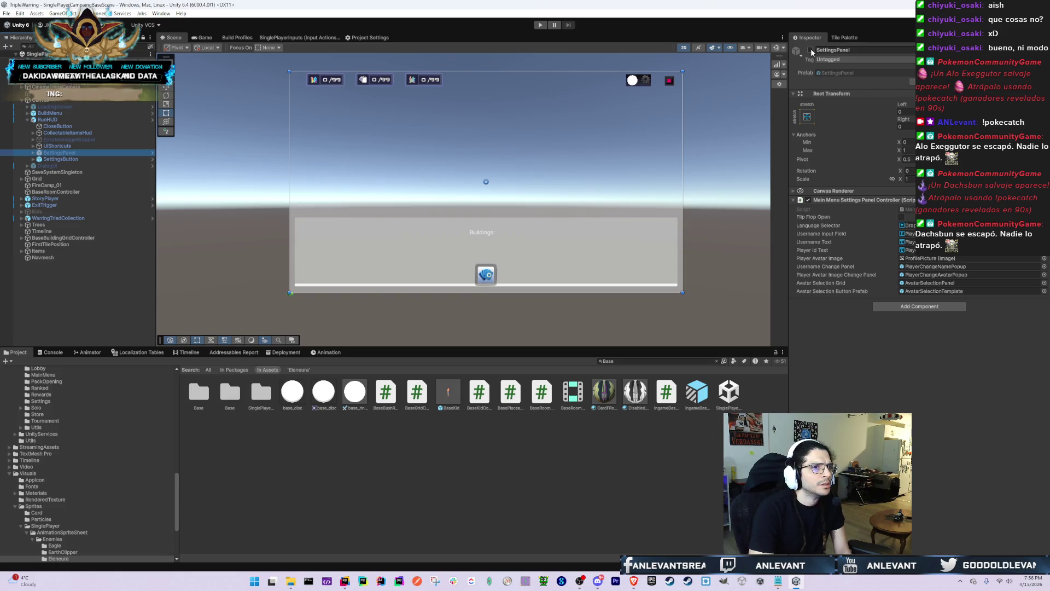
- Make SettingsPanel visible and expand it down to ContentPanel's child elements
click(810, 50)
scroll(444, 188, up, 3)
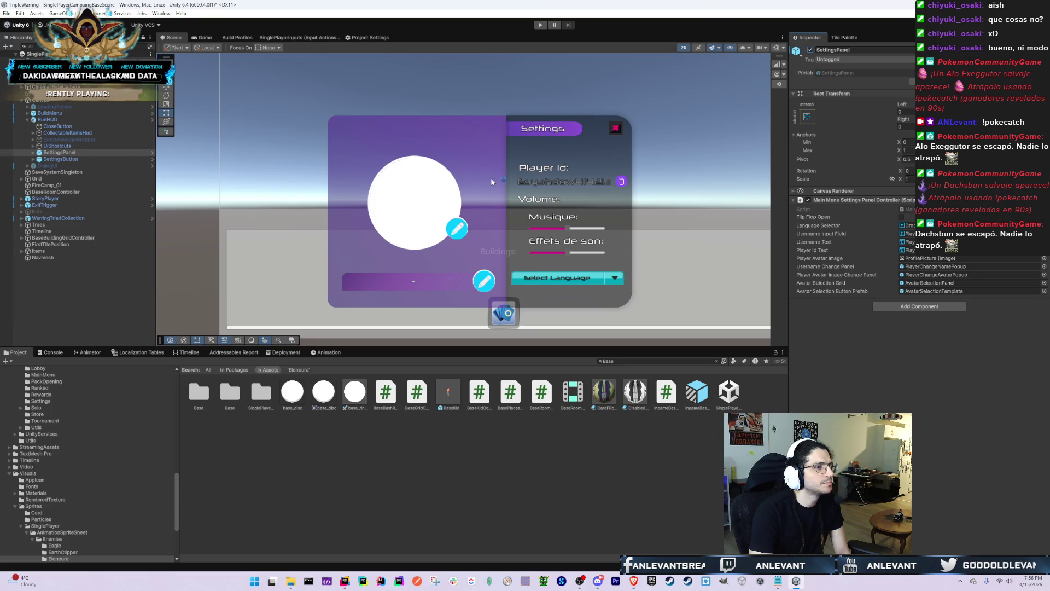
scroll(531, 180, down, 3)
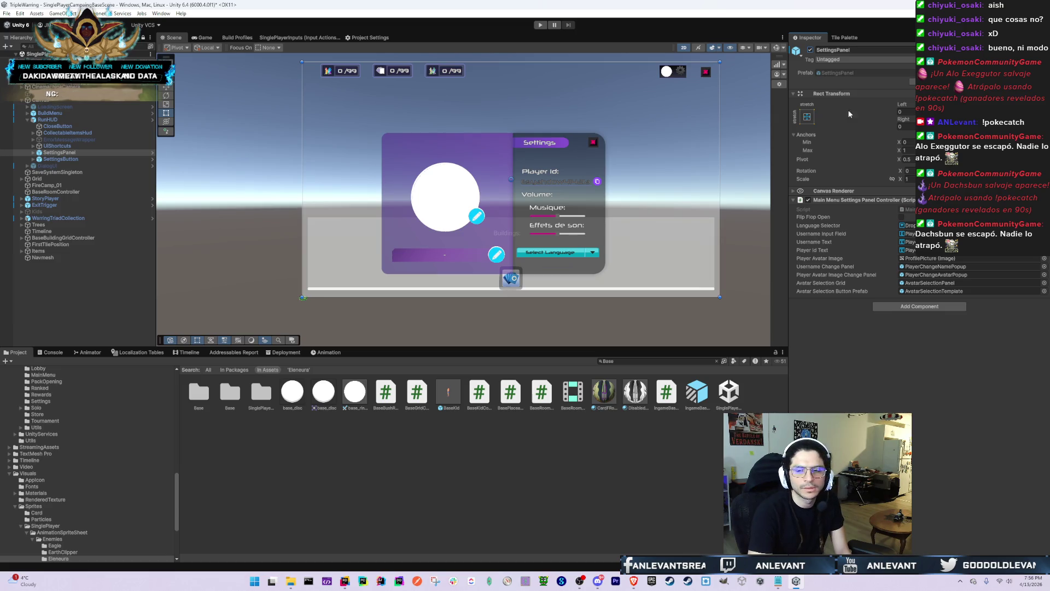
click(110, 153)
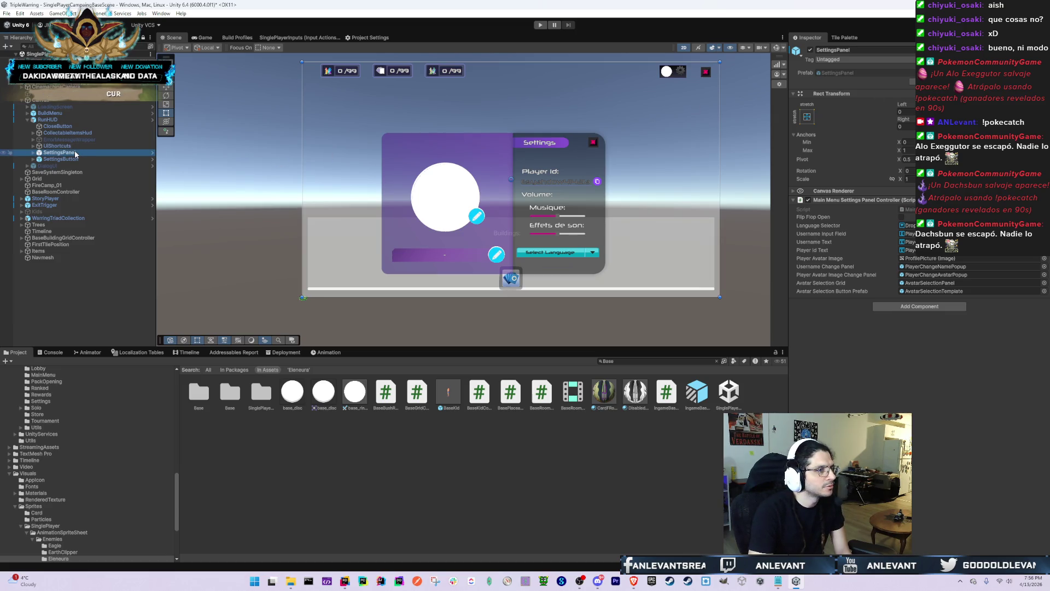
key(Right)
key(Down)
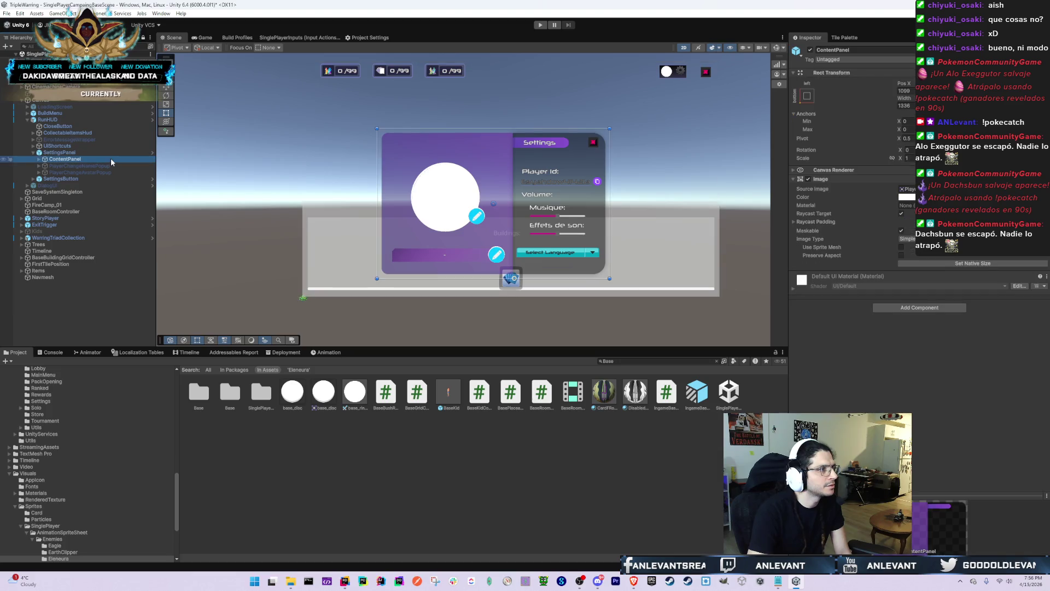
key(Down)
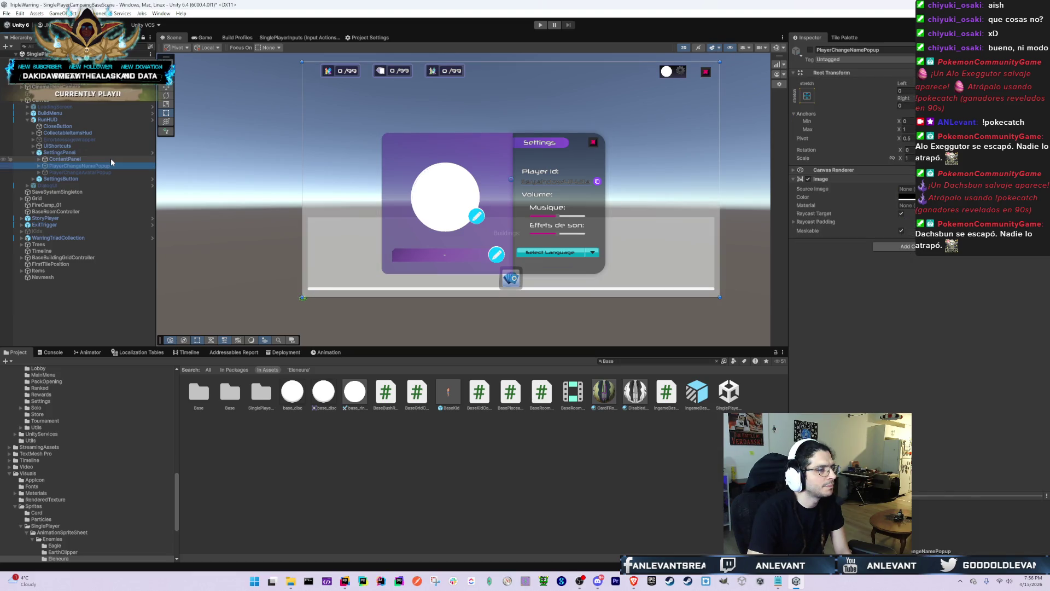
key(Up)
key(Up)
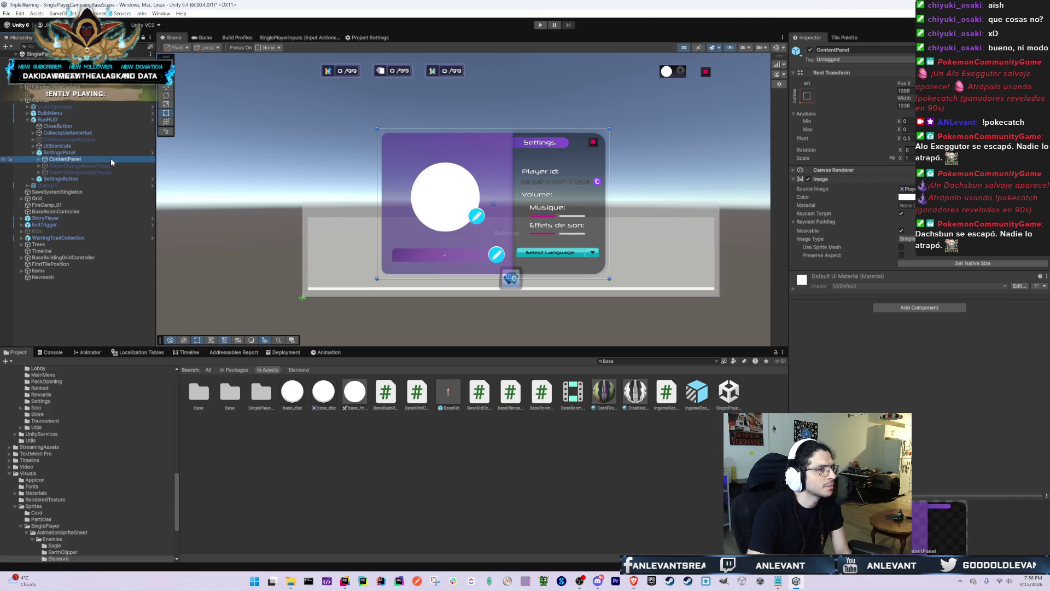
key(Down)
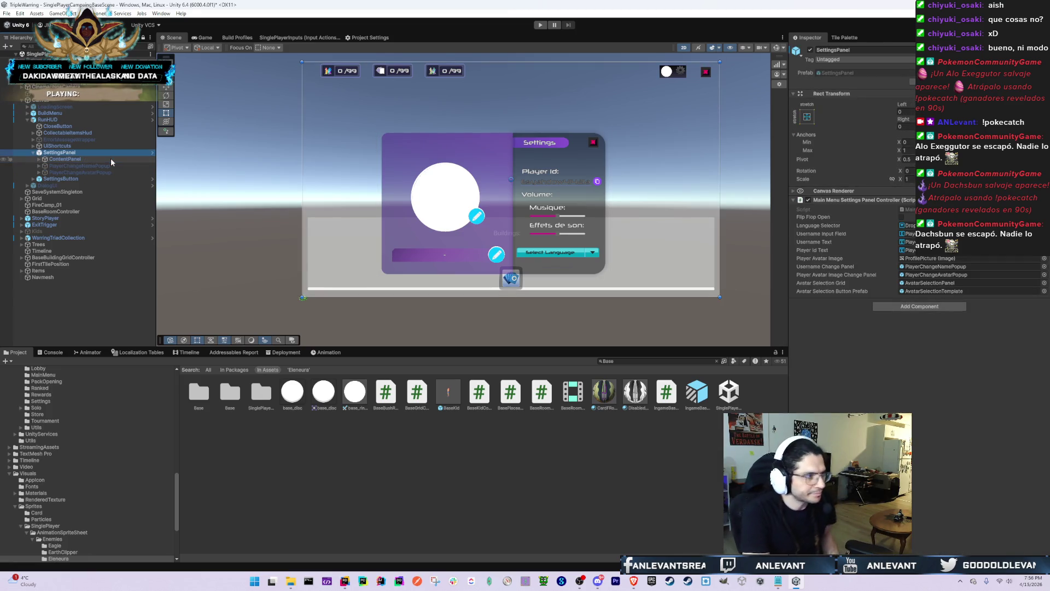
key(Right)
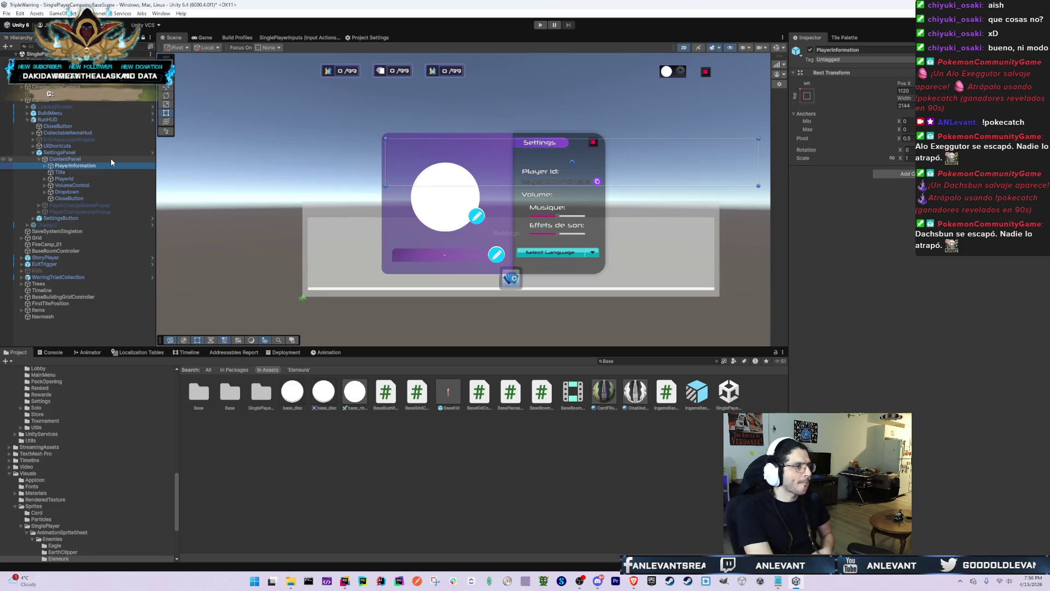
key(Down)
- Raise PlayerId, VolumeControl and Dropdown slightly along Y with the Move tool
key(shift+Down)
key(shift+Down)
key(shift+Down)
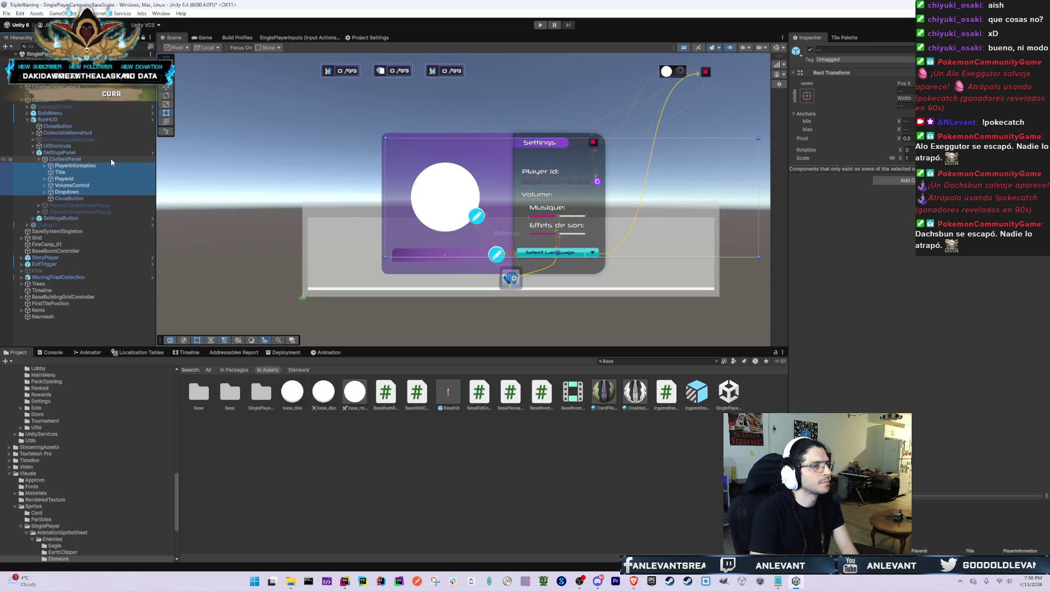
key(shift+Down)
key(Up)
key(Up)
key(Up)
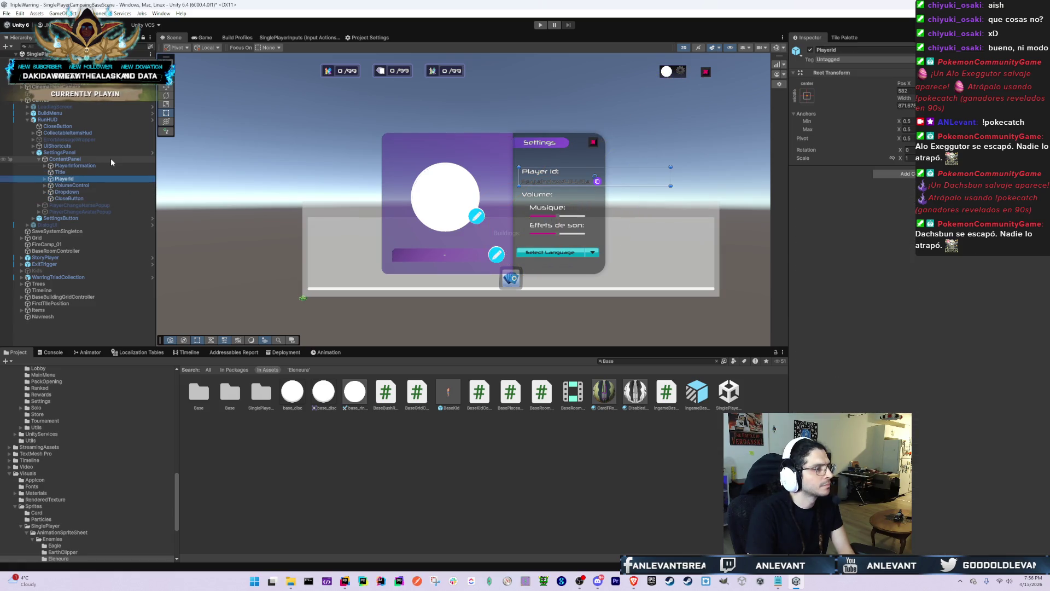
key(shift+Down)
key(shift+Down)
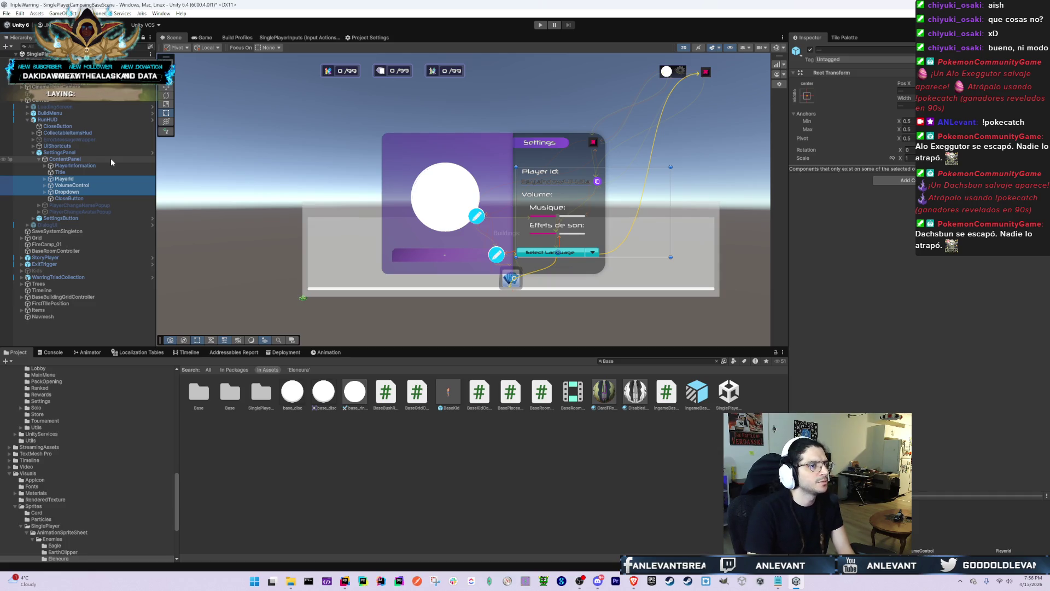
click(167, 87)
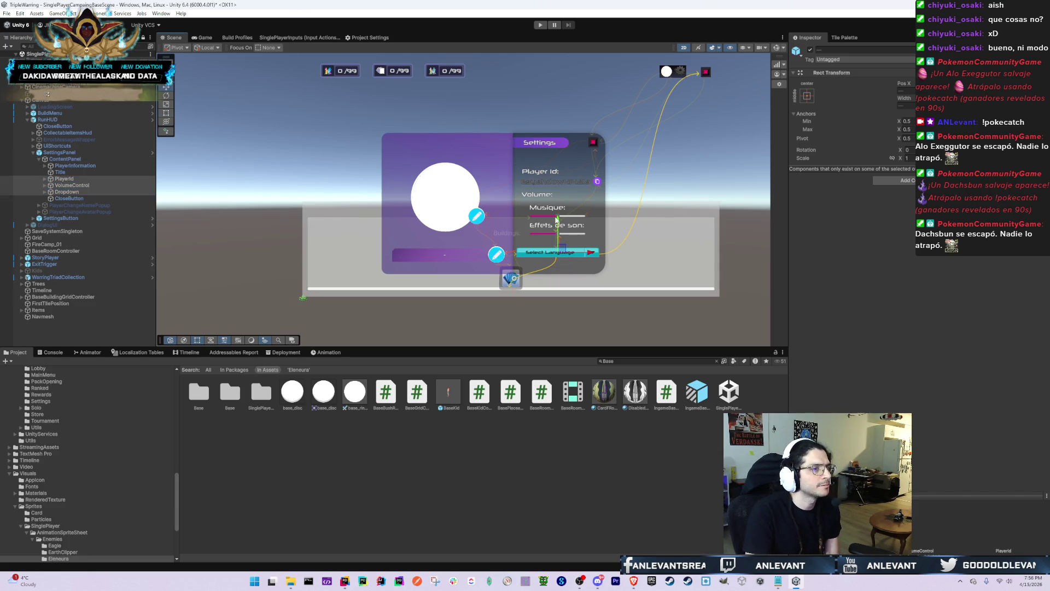
drag(559, 224, 556, 215)
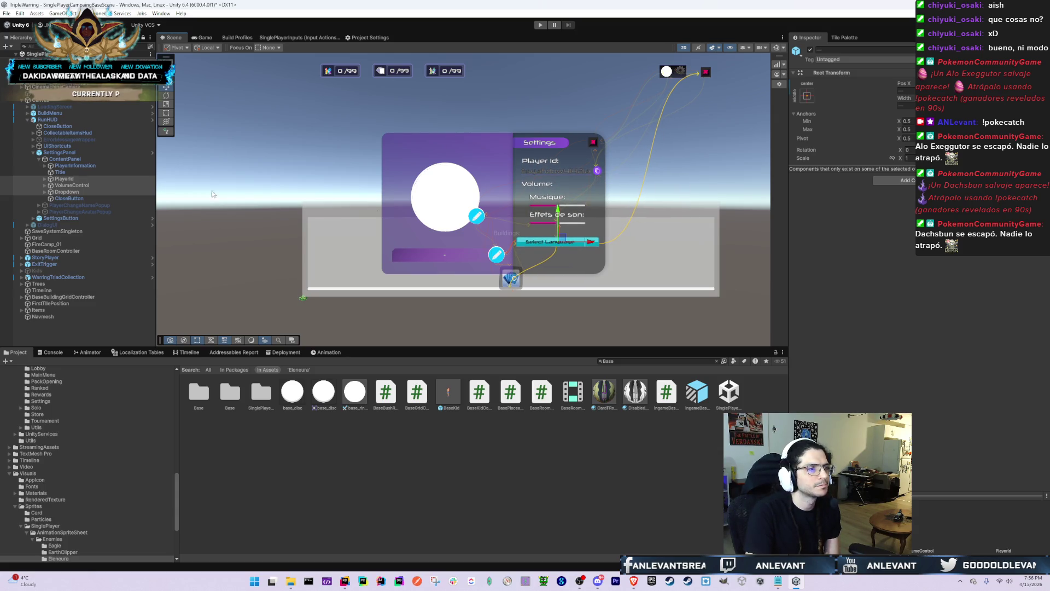
click(67, 159)
right_click(66, 159)
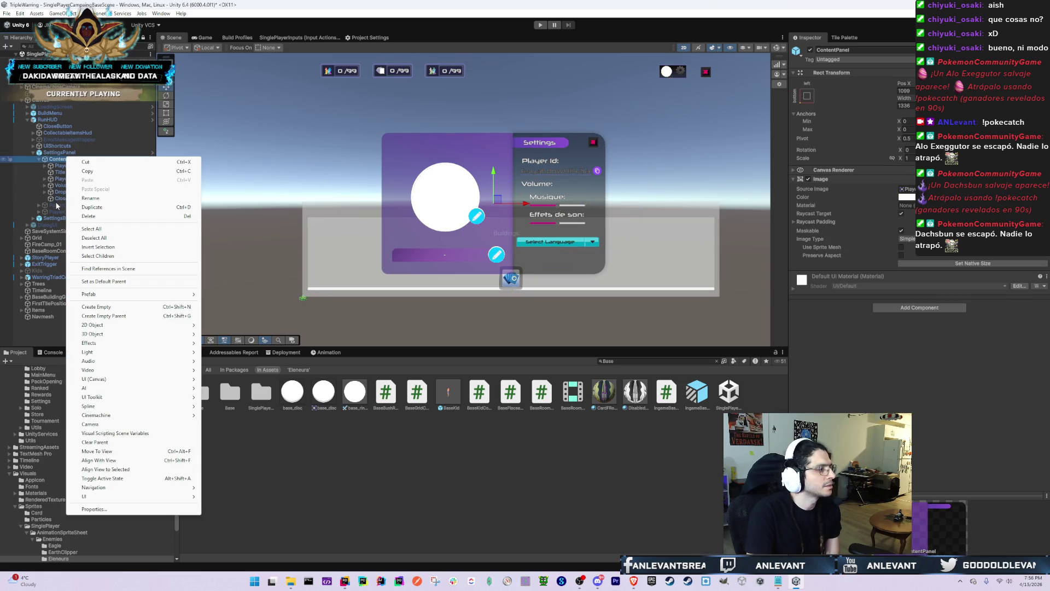
- Add a Button - TextMeshPro under ContentPanel and place it below the language dropdown
mouse_move(101, 382)
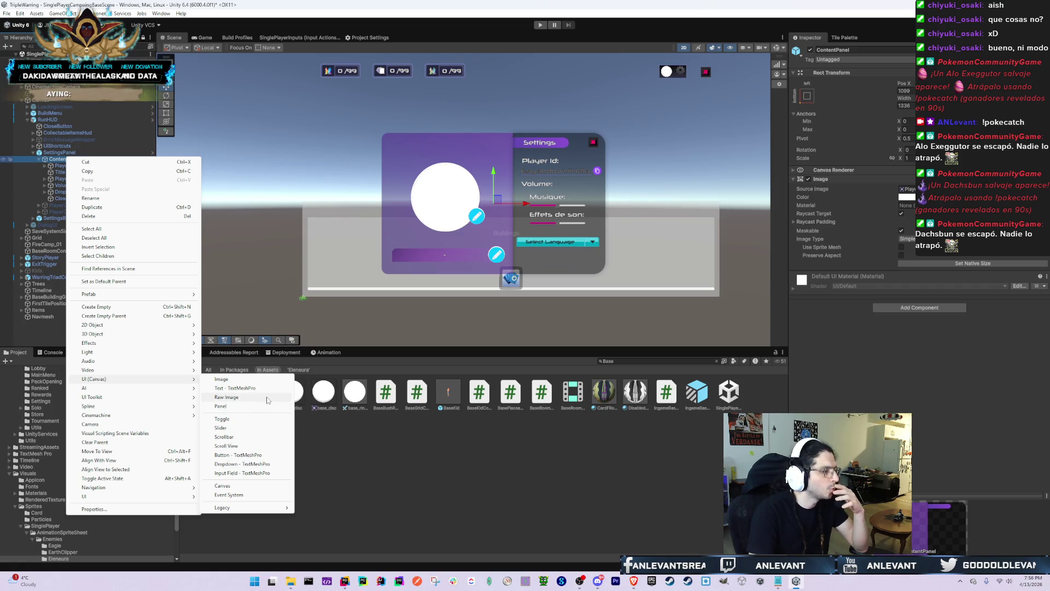
click(263, 458)
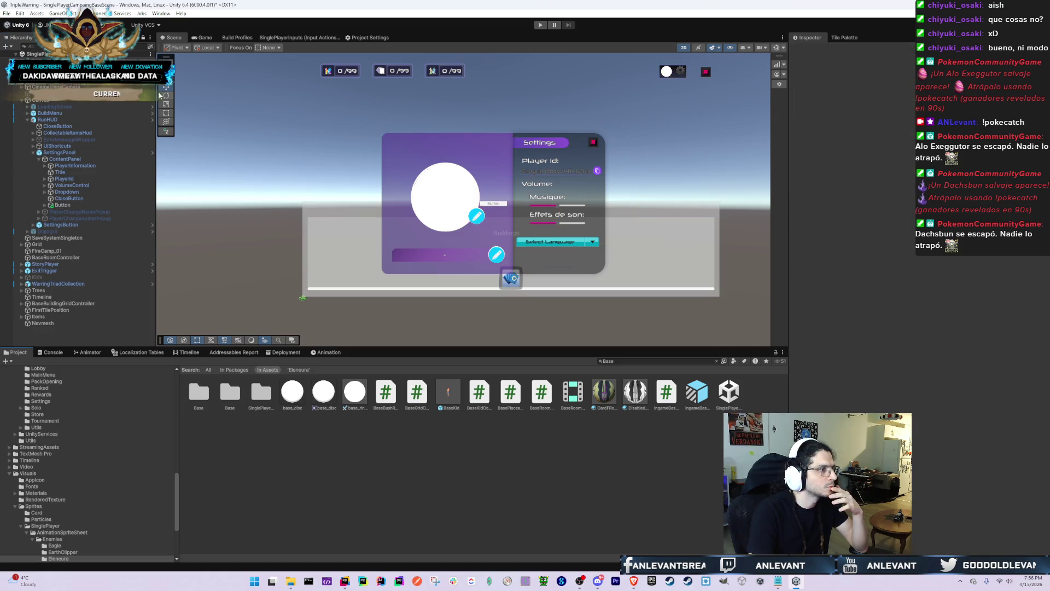
click(99, 204)
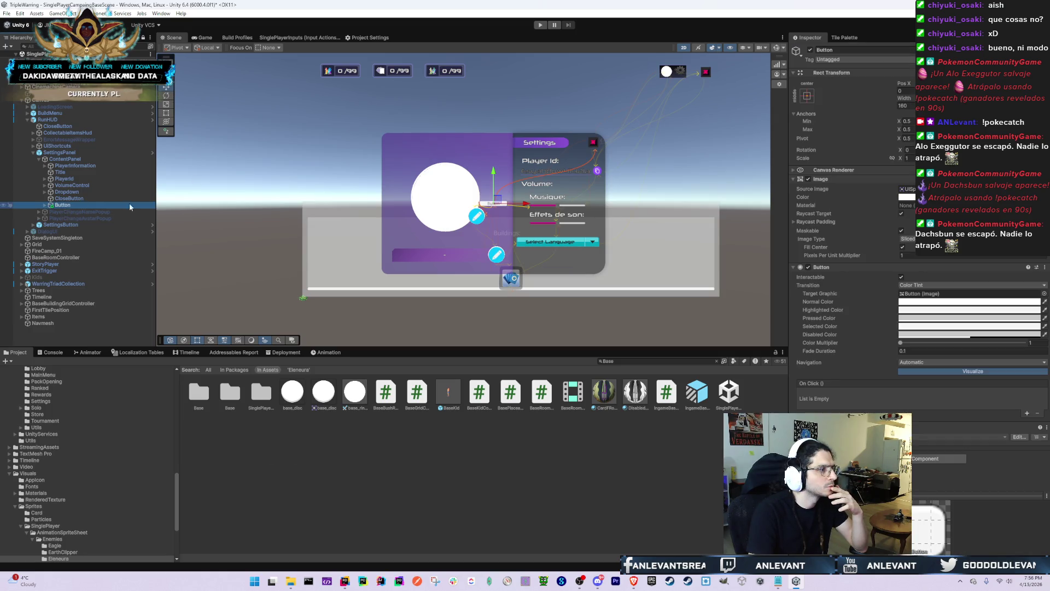
mouse_move(491, 207)
mouse_down()
mouse_move(539, 235)
mouse_move(550, 265)
mouse_up()
- Relabel the button 'Link Twitch' and nudge it slightly left
key(Right)
key(Down)
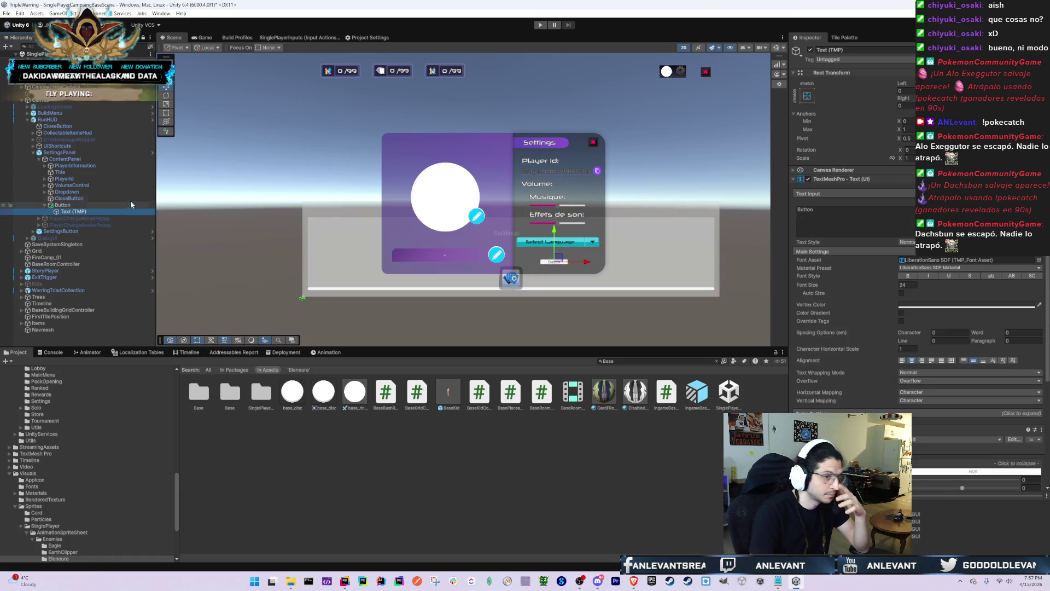
click(858, 225)
key(ctrl+a)
key(BackSpace)
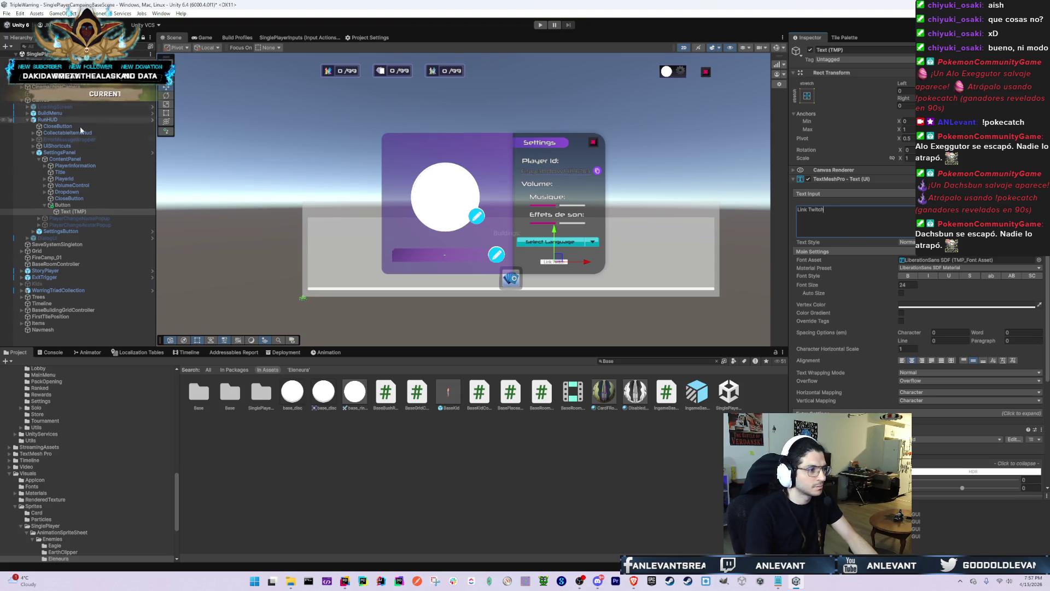
drag(559, 264, 556, 253)
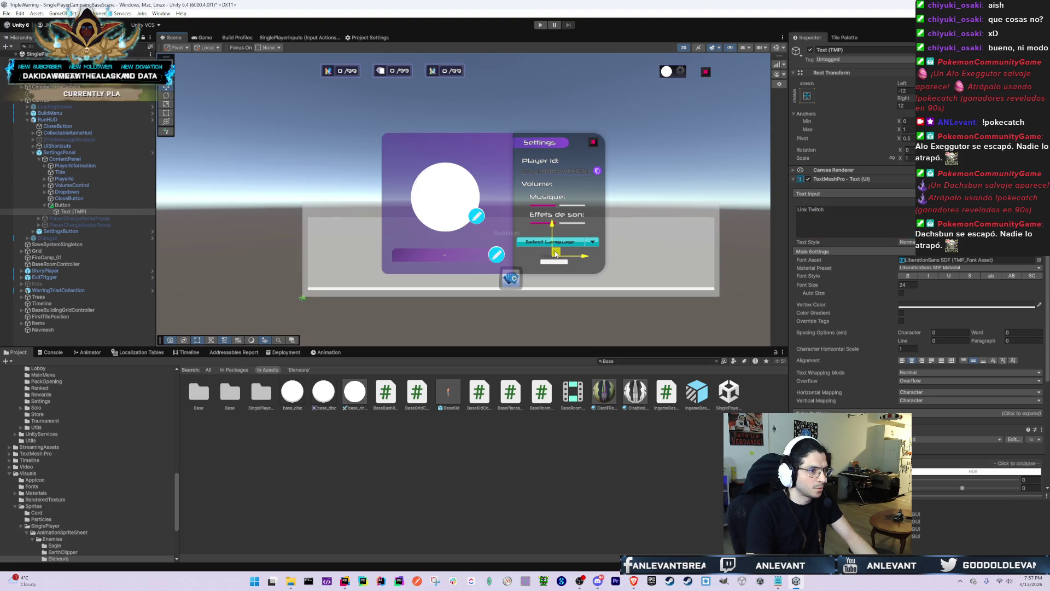
key(ctrl+z)
click(109, 205)
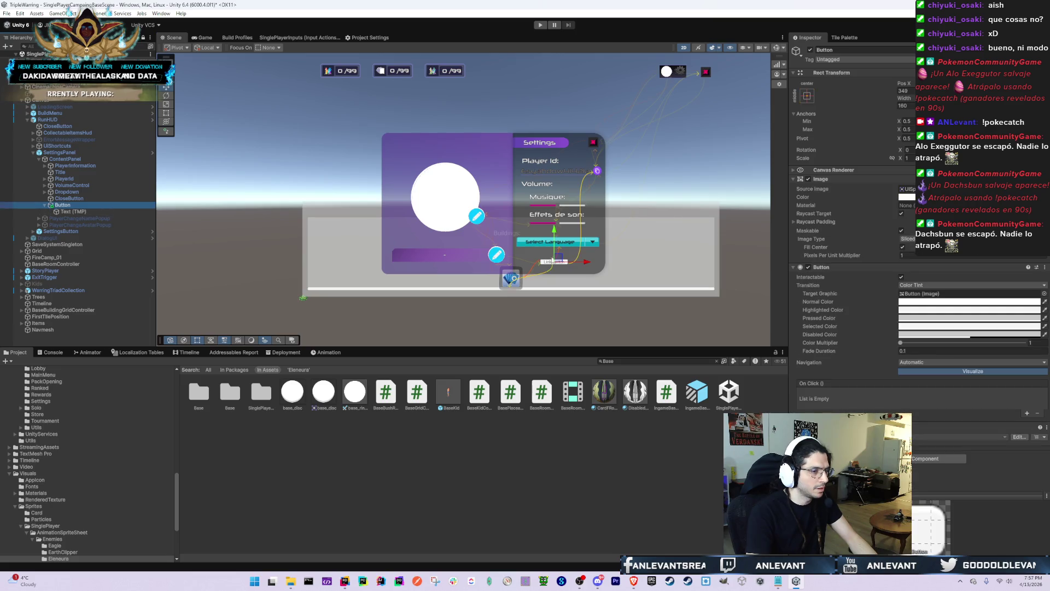
drag(561, 262, 557, 258)
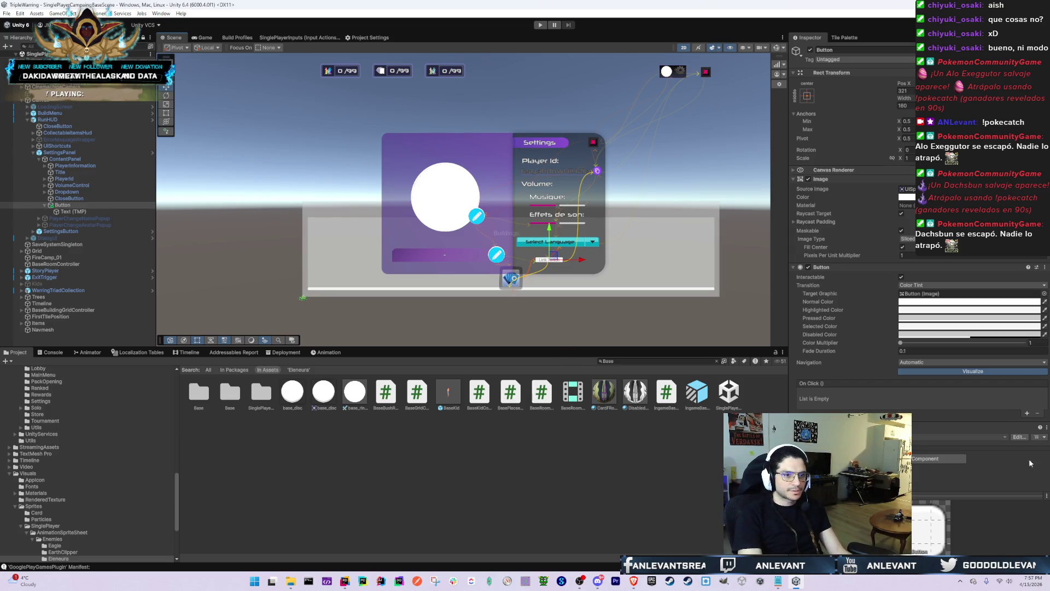
scroll(647, 242, up, 2)
scroll(629, 239, up, 5)
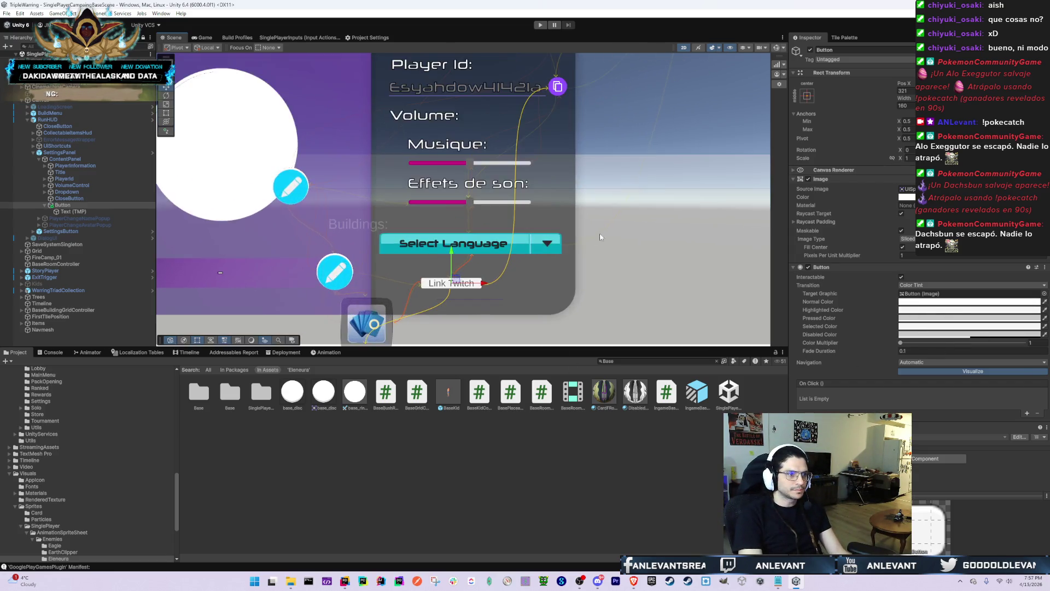
- Apply the neuropolitical rg SDF font asset to the Link Twitch label, then reselect the Button's Source Image
click(76, 212)
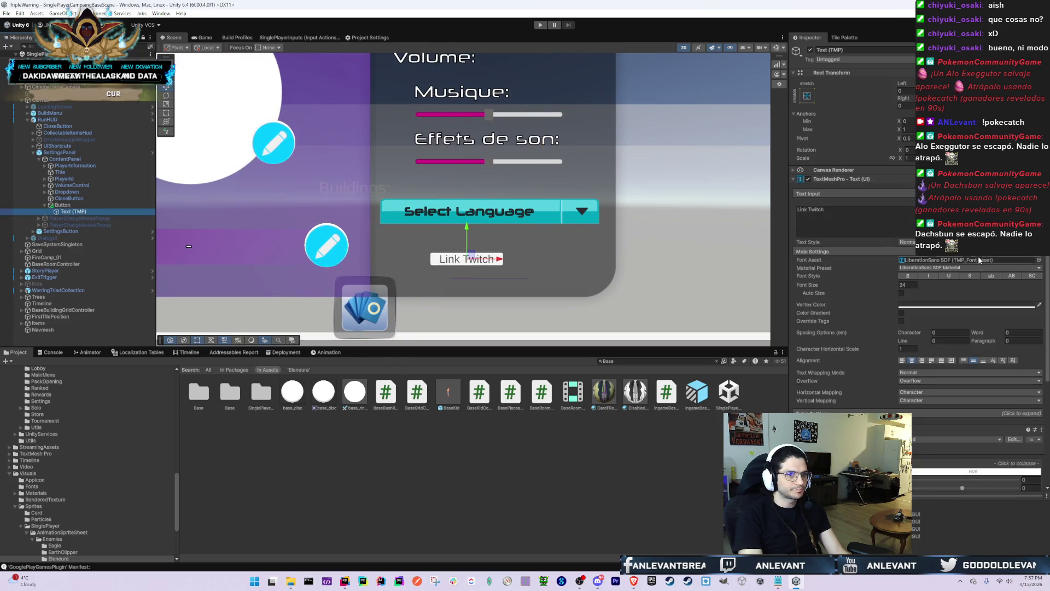
click(1038, 260)
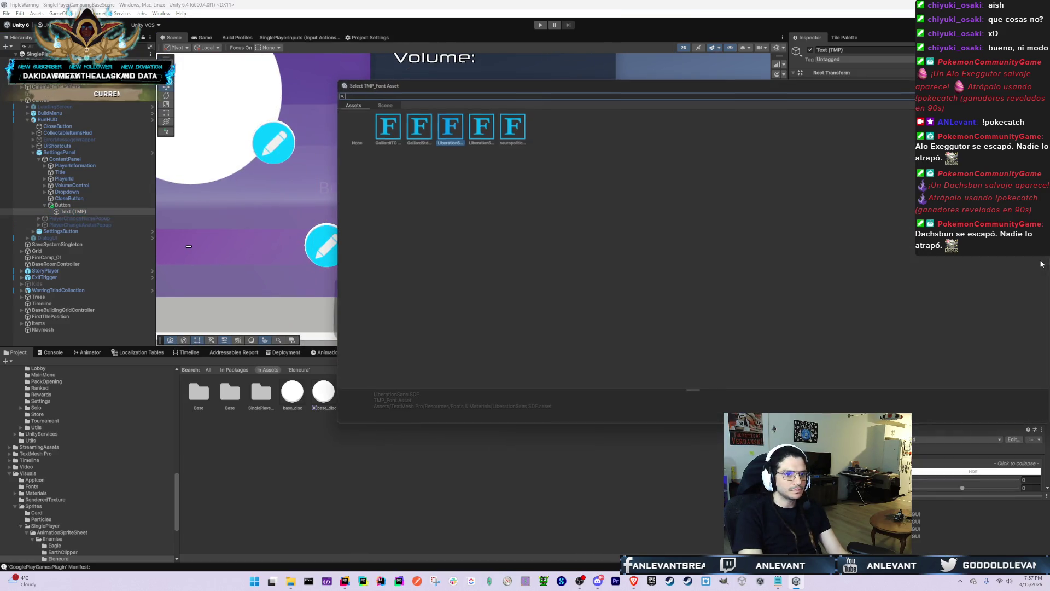
double_click(509, 132)
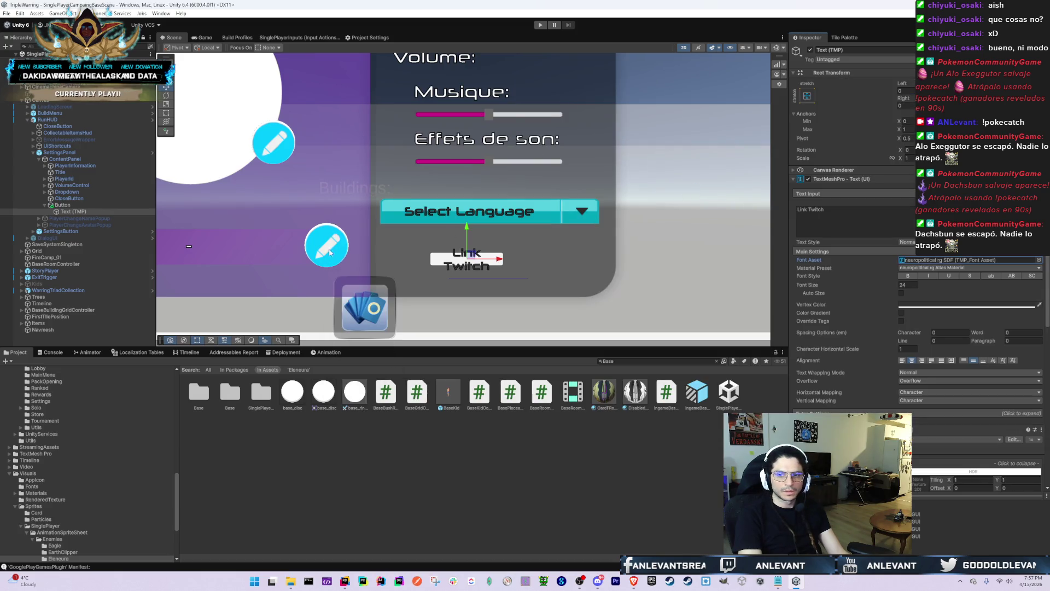
click(91, 205)
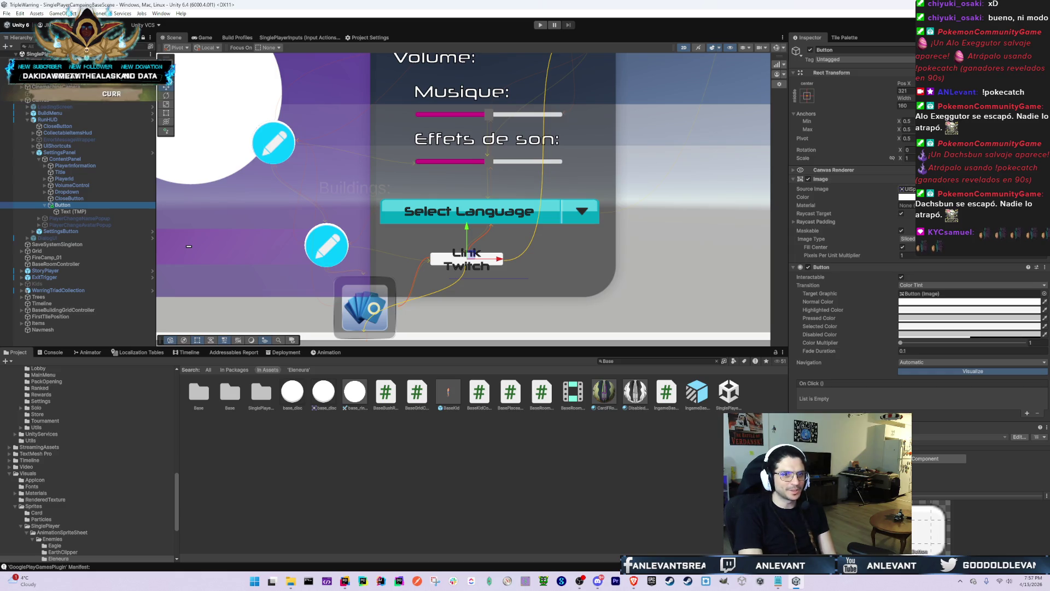
click(1044, 189)
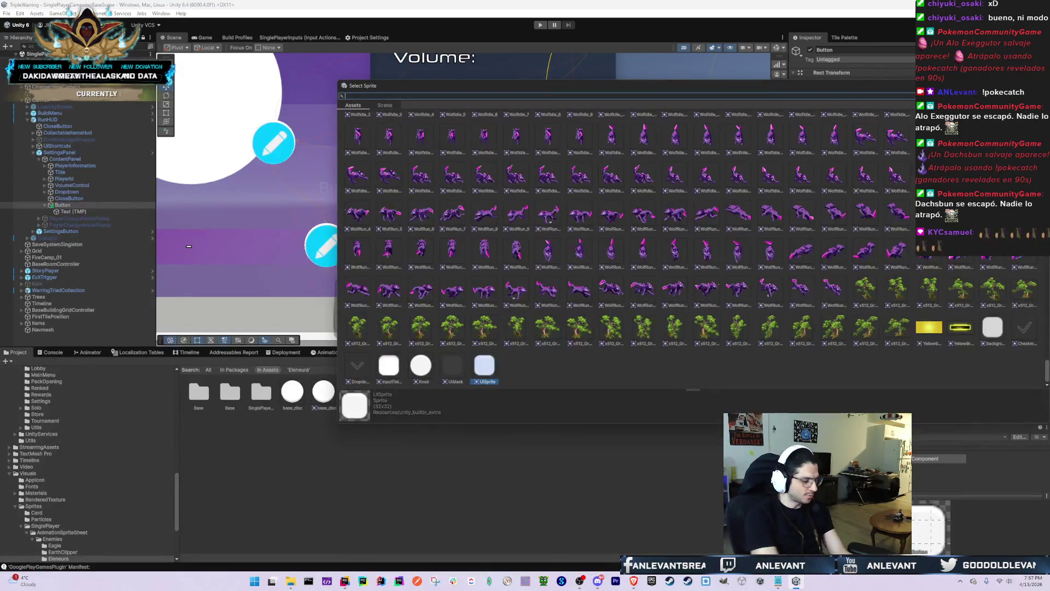
- Give the Link Twitch button the ConfirmHandSaveButton sprite at native size and shift it right
text(Button)
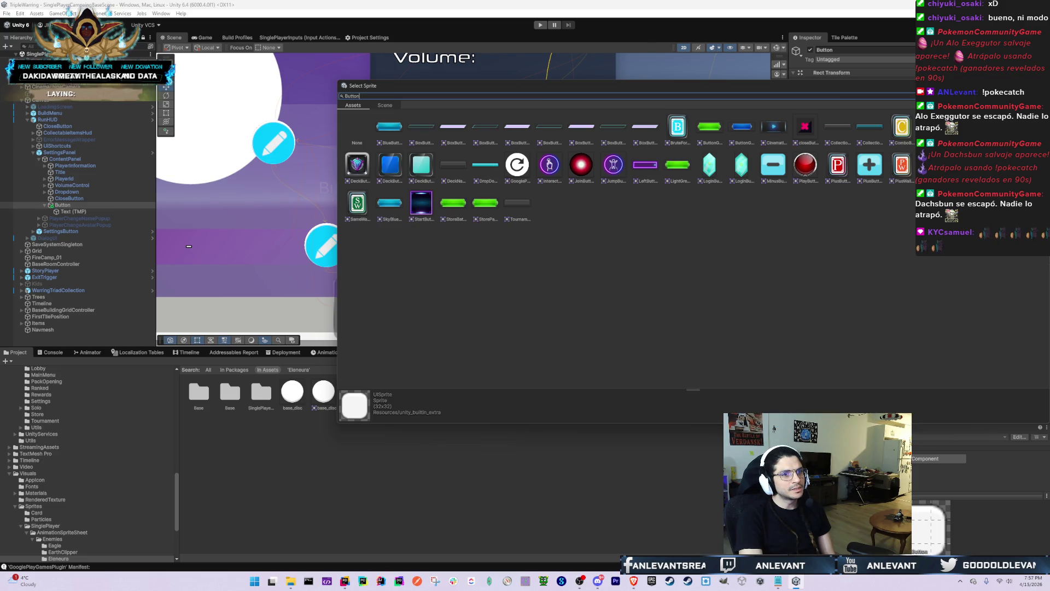
click(934, 126)
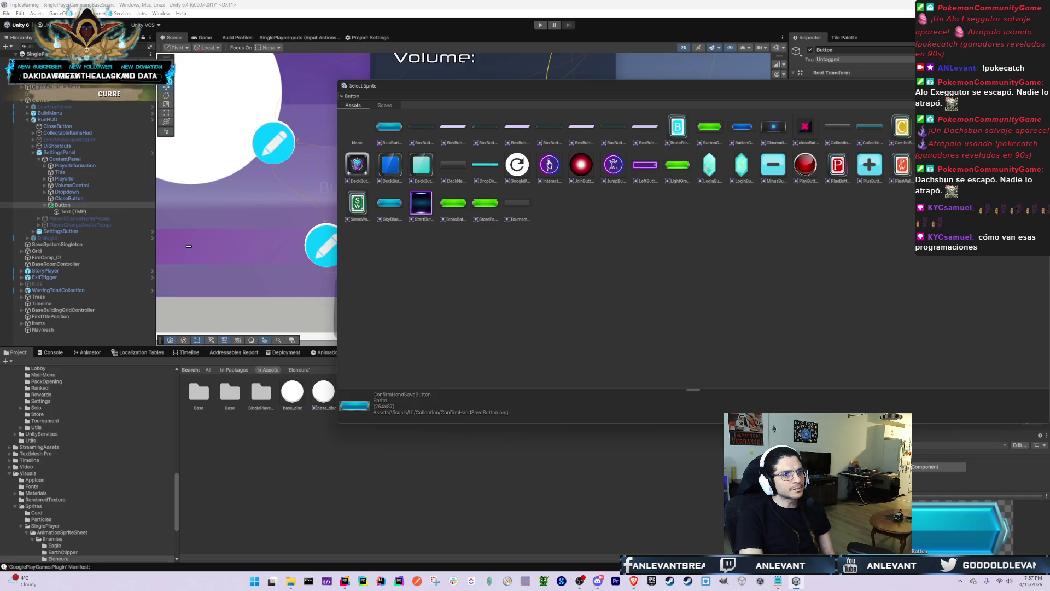
key(Return)
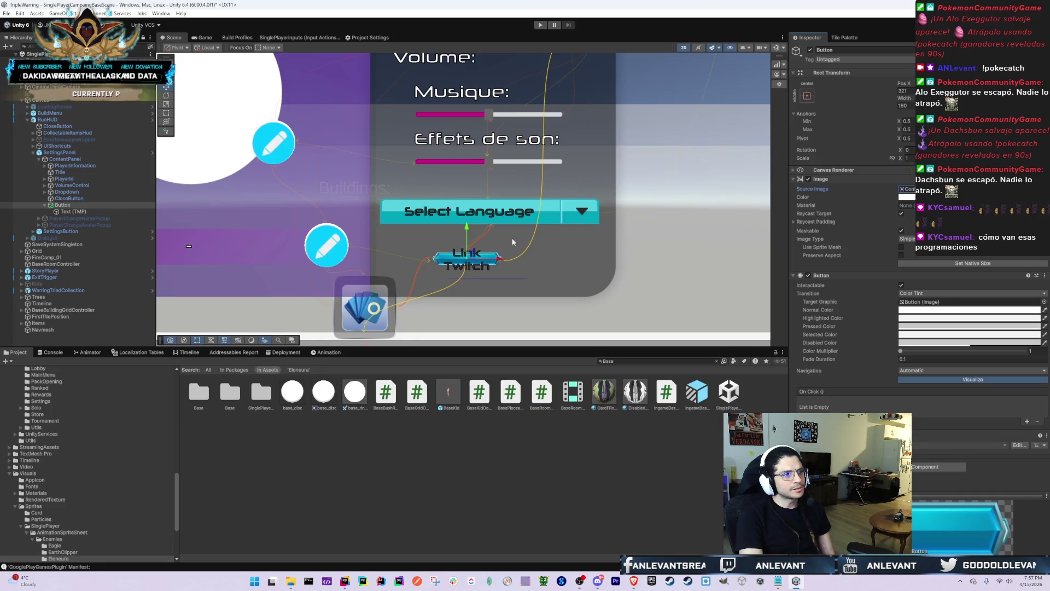
click(970, 265)
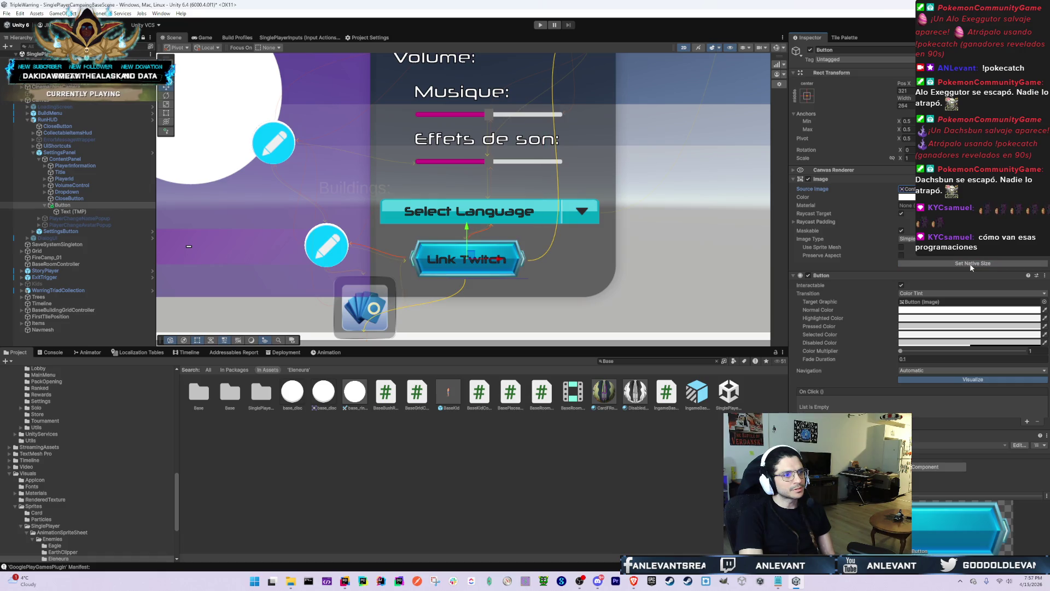
drag(504, 261, 528, 260)
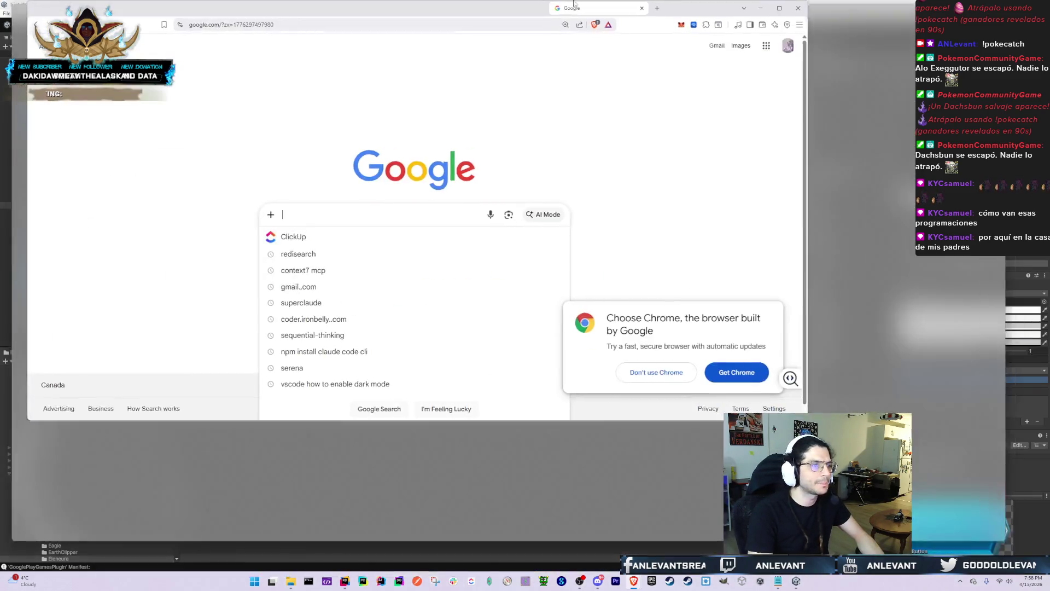
- Search Google Images for 'twitch icon' and start saving Rawpixel's purple circular Twitch icon
text(twitch icon)
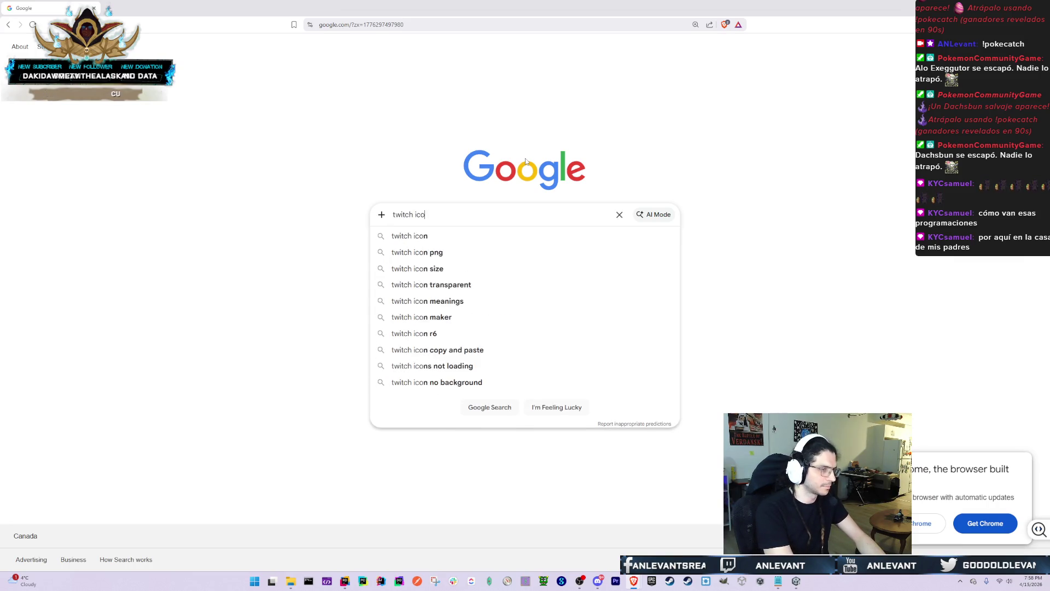
key(Return)
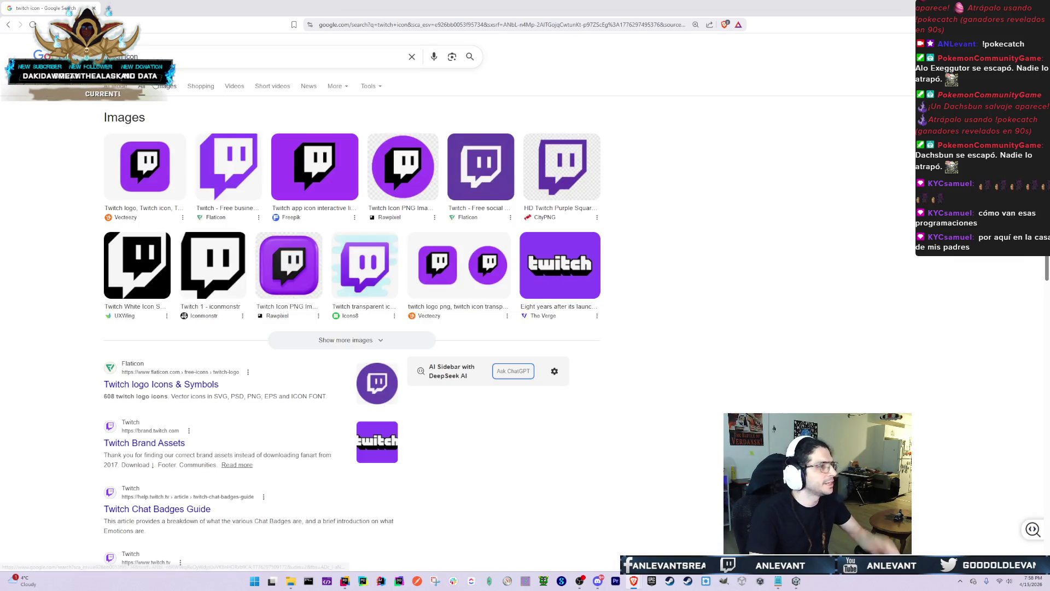
click(166, 86)
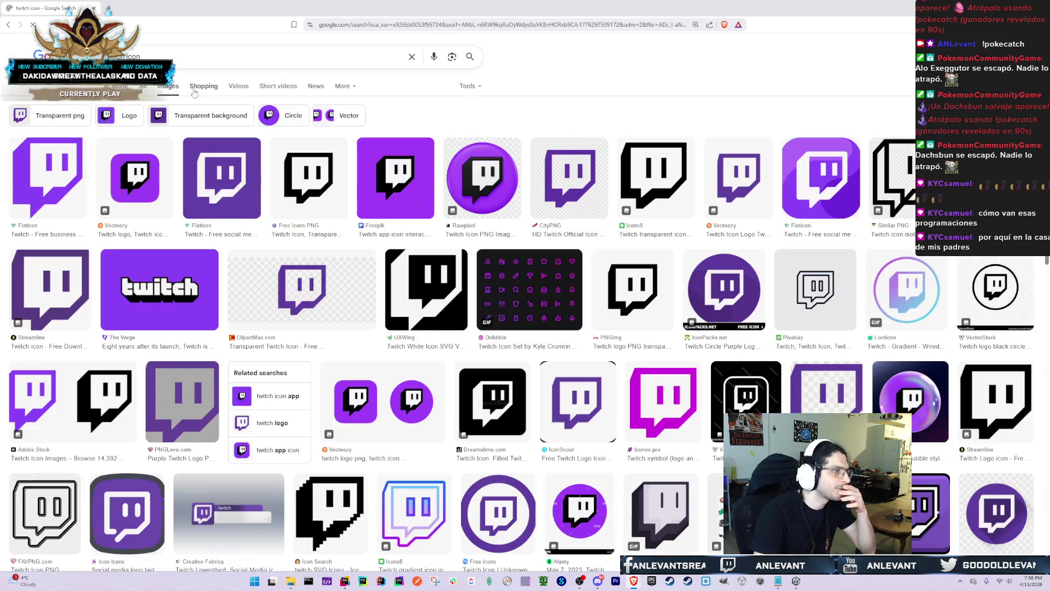
click(512, 189)
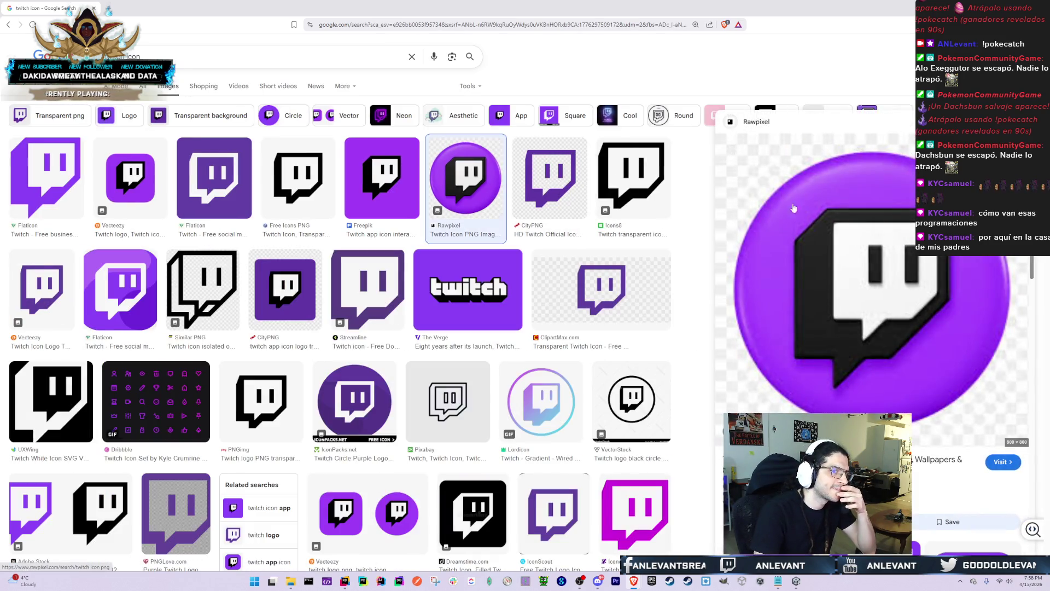
right_click(863, 300)
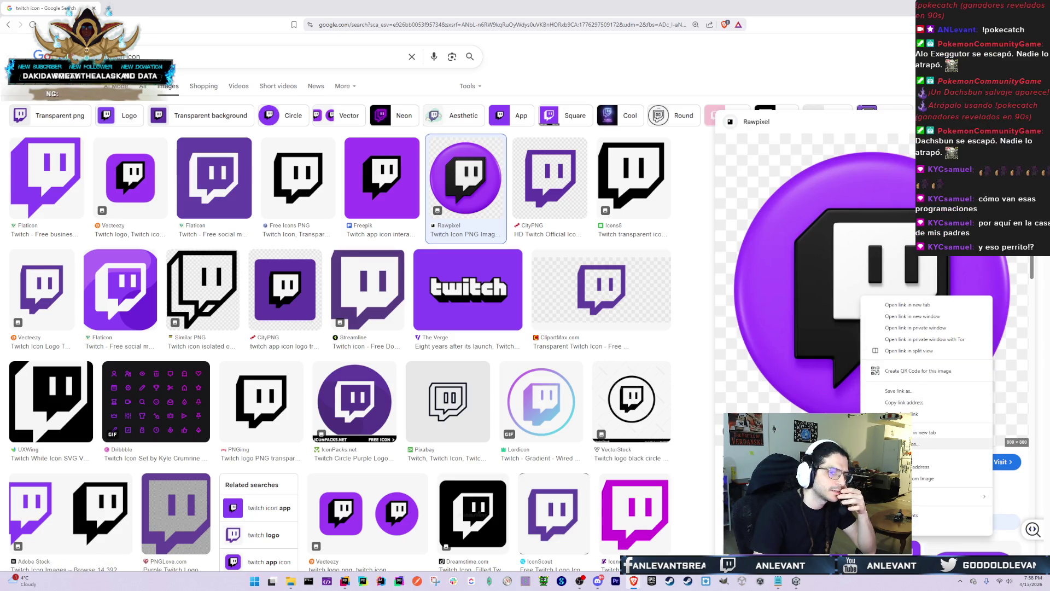
click(903, 443)
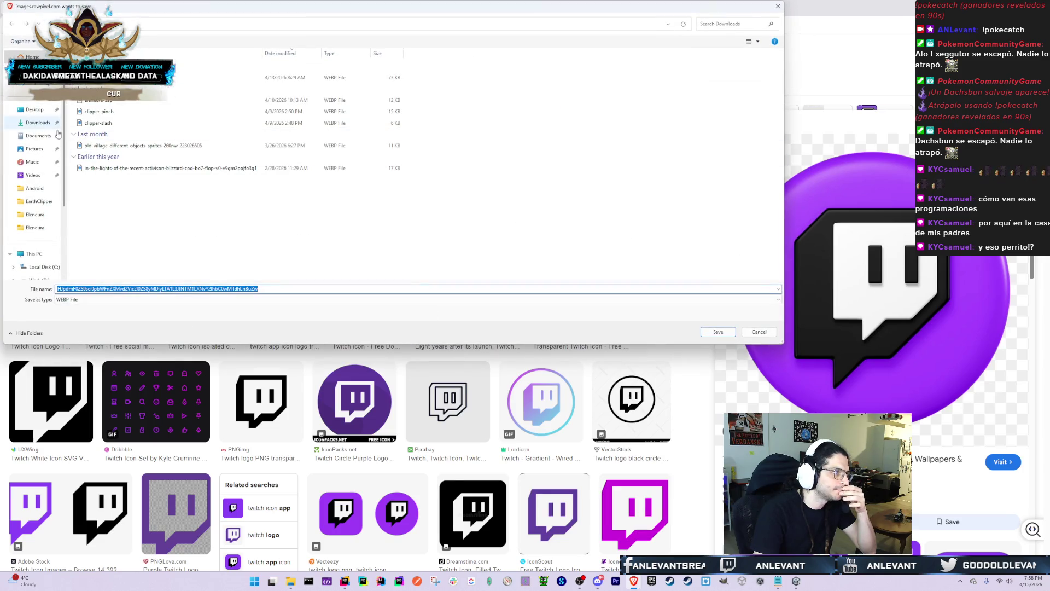
- Navigate the Save As dialog up to the TripleWarning project's Assets folder and look through its subfolders
click(37, 217)
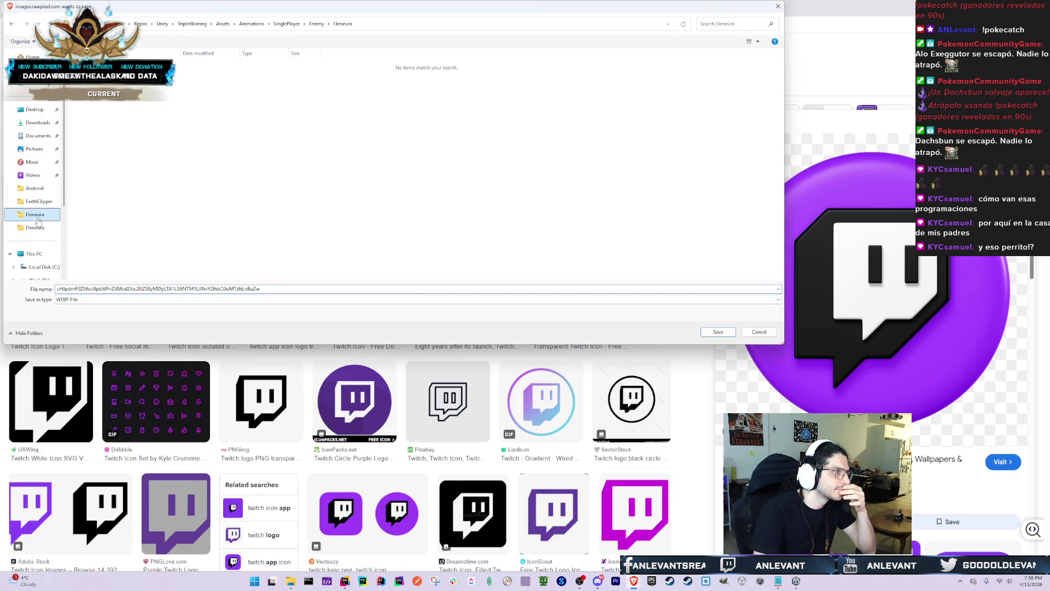
click(316, 24)
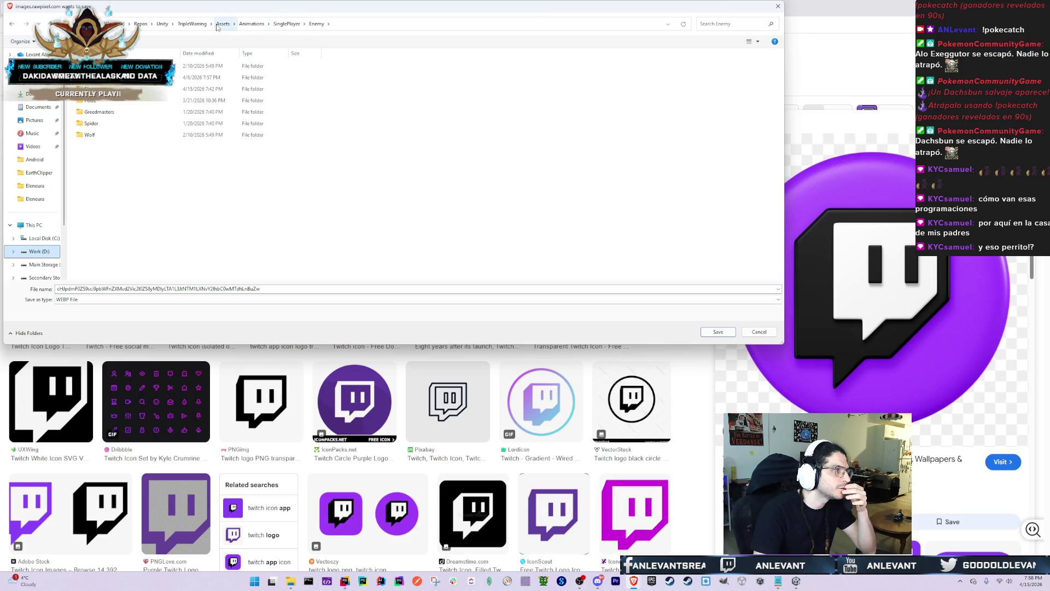
click(288, 25)
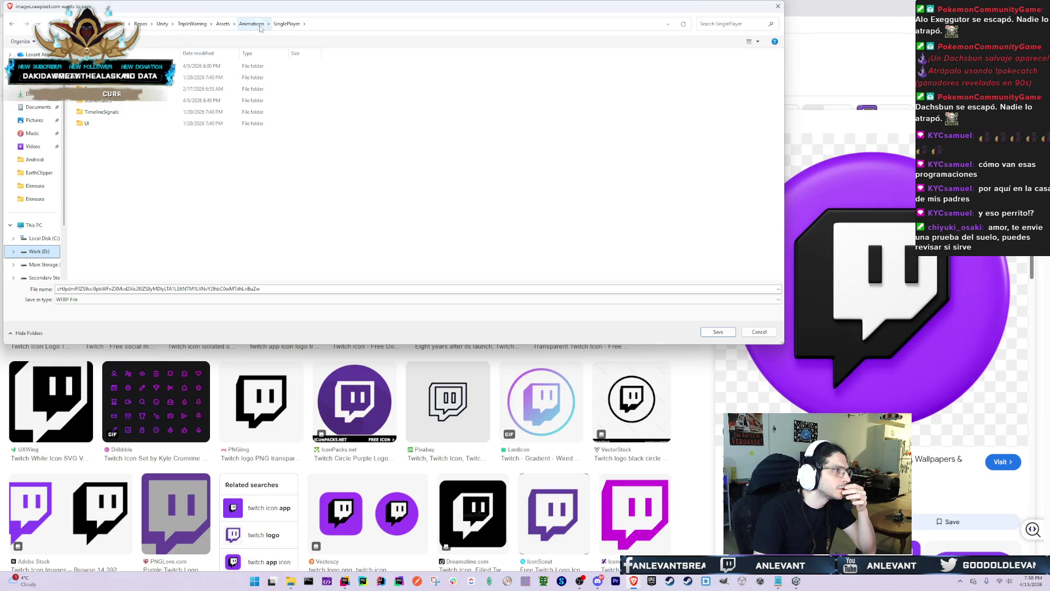
click(222, 24)
scroll(118, 217, down, 2)
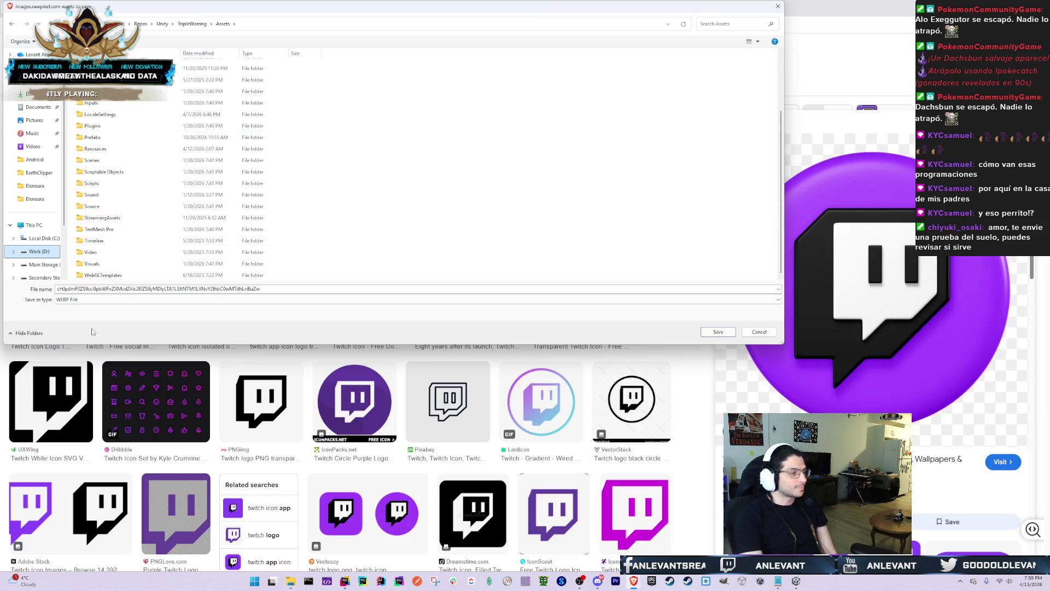
scroll(120, 248, up, 3)
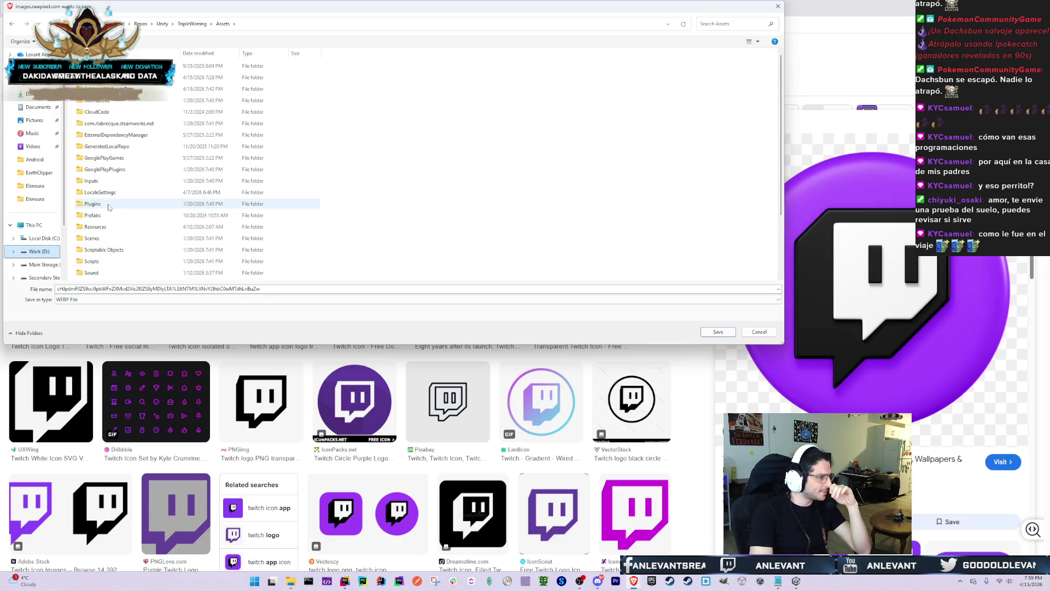
click(114, 219)
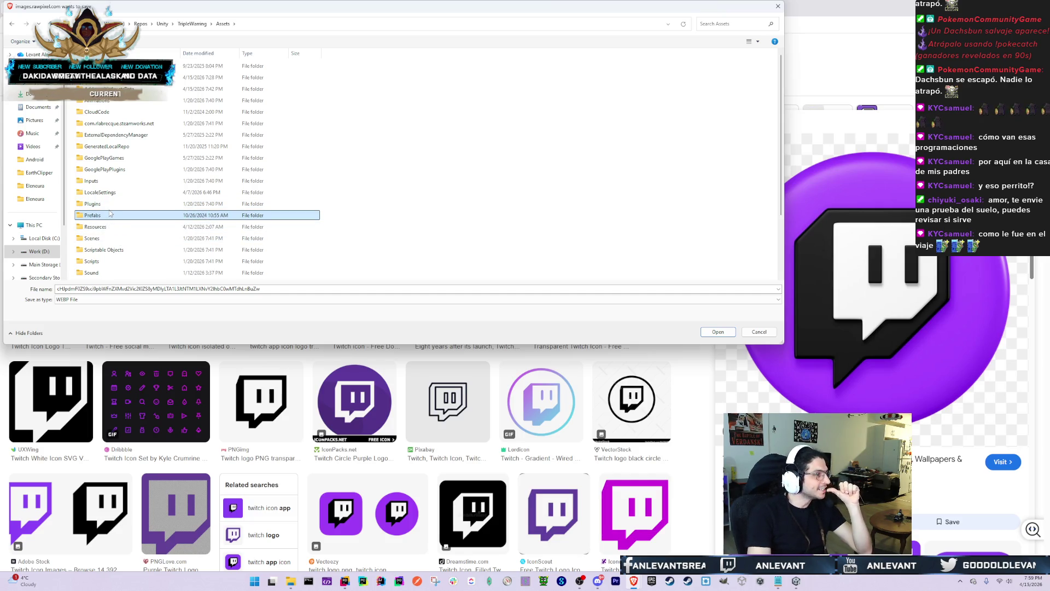
click(137, 100)
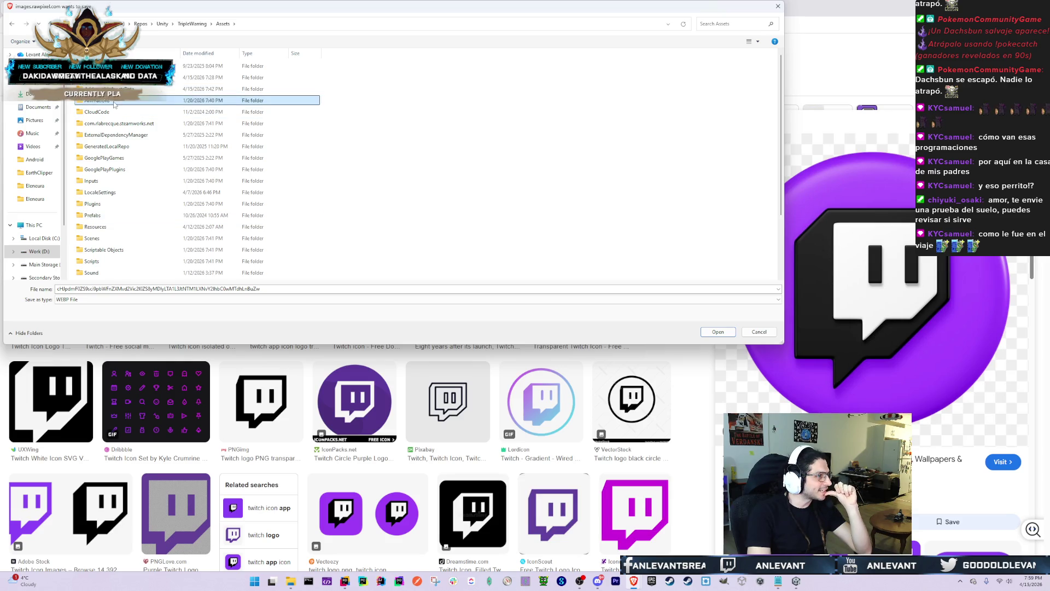
- Browse the Assets subfolders (Scenes, Plugins, Prefabs, Resources, Sound) without saving the icon yet
click(123, 239)
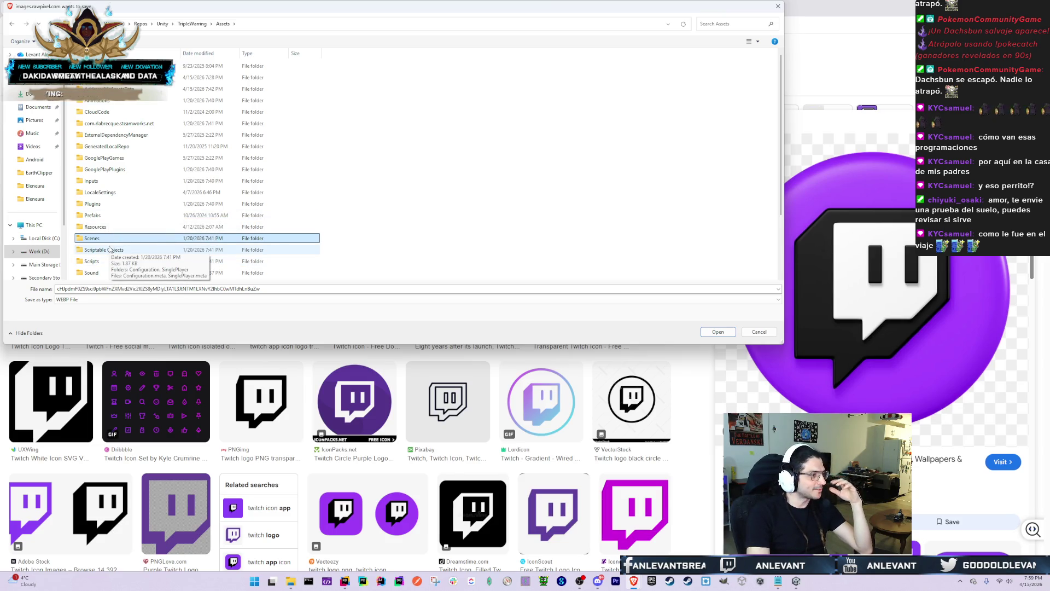
click(113, 230)
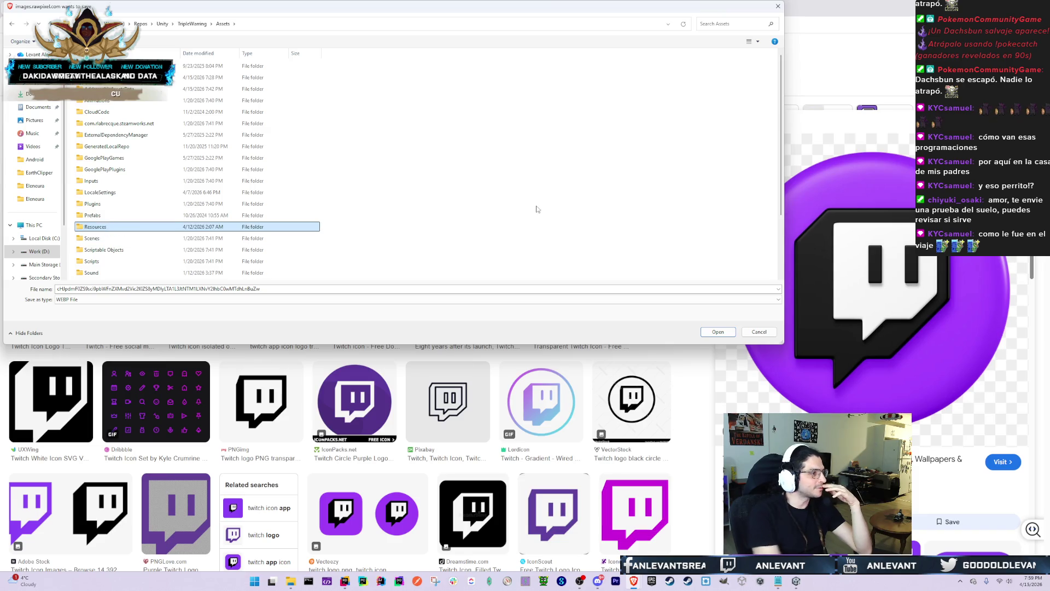
key(Down)
key(Up)
key(Up)
key(Up)
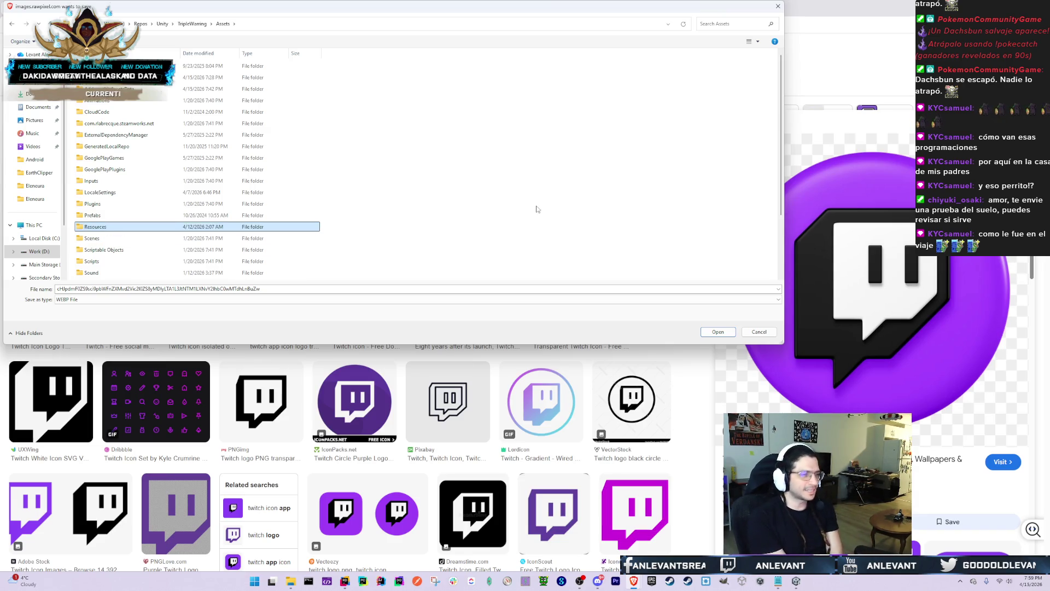
key(Down)
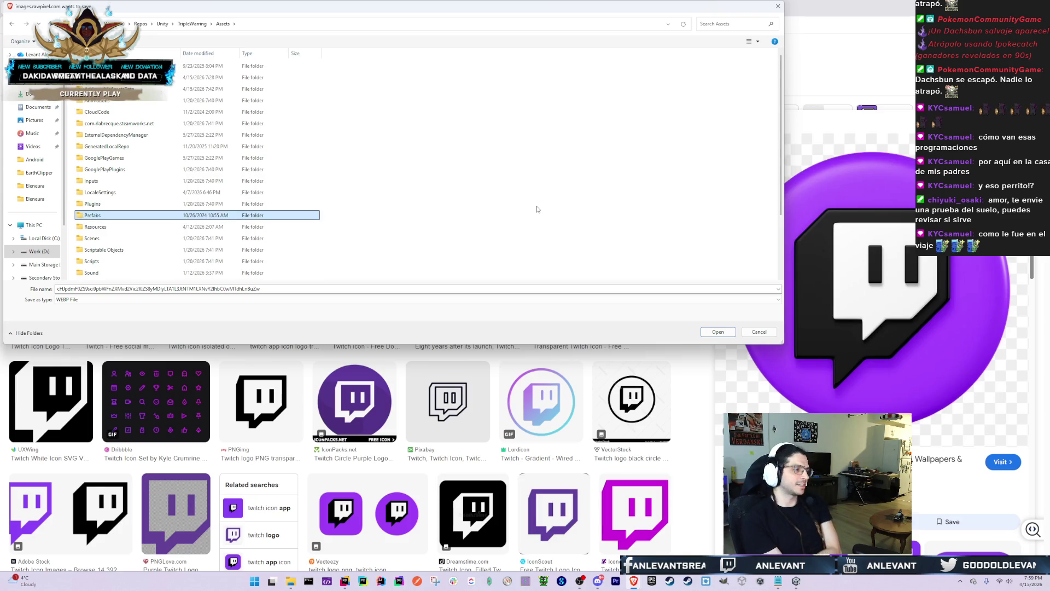
key(Up)
key(Down)
key(Down)
key(Up)
key(Down)
key(Down)
key(Down)
key(Down)
key(Down)
key(Up)
key(Up)
key(Up)
key(Up)
key(Up)
key(Up)
key(Up)
key(Down)
key(Down)
key(Down)
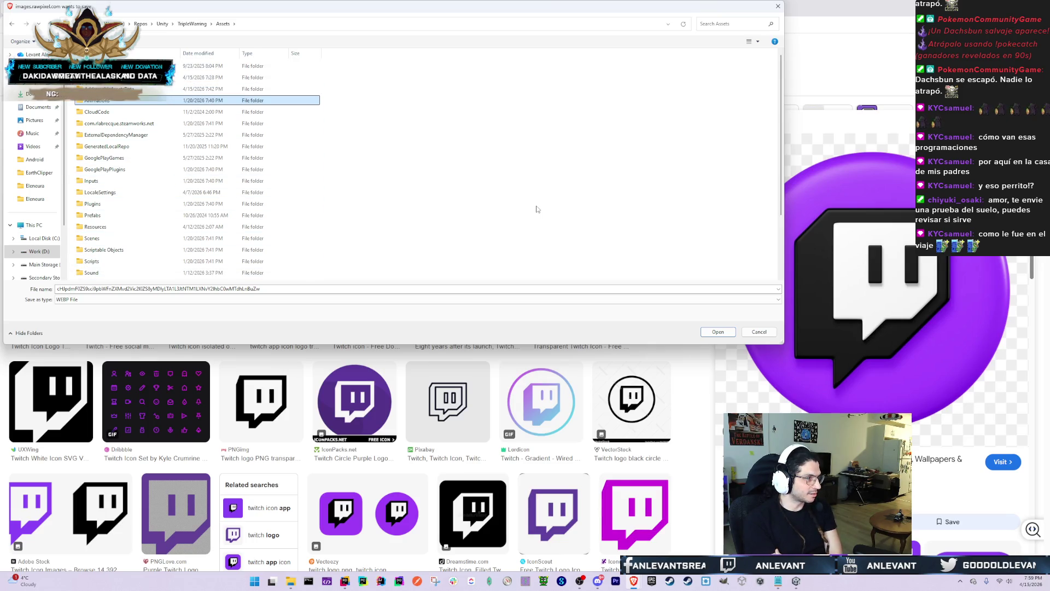
key(Down)
key(Down)
key(Down)
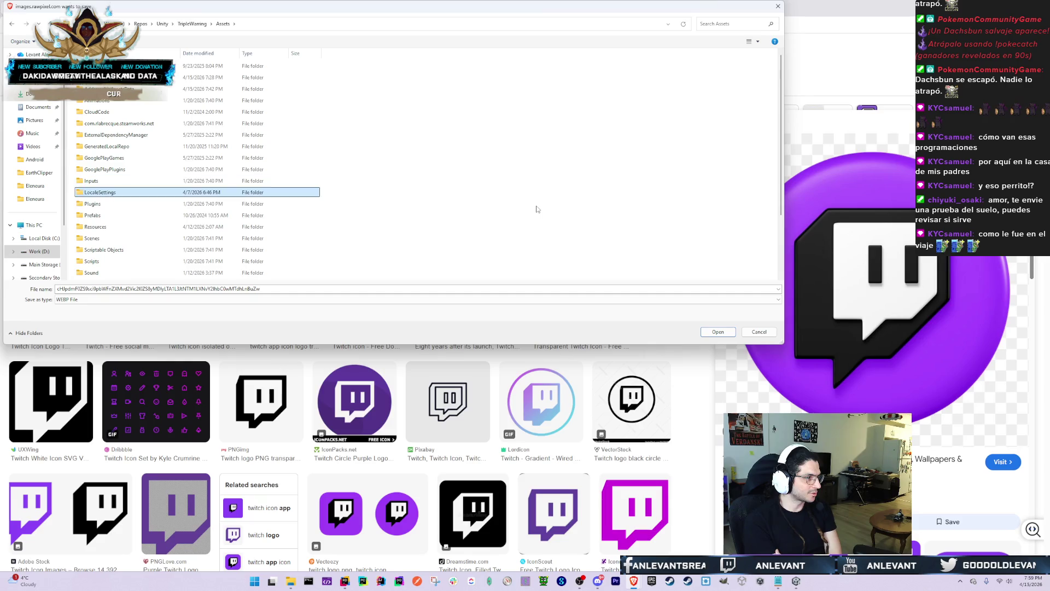
key(Up)
key(Up)
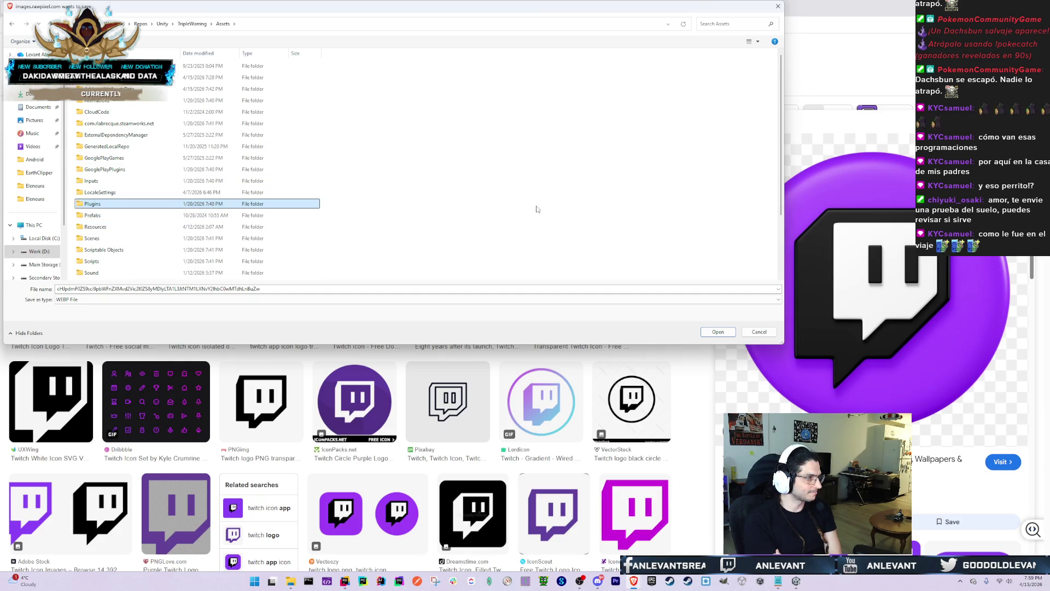
key(Down)
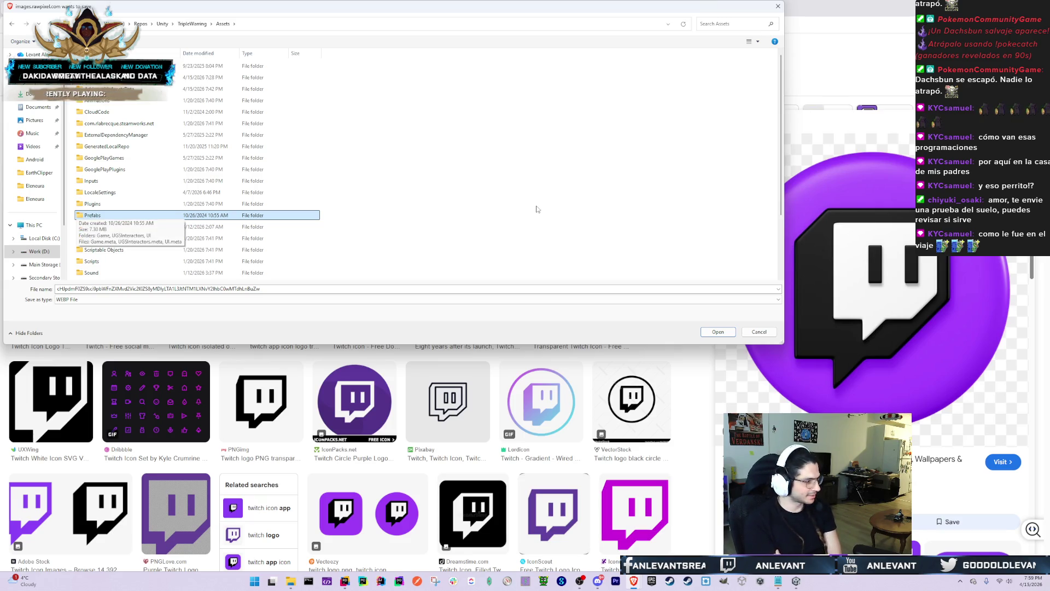
key(Down)
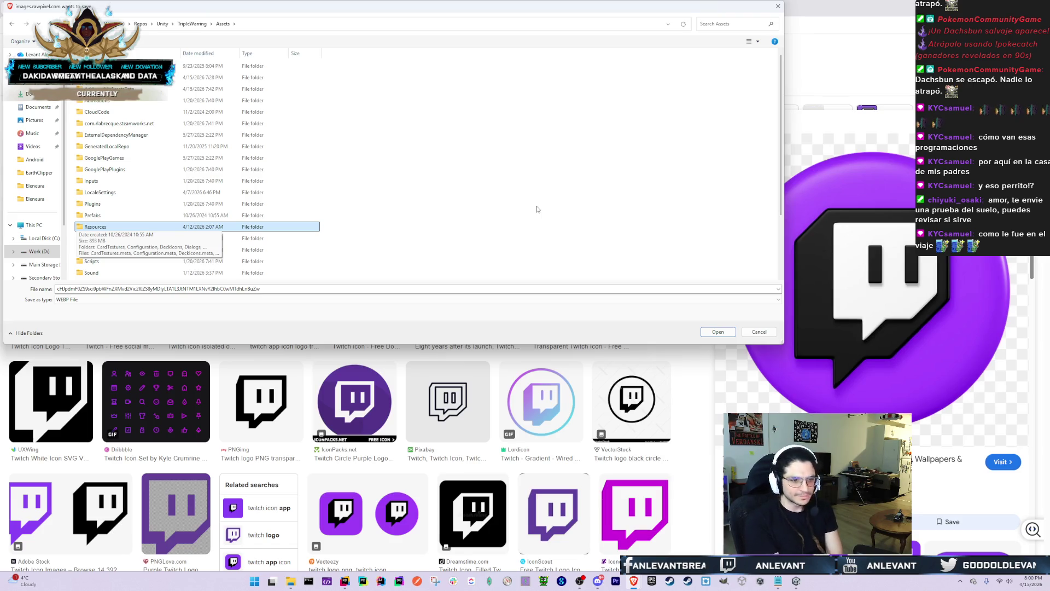
key(Down)
key(Down)
key(Down)
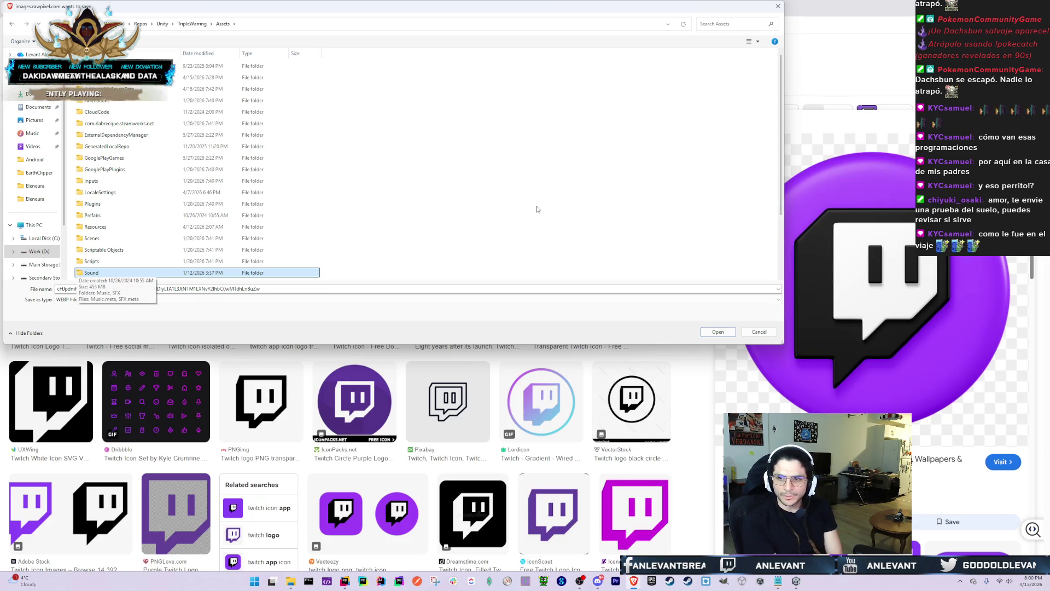
key(alt+Tab)
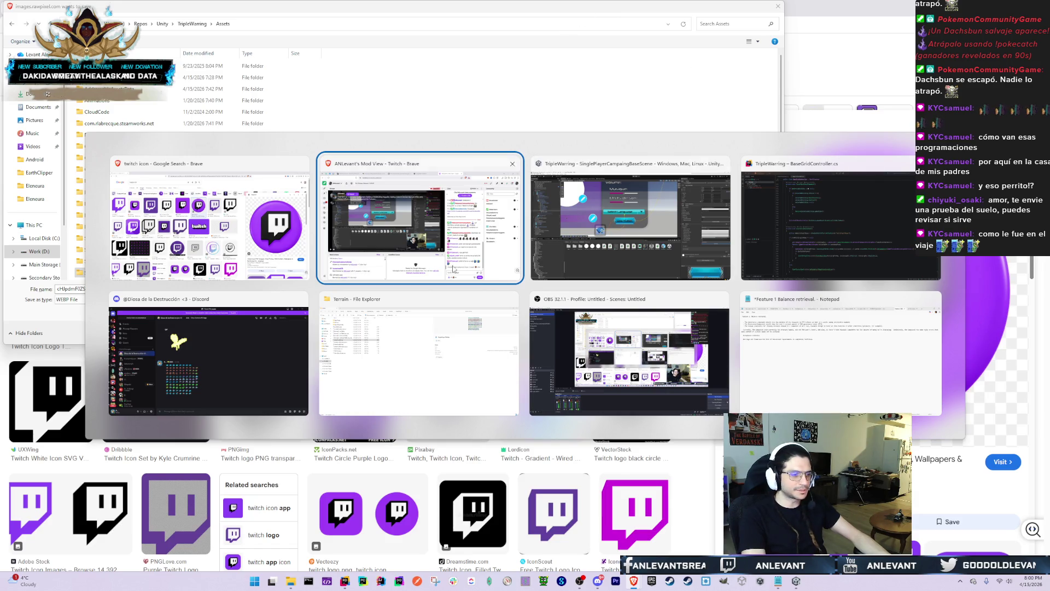
- Save the tile_azul image from the Discord chat, navigating into the SinglePlayer sprites folder
click(230, 372)
click(310, 491)
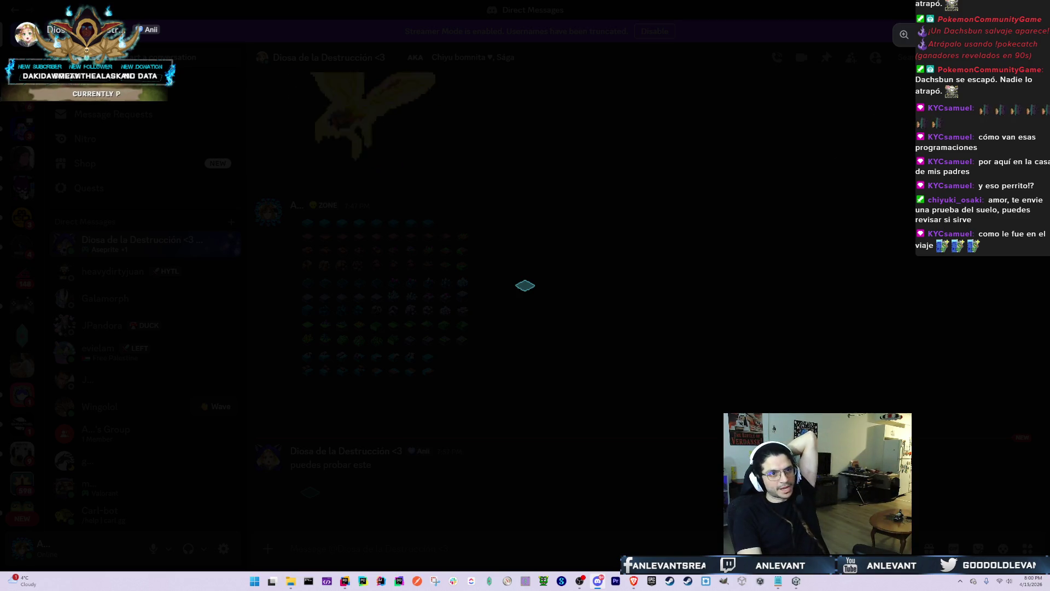
key(ctrl+s)
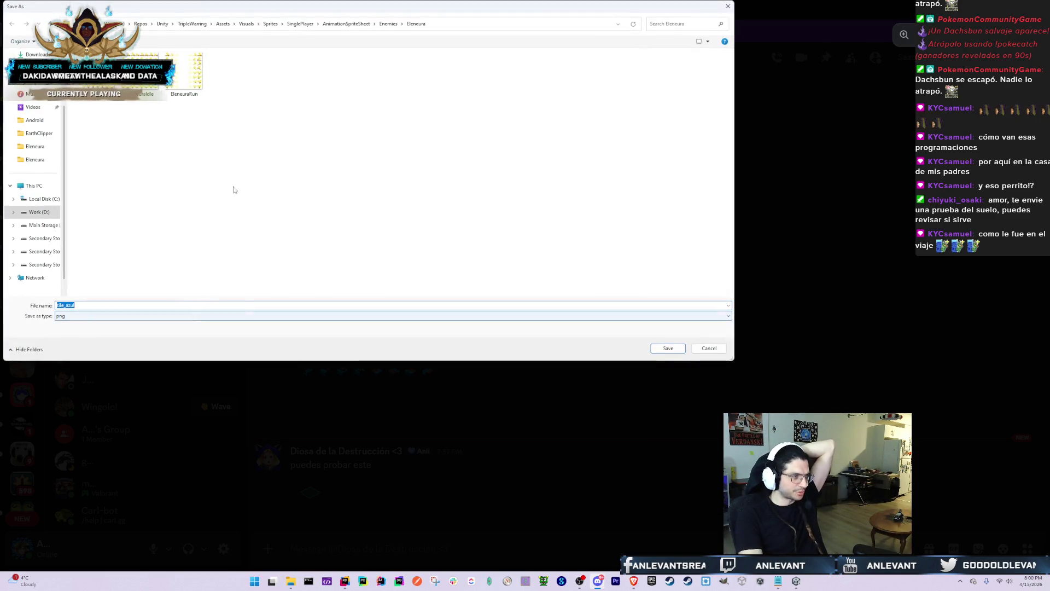
click(389, 24)
click(344, 23)
click(270, 24)
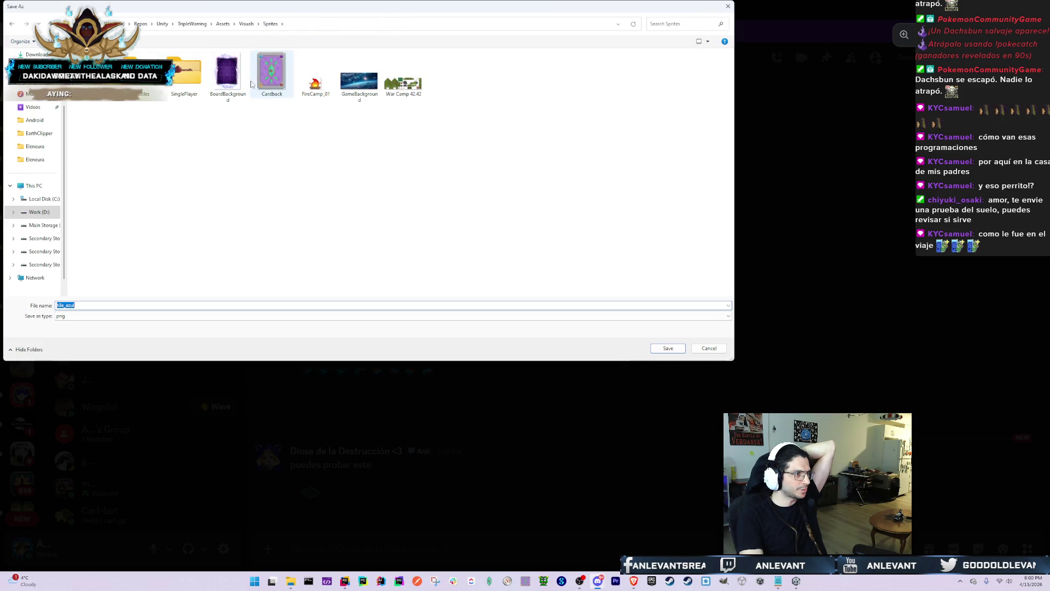
double_click(184, 82)
- Create a new Building folder there and save the image into it as PNG
right_click(356, 188)
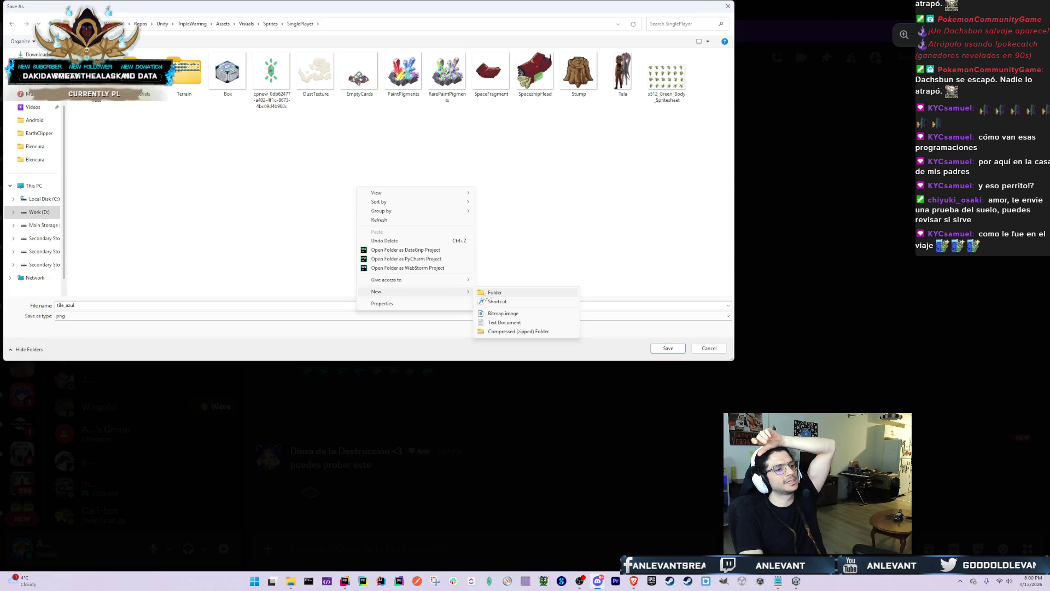
click(488, 292)
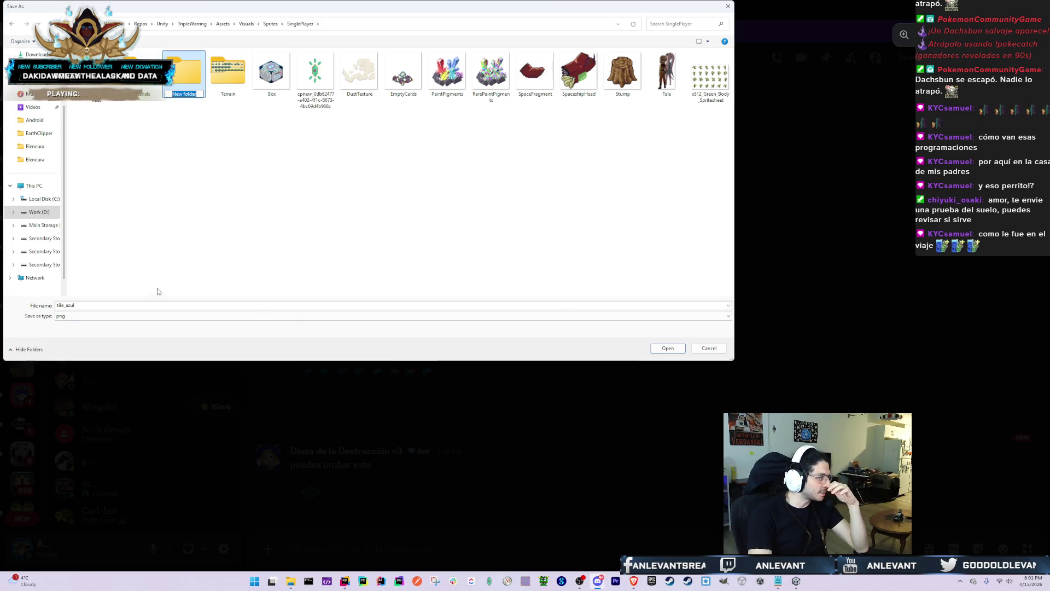
text(Building)
key(Return)
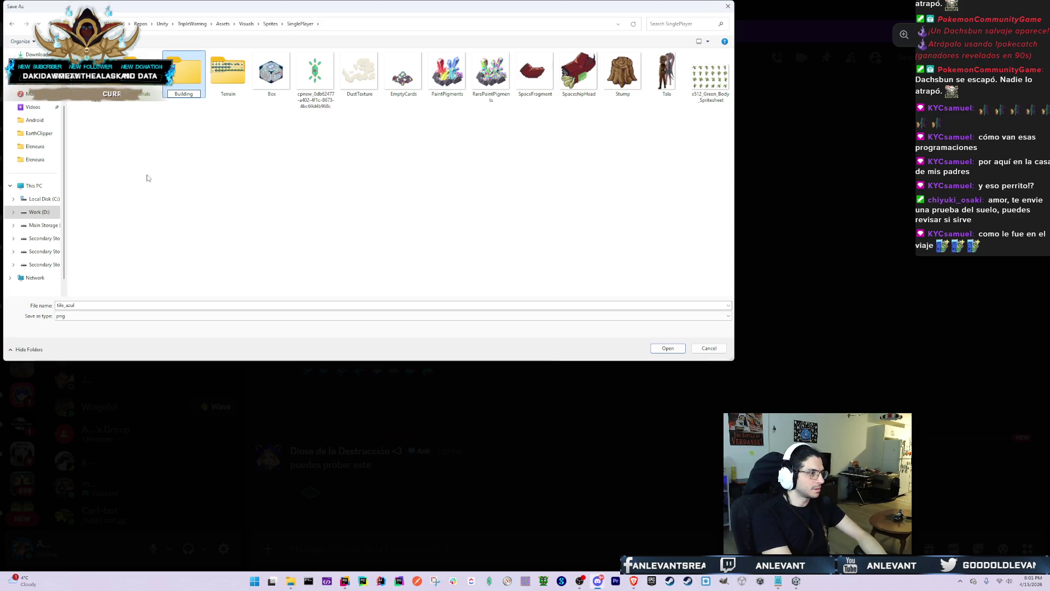
key(Return)
double_click(97, 305)
text(GridIndicator)
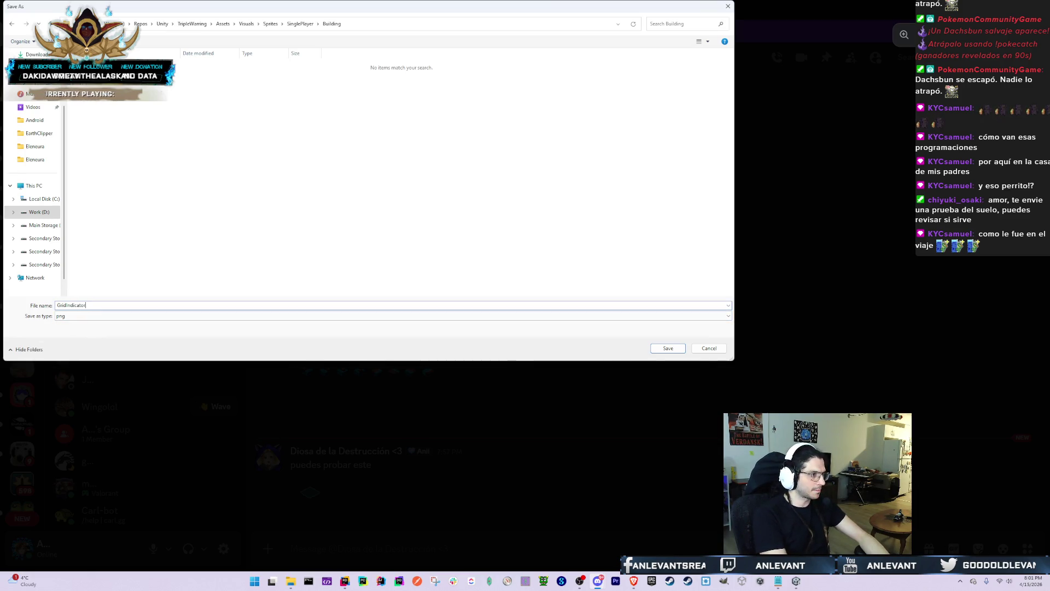
key(Return)
key(alt+Tab)
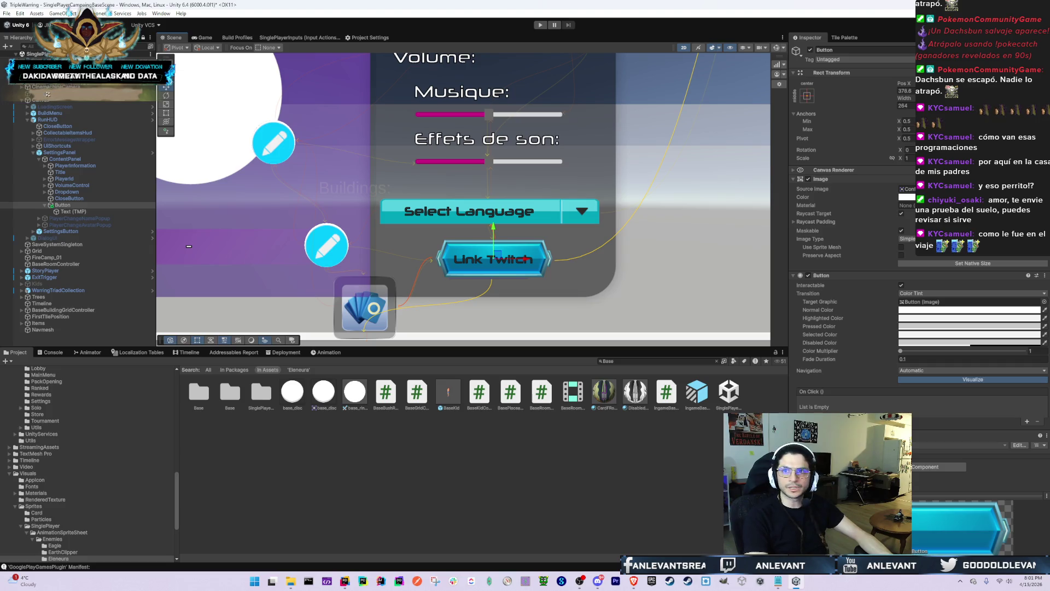
- Save the Twitch icon as TwitchIcon.webp in Assets/Visuals/UI/SinglePlayer/BuildingUI
key(alt+Tab)
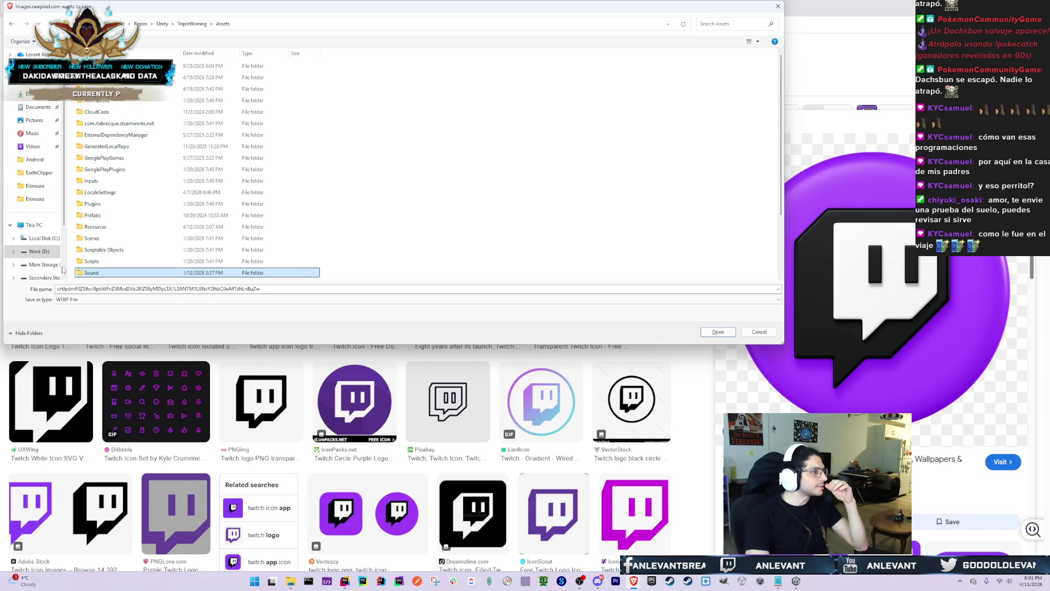
click(141, 205)
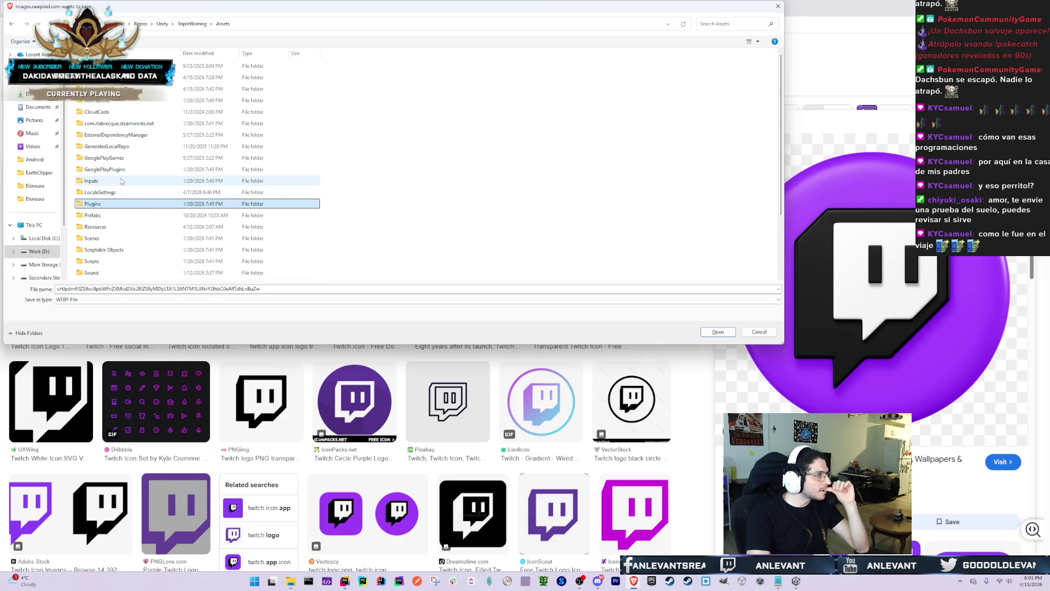
scroll(121, 182, down, 2)
double_click(115, 266)
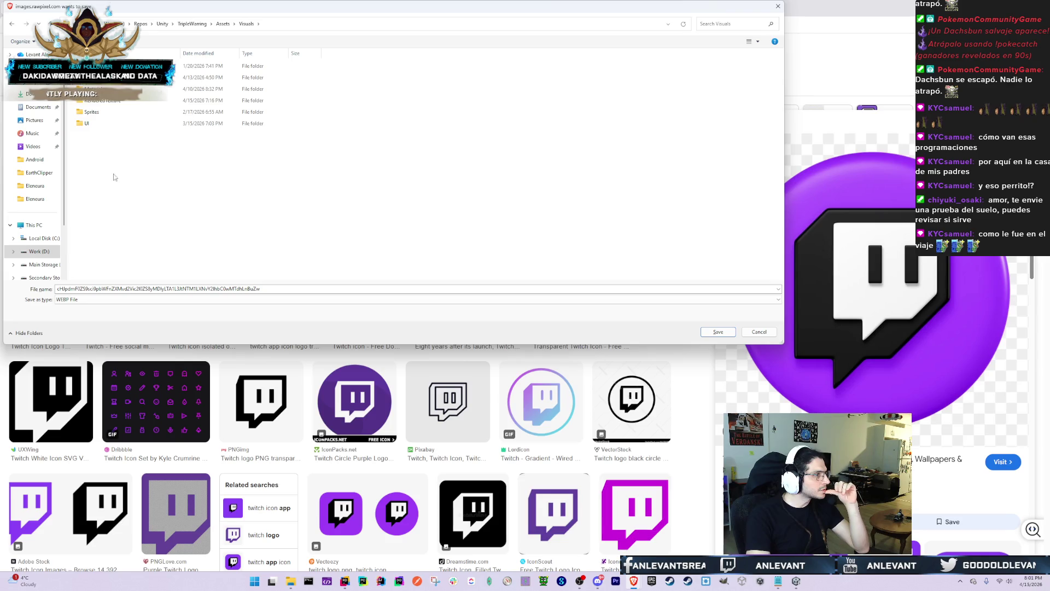
double_click(87, 123)
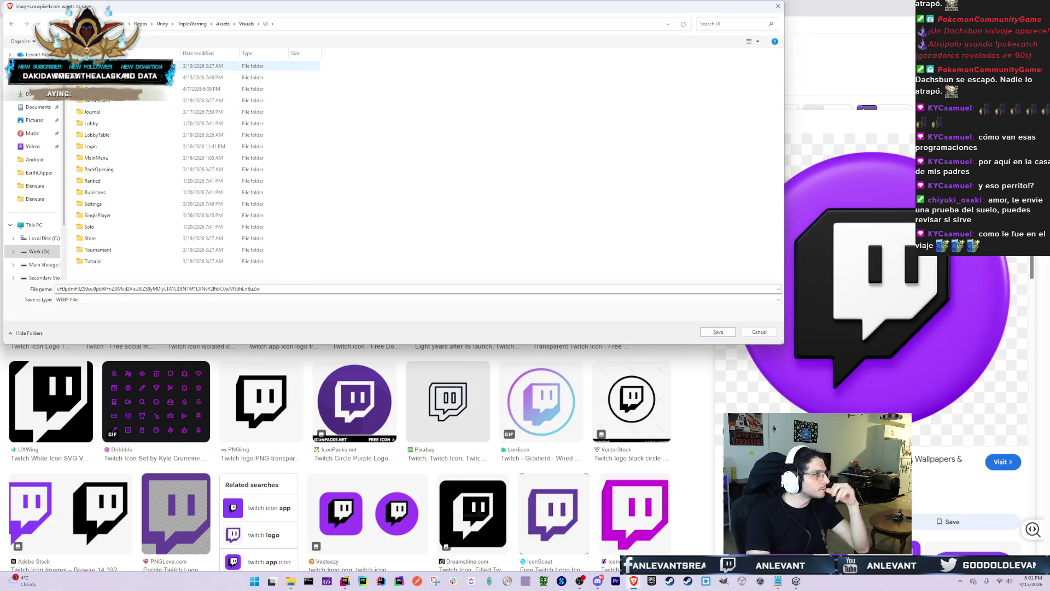
right_click(382, 270)
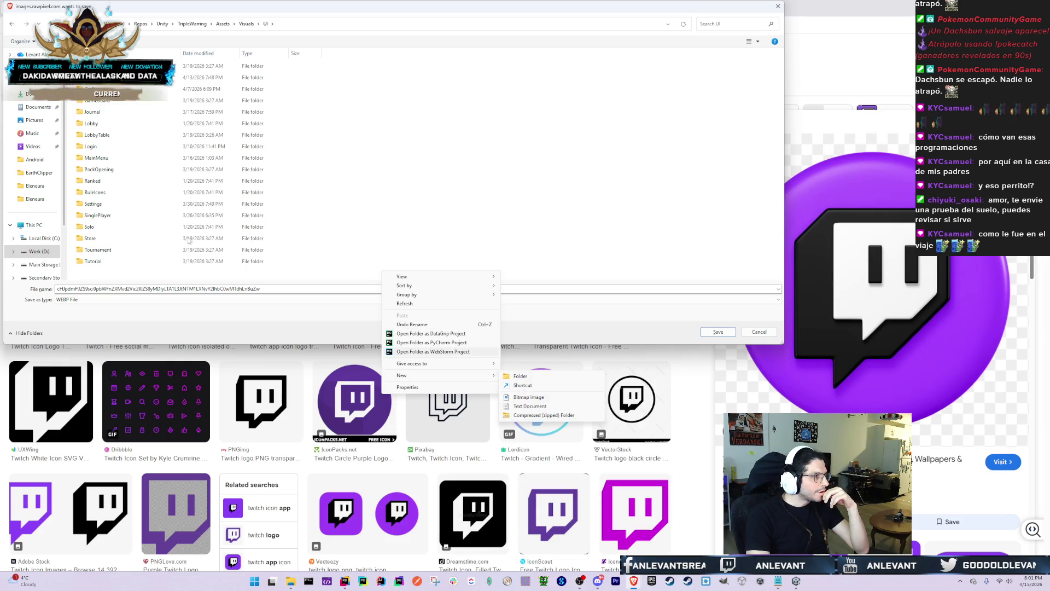
click(115, 215)
double_click(115, 215)
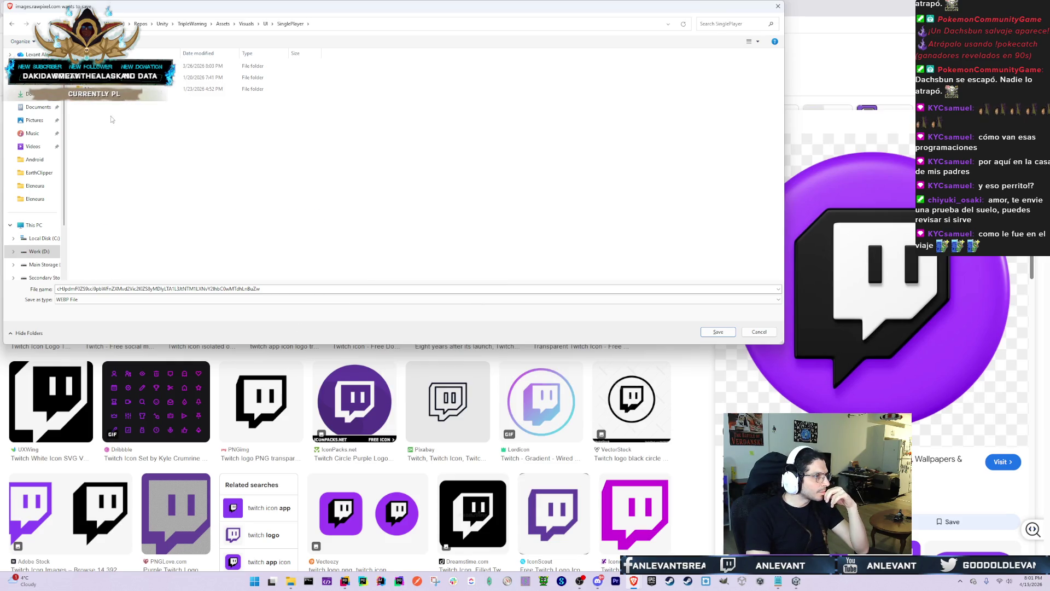
double_click(131, 65)
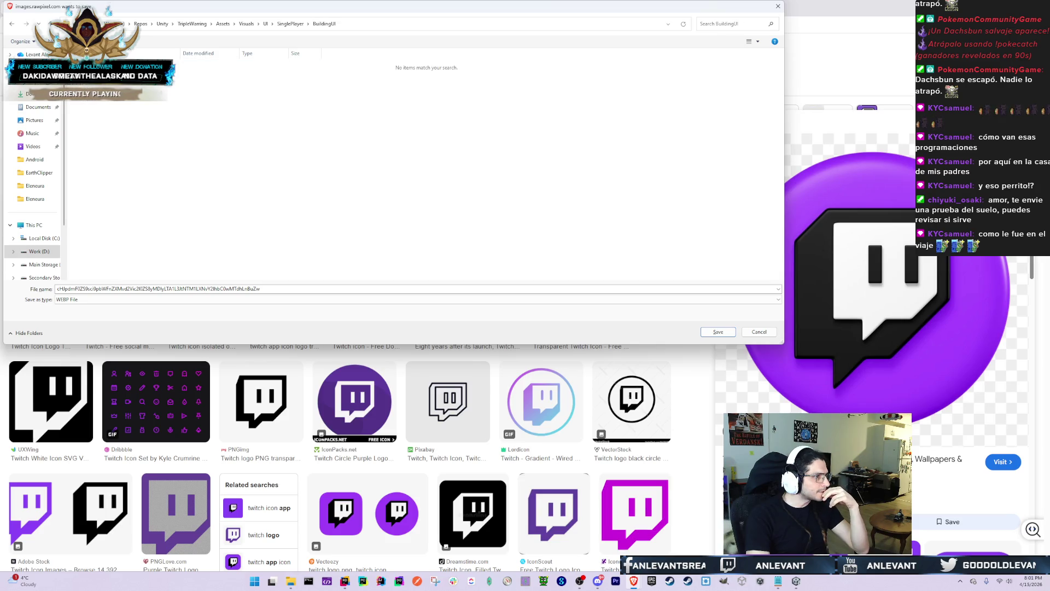
double_click(259, 289)
text(Ttw)
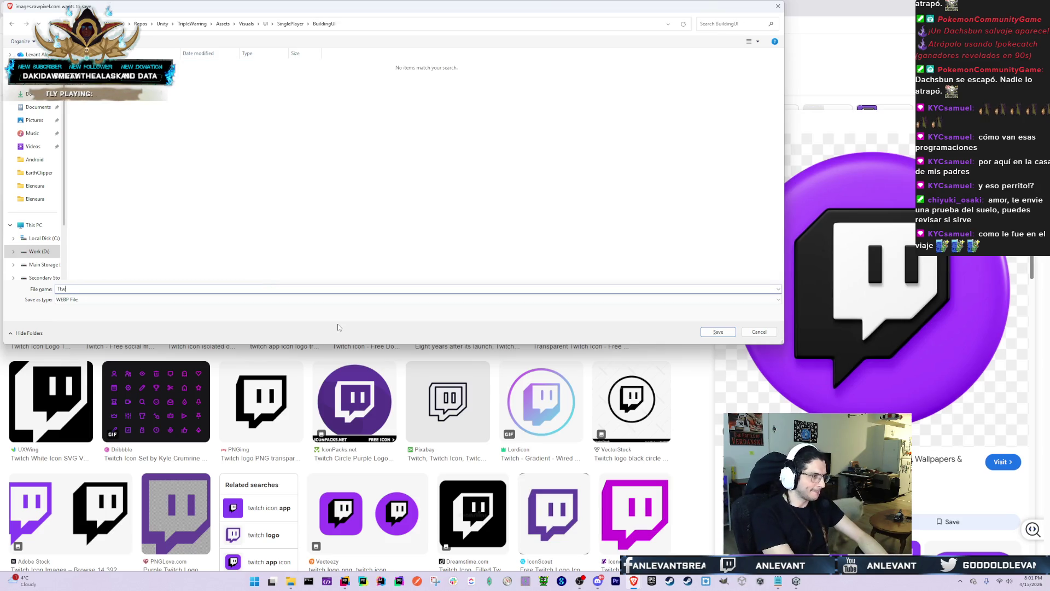
text(chIcon)
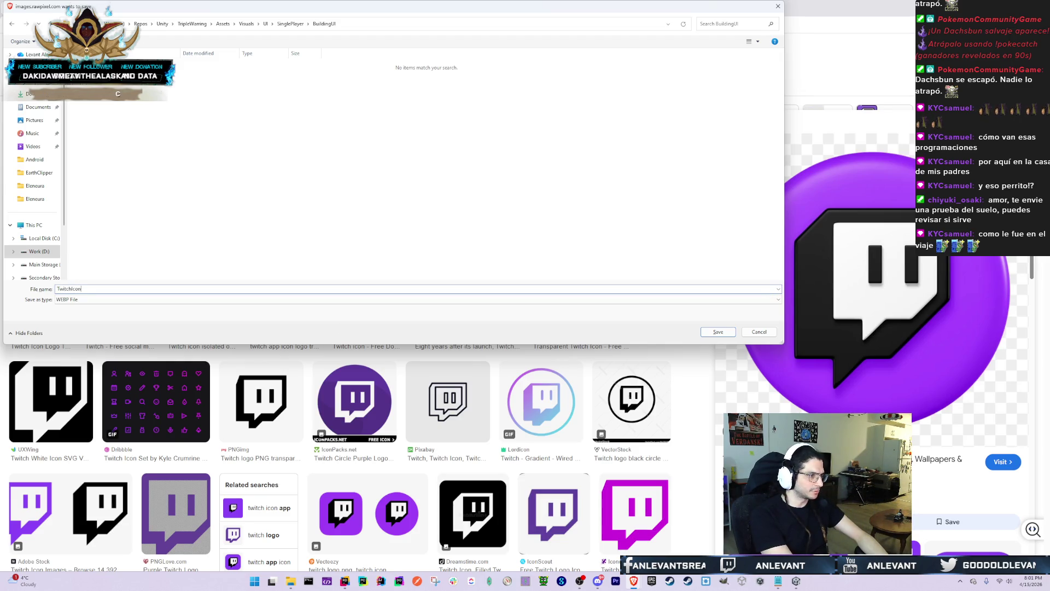
key(Return)
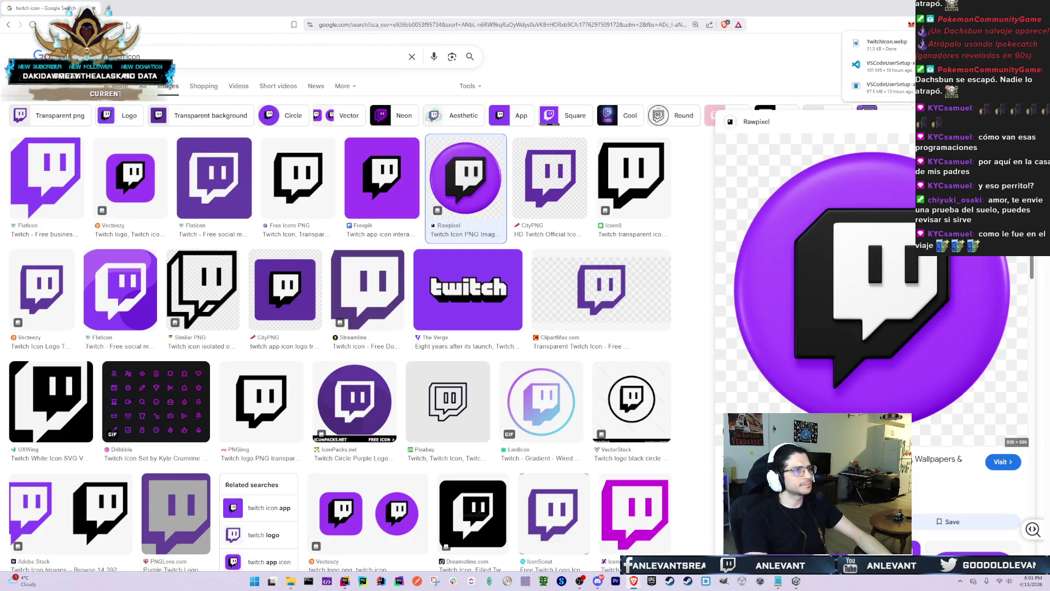
- Launch GIMP and dismiss its About window
key(super)
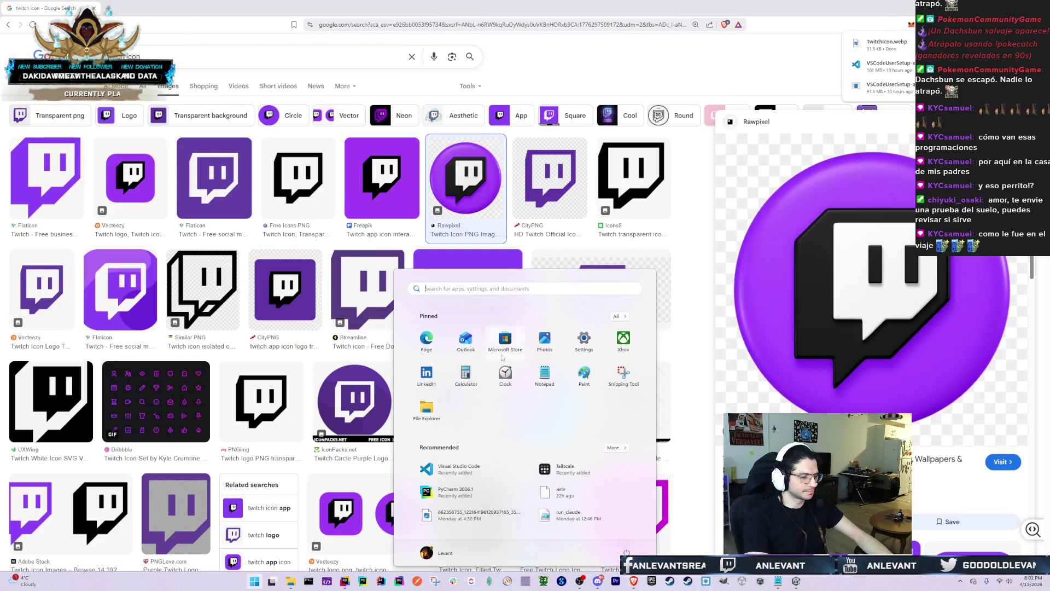
key(super)
click(709, 584)
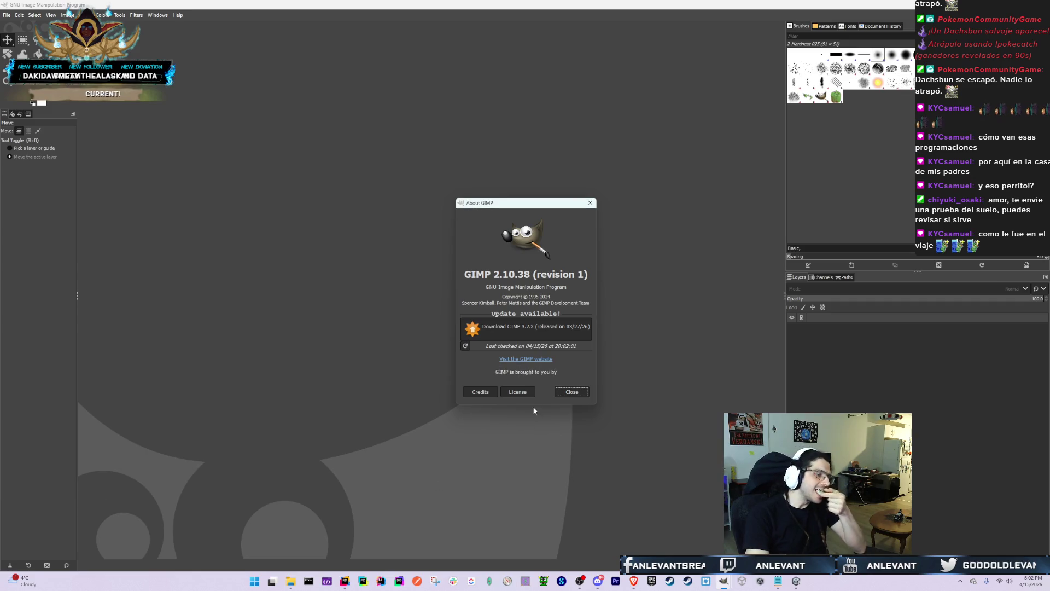
click(561, 391)
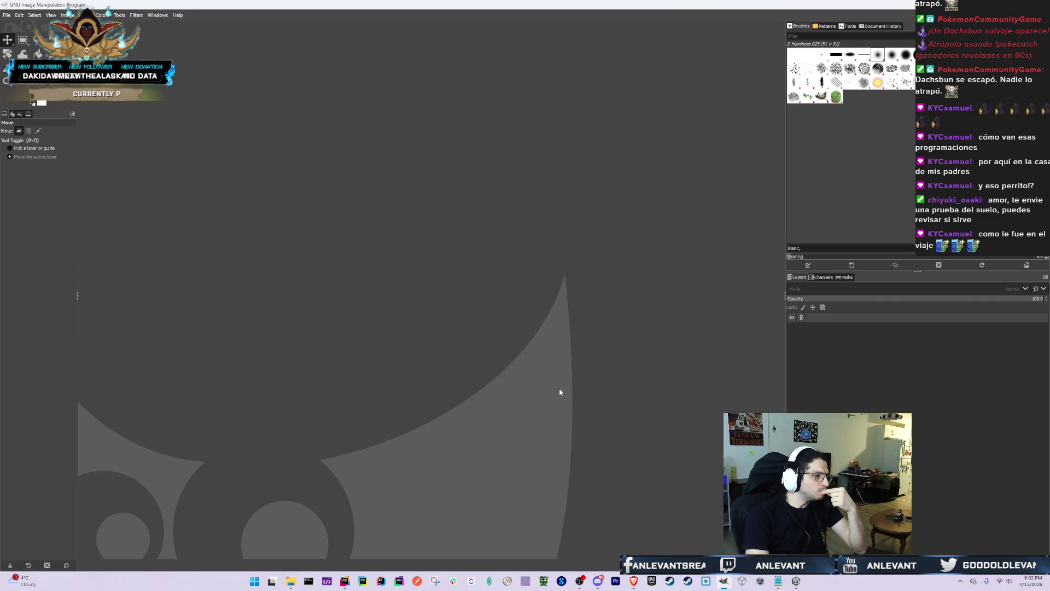
- Bring up GIMP's Open Image dialog, backing out of Open as Layers first
click(6, 15)
mouse_move(66, 81)
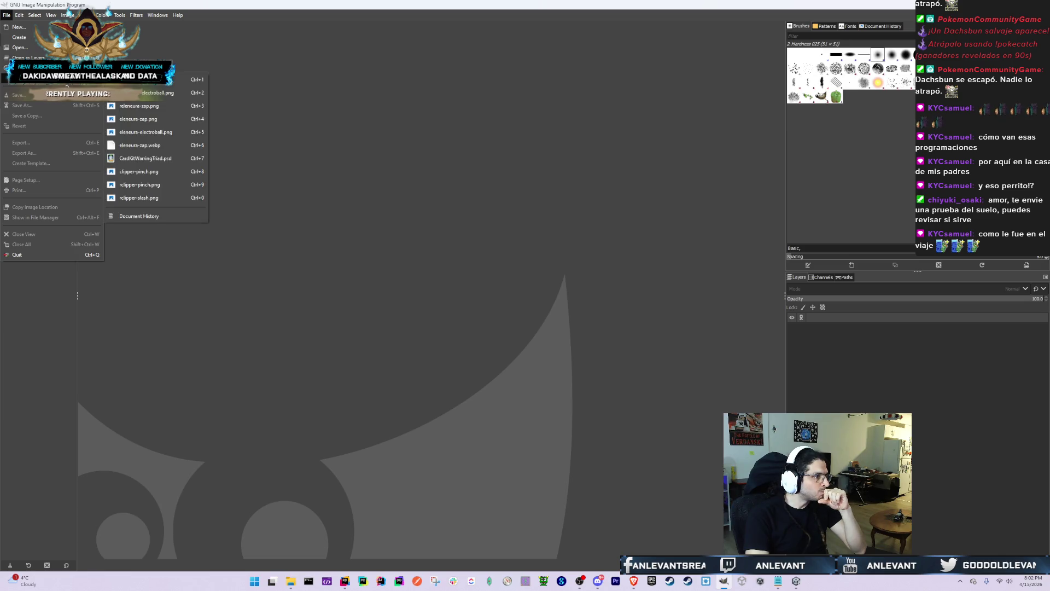
click(43, 57)
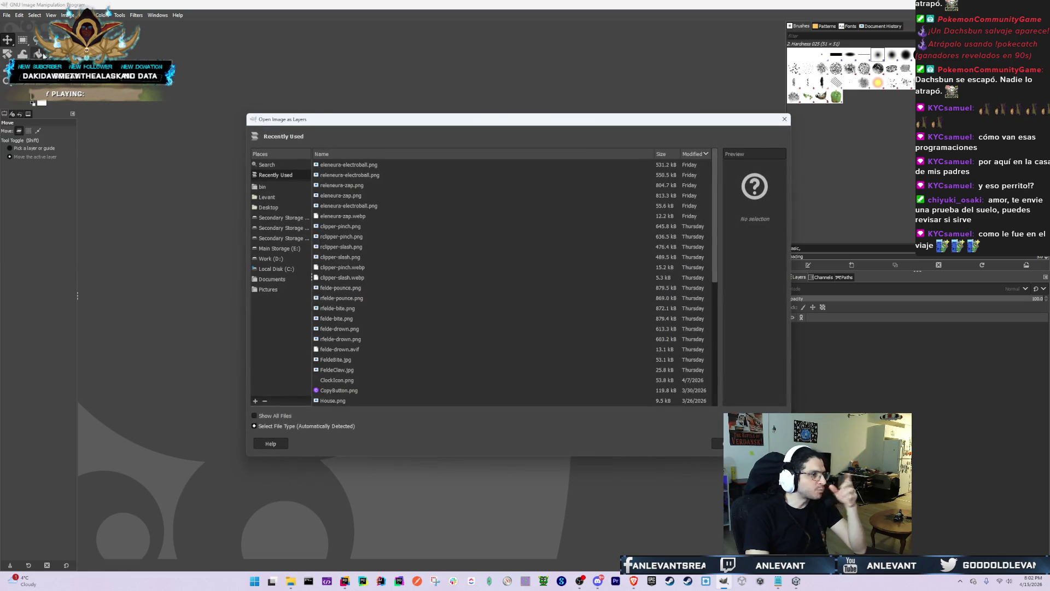
key(Escape)
key(alt+f)
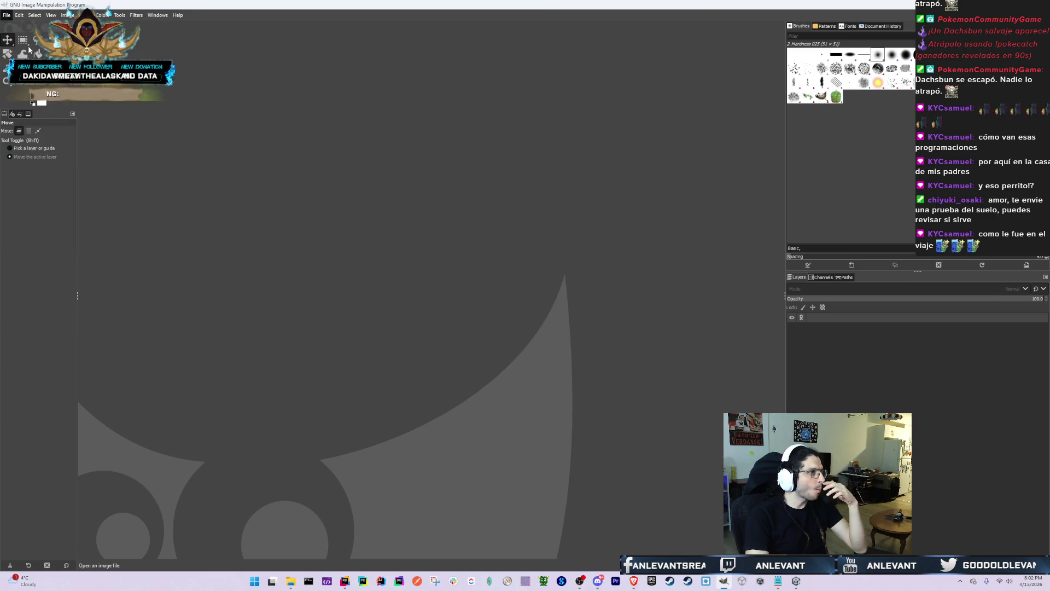
click(19, 48)
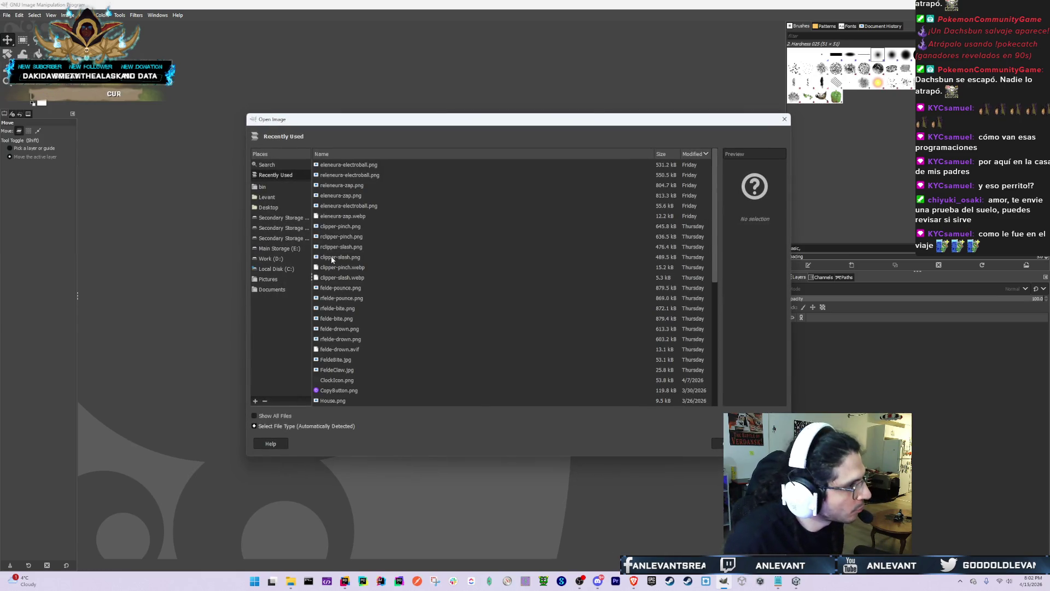
- Browse the Work (D:) drive through Repos and Unity into the sio-ngemudu-rwniqwe project's Assets folder
click(274, 259)
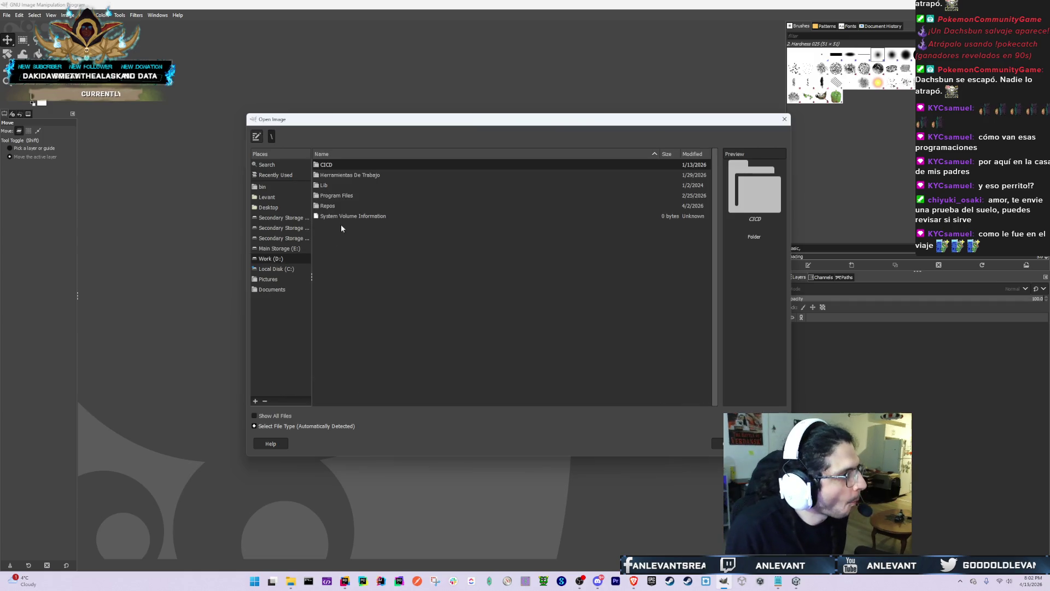
click(338, 206)
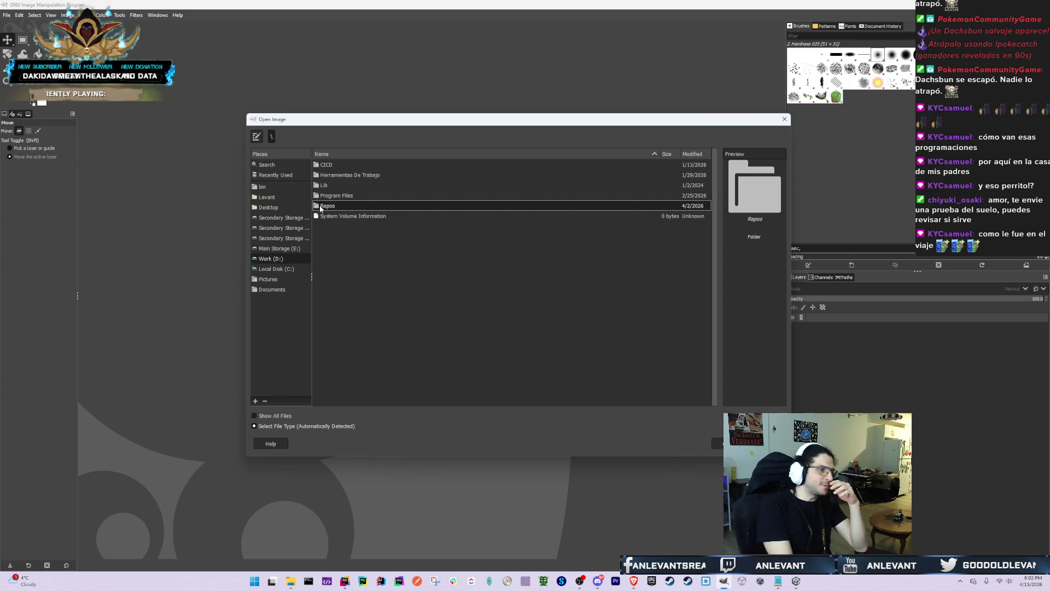
double_click(327, 206)
key(Down)
key(Down)
key(Down)
key(Down)
key(Down)
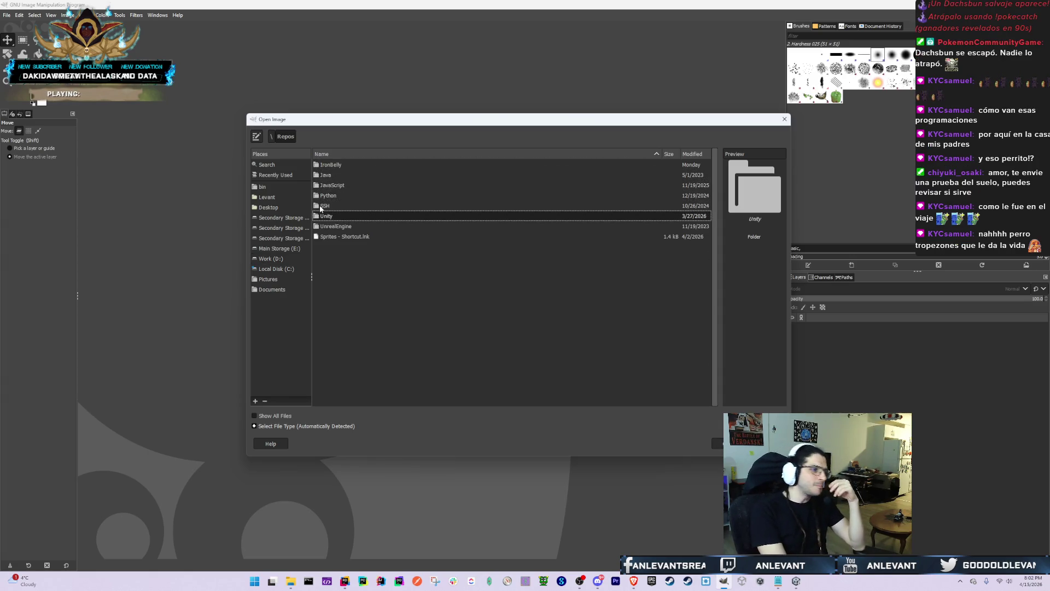
key(Return)
key(Down)
key(Down)
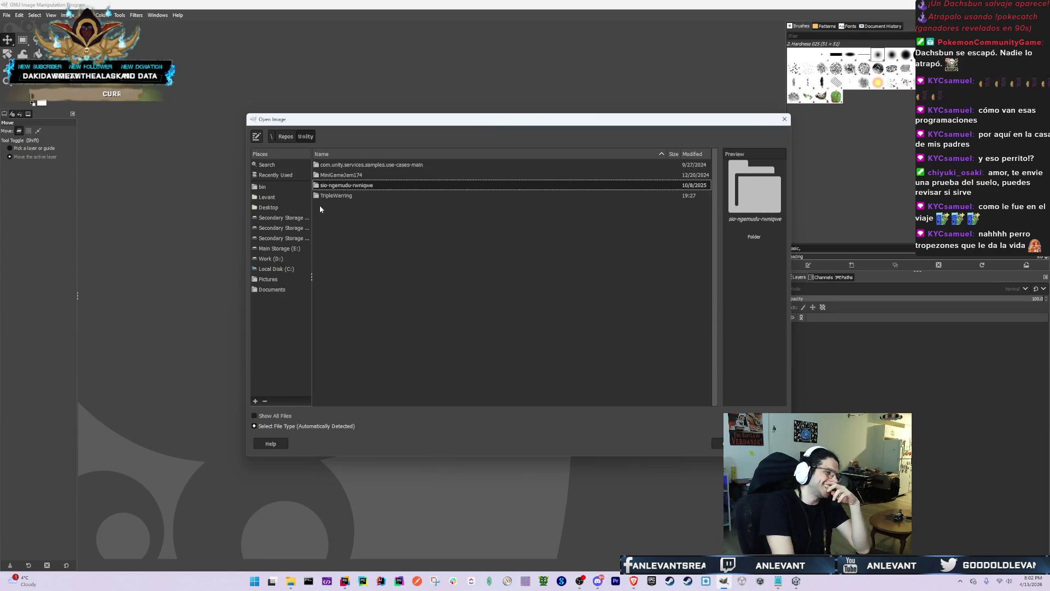
key(Return)
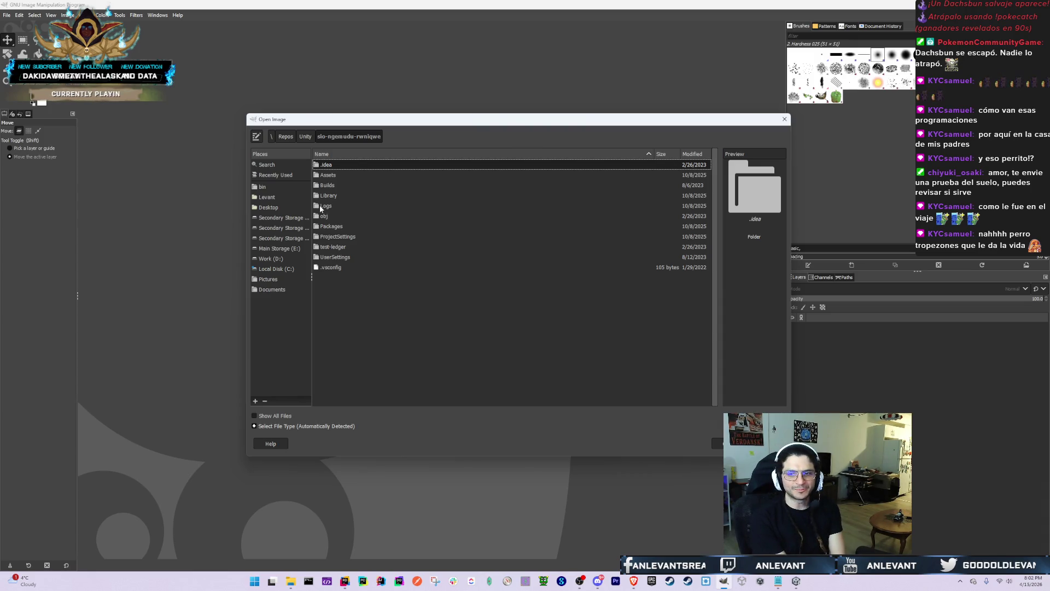
key(Down)
key(Return)
- Look through the folders in that project's Assets list
key(Down)
key(Down)
key(Down)
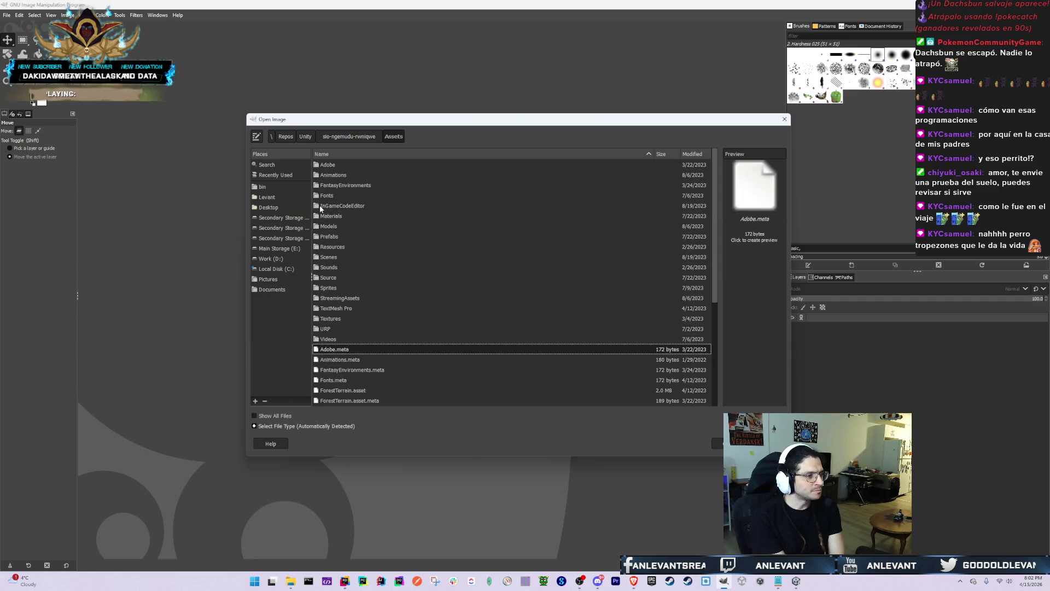
key(Up)
key(Up)
key(Up)
key(Down)
key(Down)
key(Down)
key(Up)
key(Up)
key(Up)
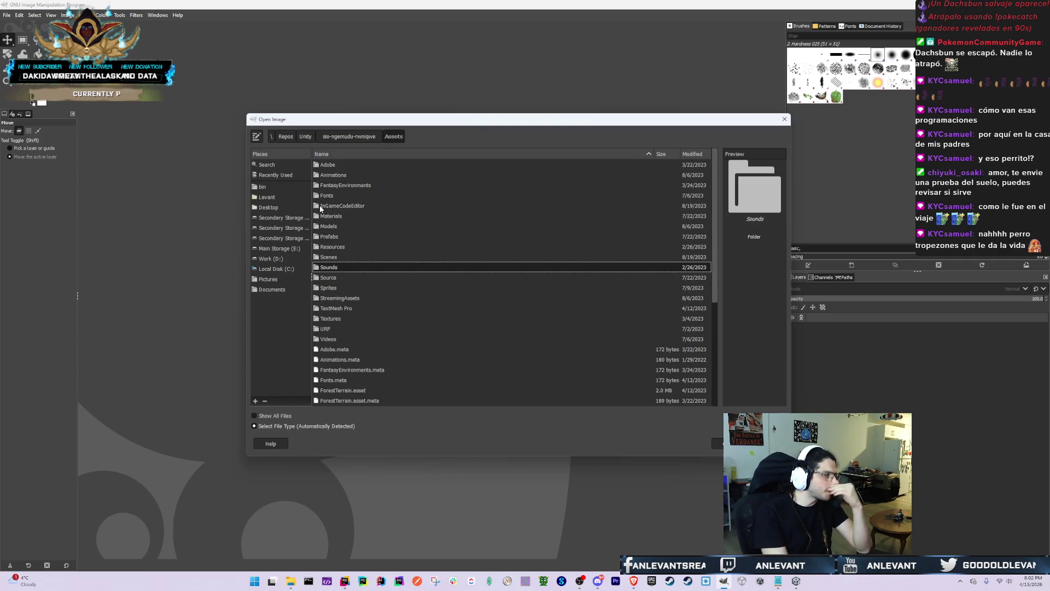
key(Up)
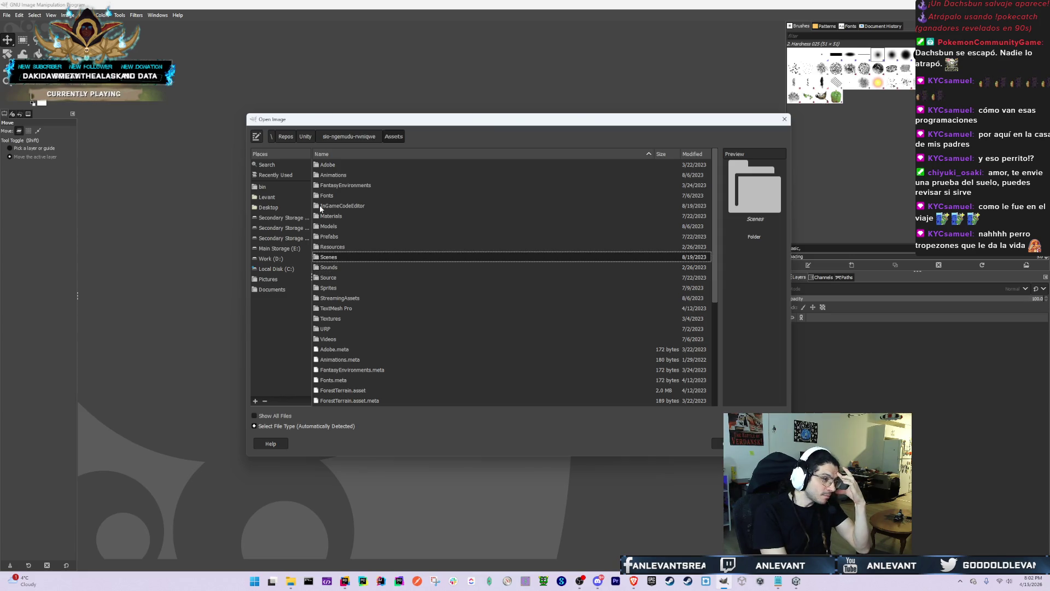
key(Down)
key(Down)
key(Down)
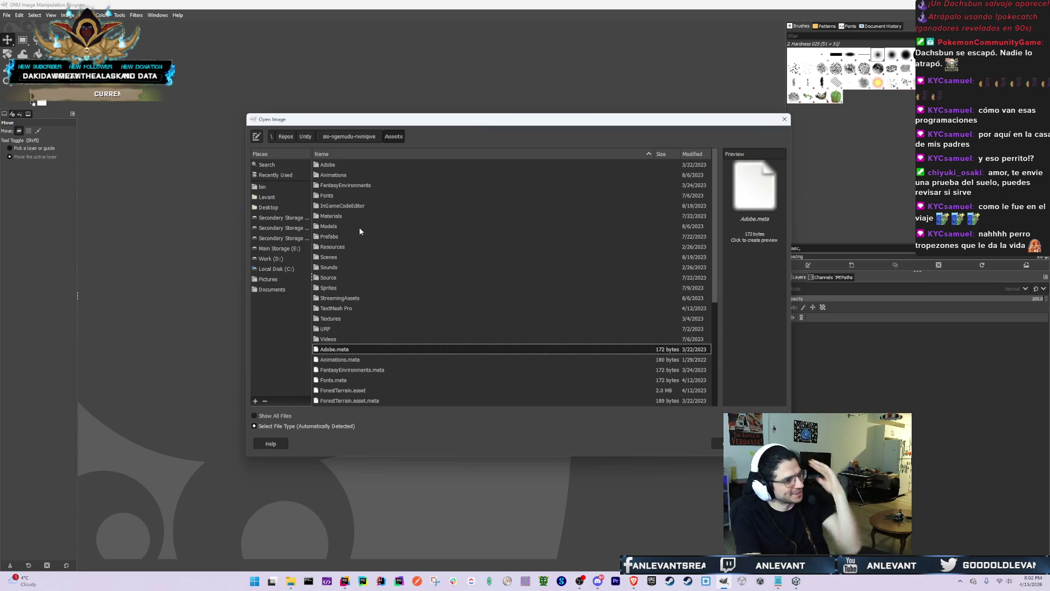
scroll(339, 346, down, 5)
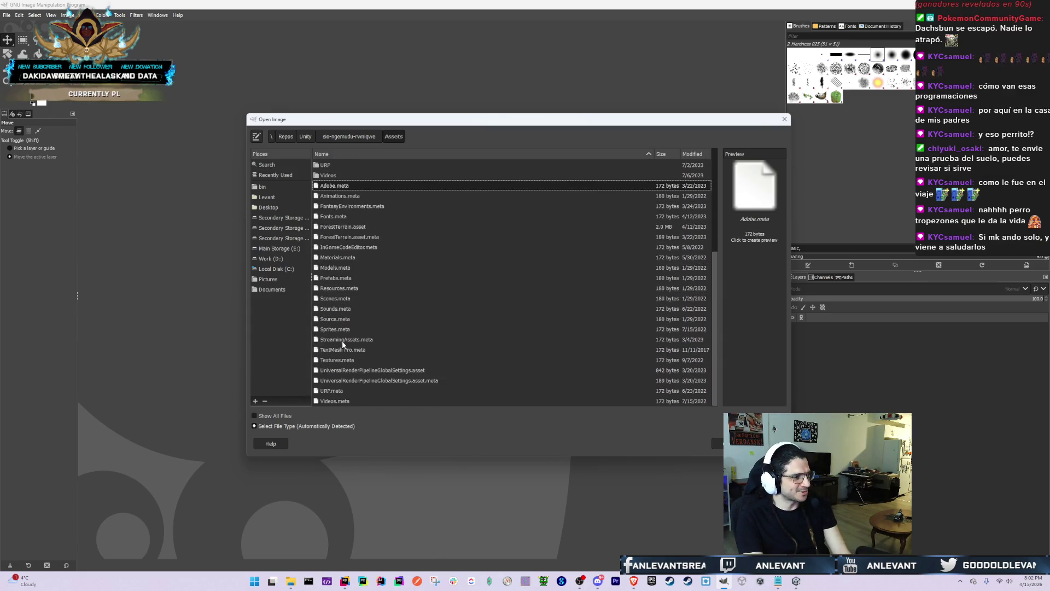
scroll(338, 329, up, 5)
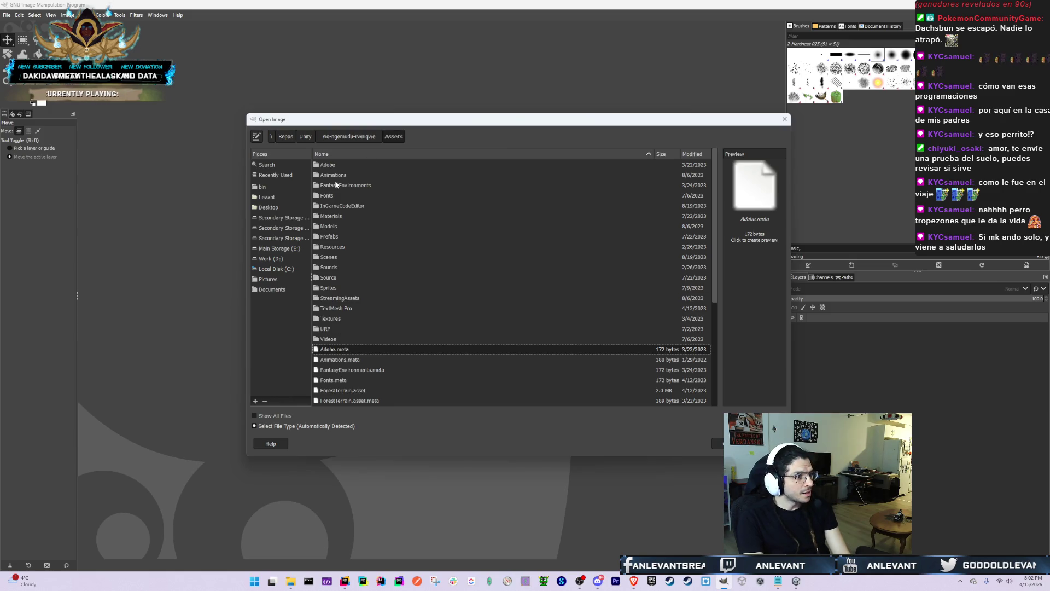
- Go back up to the Unity folder and open the TripleWarring project's Assets folder
click(327, 138)
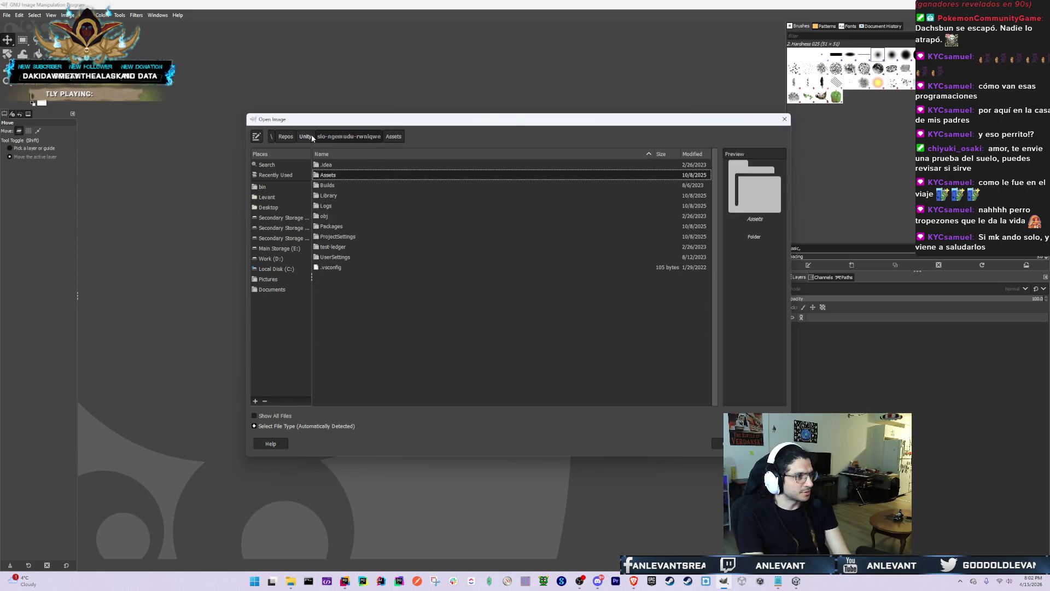
click(306, 137)
double_click(330, 176)
click(304, 138)
double_click(338, 196)
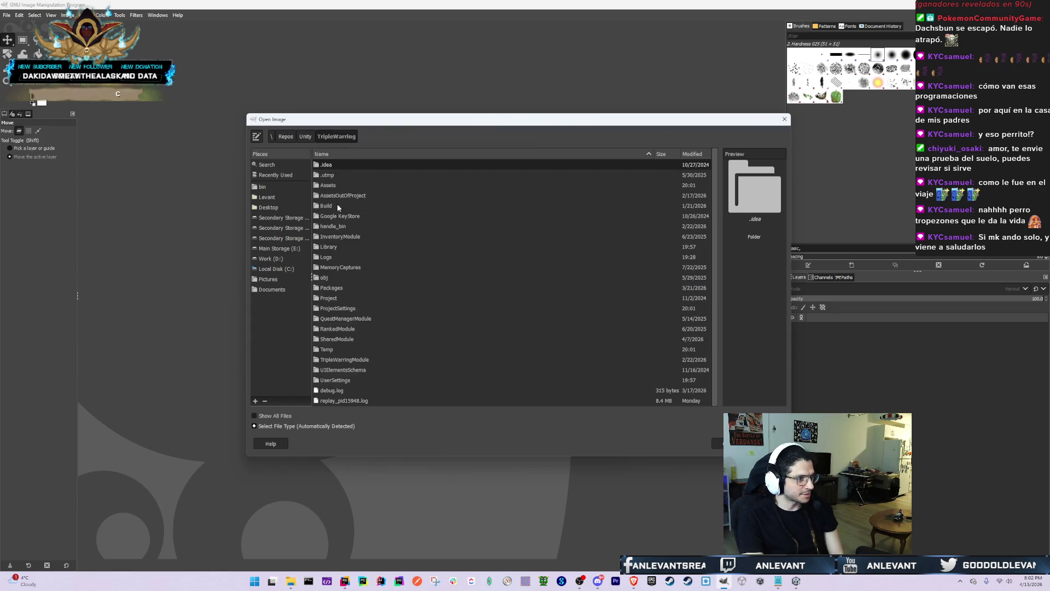
double_click(331, 186)
scroll(350, 345, down, 5)
- Open Visuals > UI > SinglePlayer > BuildingUI and open TwitchIcon.webp
double_click(330, 264)
double_click(323, 216)
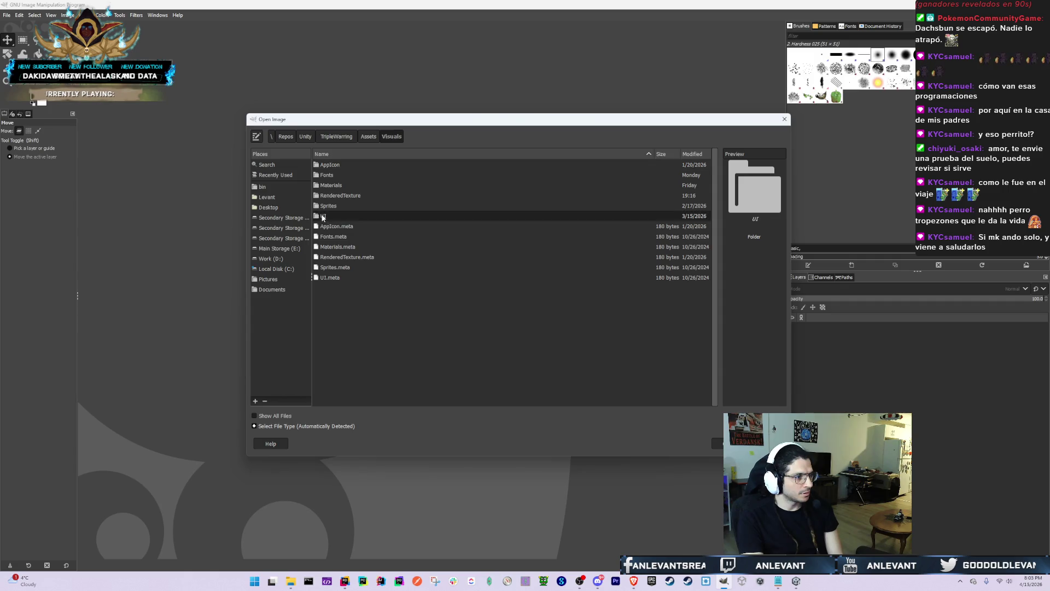
double_click(342, 299)
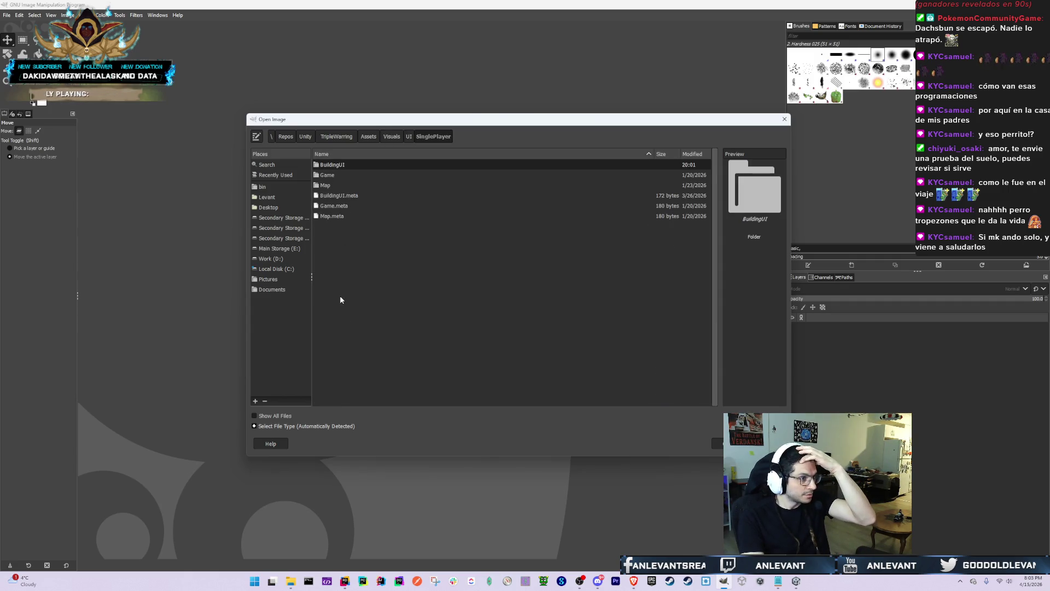
double_click(344, 166)
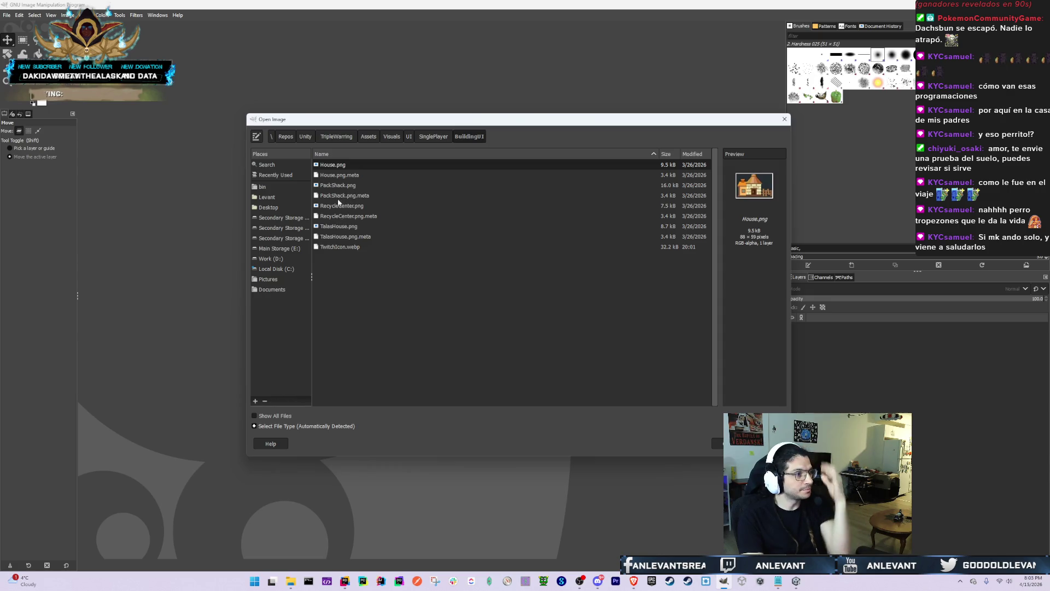
click(340, 185)
click(349, 206)
click(342, 227)
click(344, 248)
key(Return)
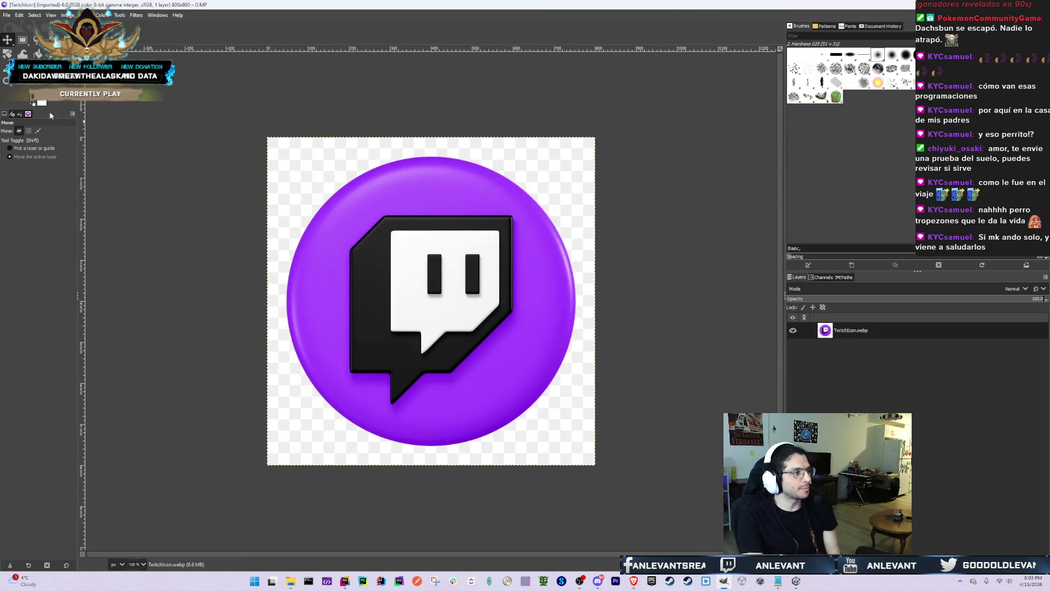
- Draw an ellipse selection over the purple circle, undoing an accidental layer shift
click(23, 40)
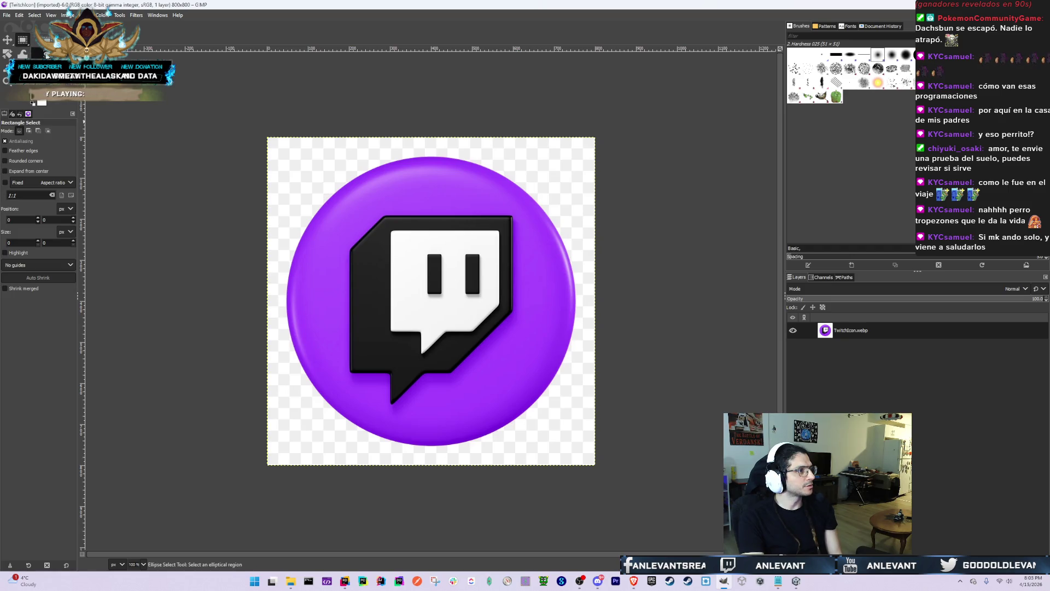
key(e)
mouse_move(346, 174)
mouse_down()
mouse_move(569, 390)
mouse_move(595, 443)
mouse_up()
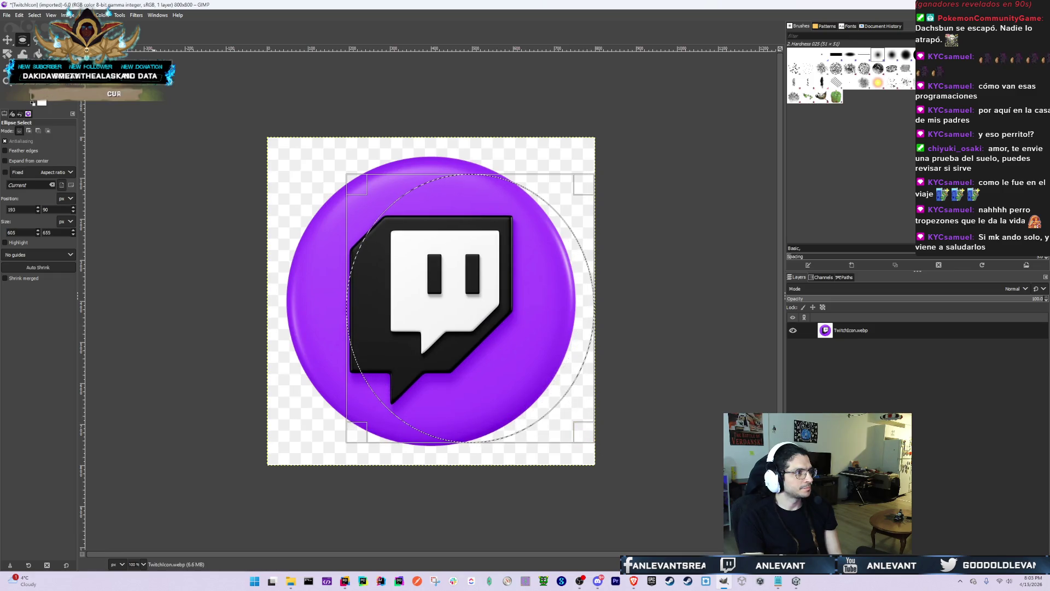
key(m)
drag(438, 189, 430, 187)
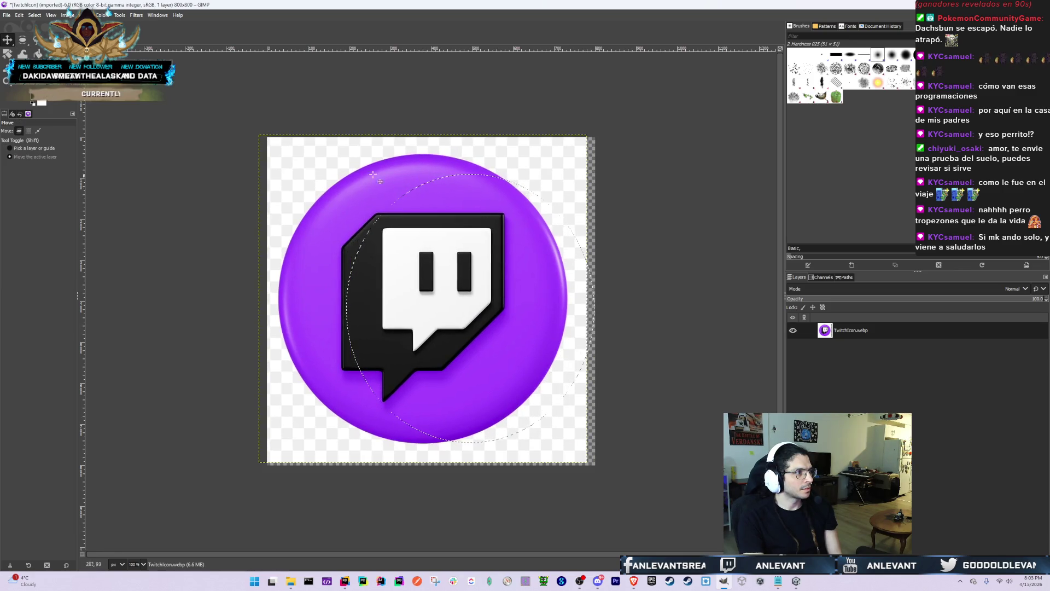
key(ctrl+z)
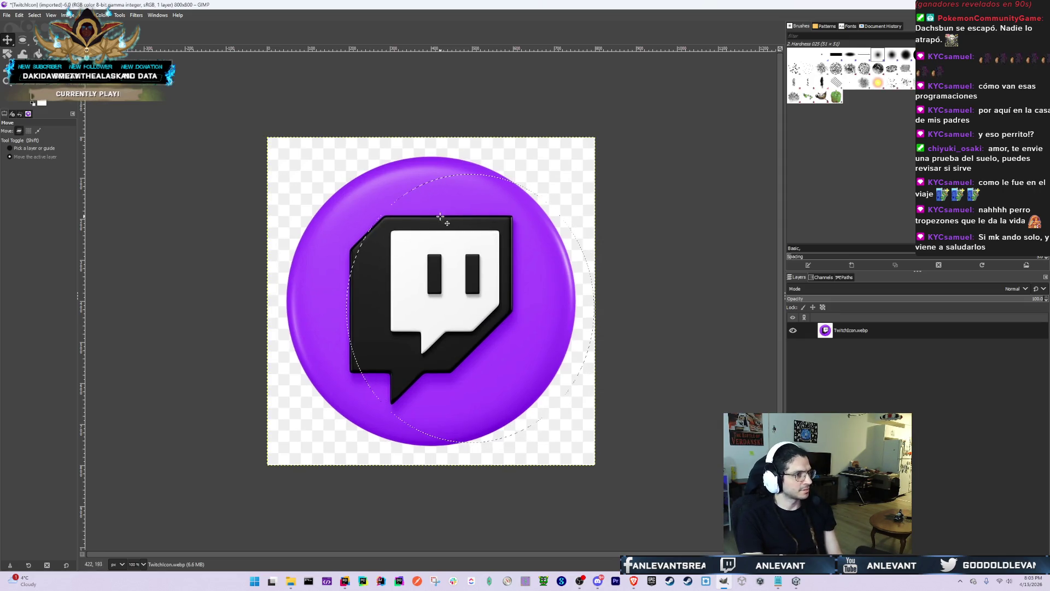
- Redraw the ellipse selection so it encloses the whole purple circle
click(23, 40)
mouse_move(287, 154)
mouse_down()
mouse_move(481, 315)
mouse_move(572, 421)
mouse_move(569, 451)
mouse_move(576, 444)
mouse_up()
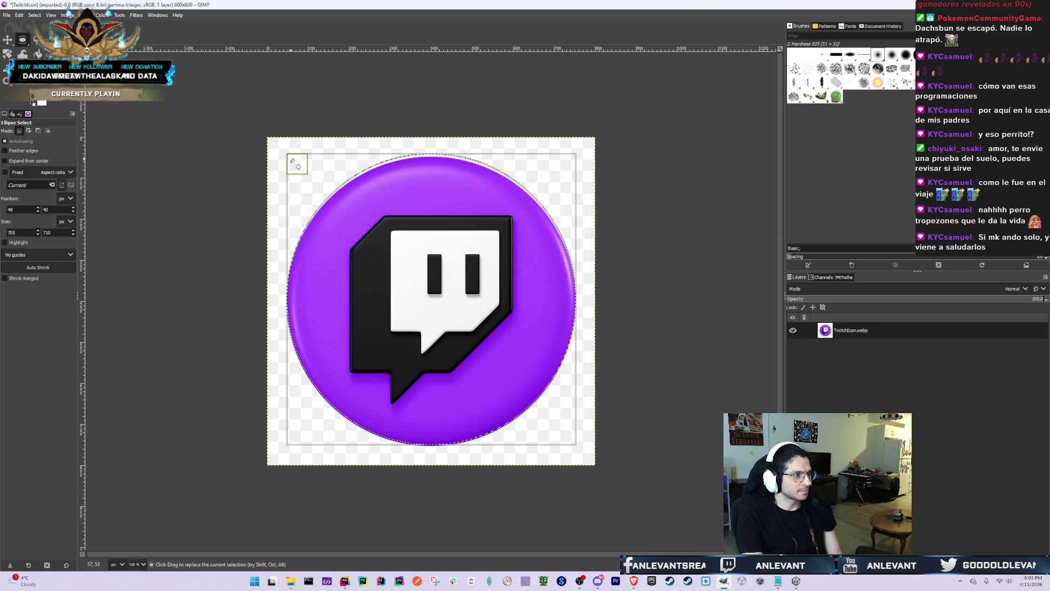
click(8, 41)
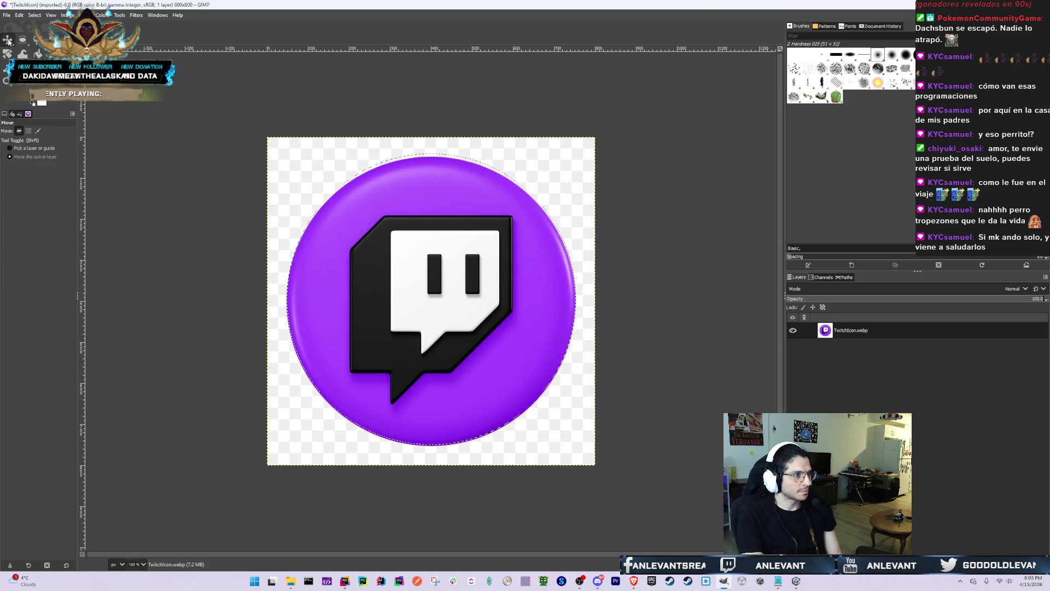
drag(378, 182, 377, 216)
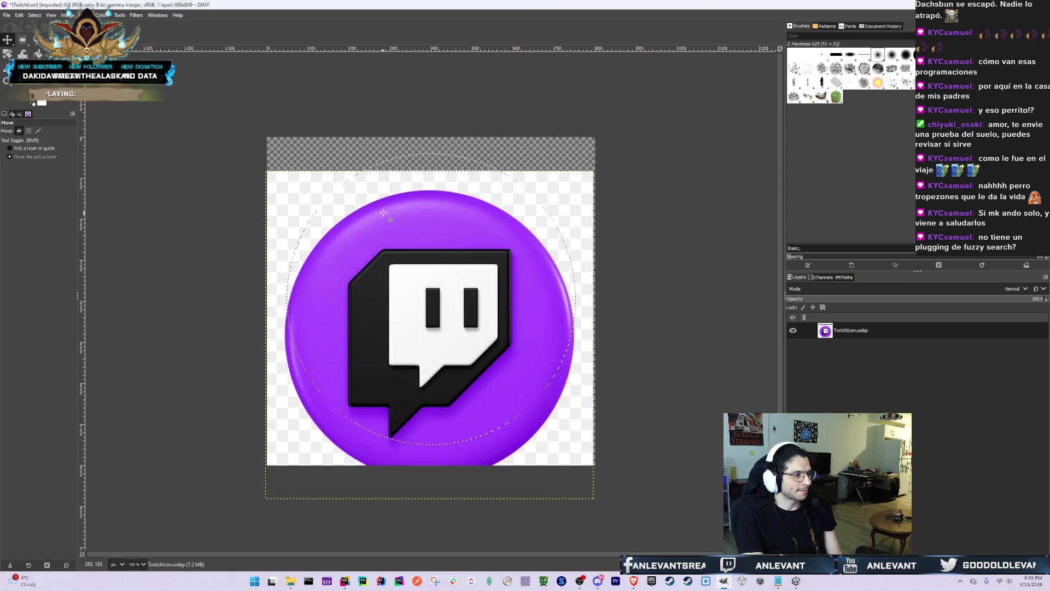
key(ctrl+z)
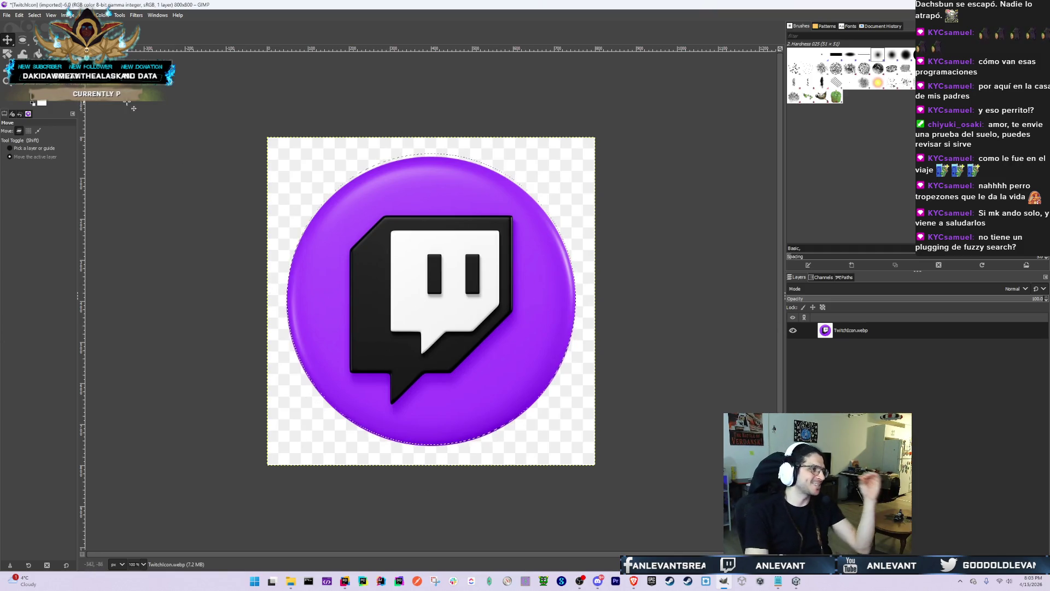
click(24, 42)
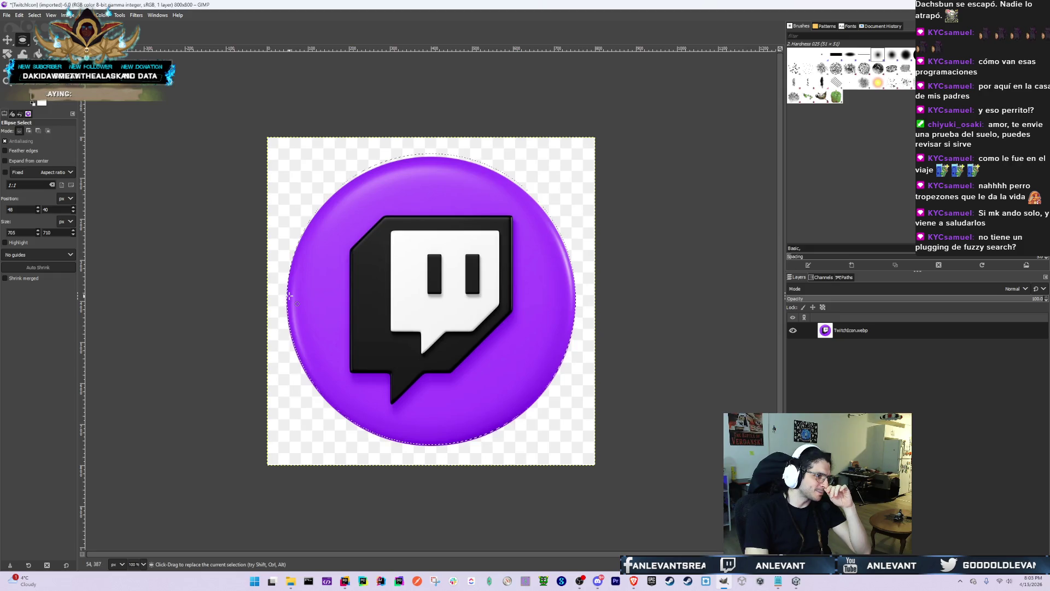
mouse_move(287, 295)
mouse_down()
mouse_move(375, 296)
mouse_move(525, 327)
mouse_move(568, 357)
mouse_move(519, 144)
mouse_move(507, 137)
mouse_move(2, 295)
mouse_up()
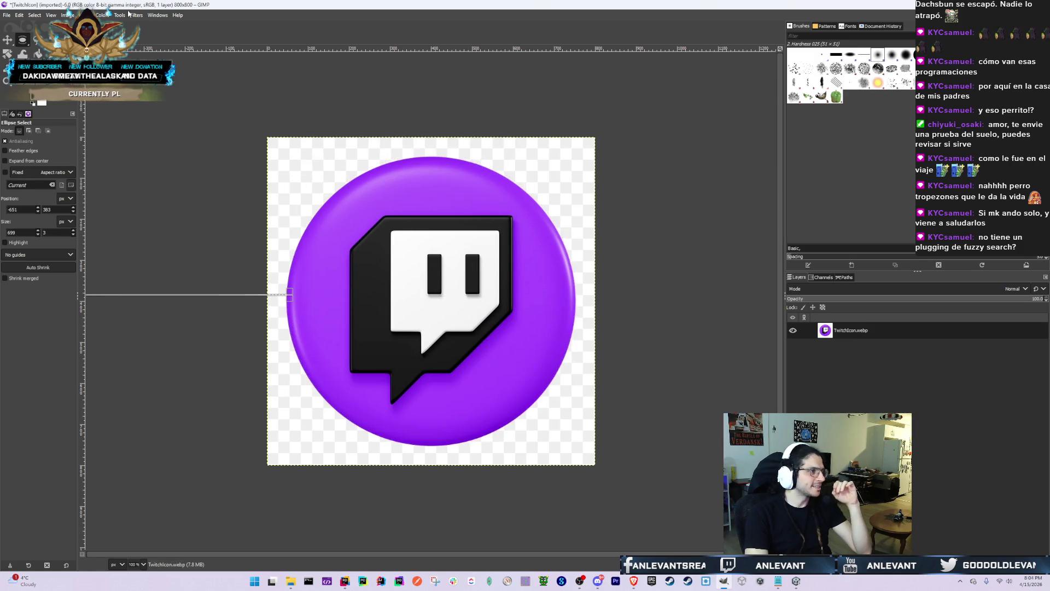
key(ctrl+z)
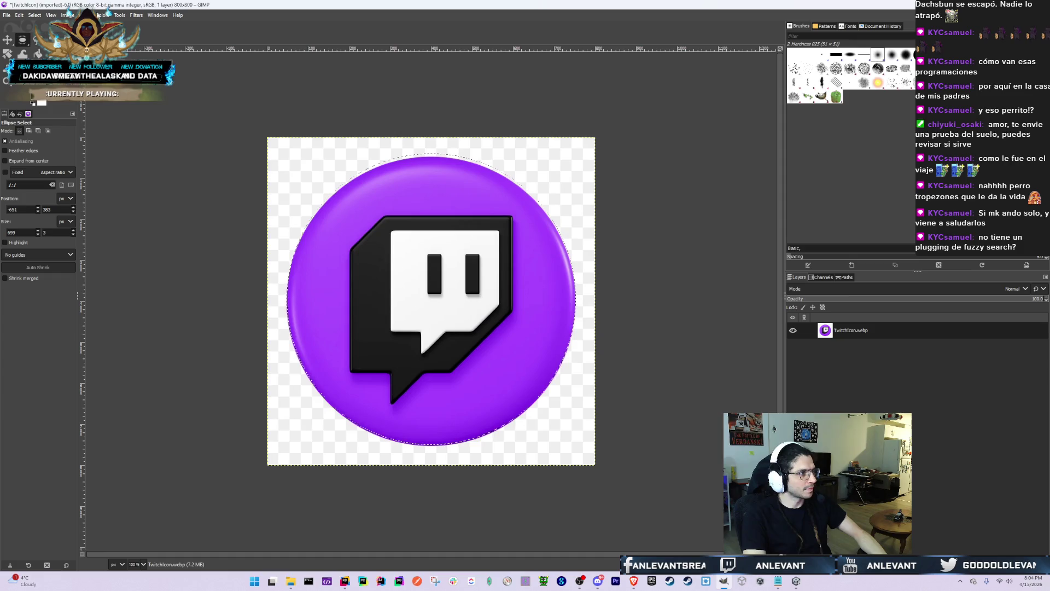
- Switch to Brave and search the web for 'twitch icon'
click(68, 15)
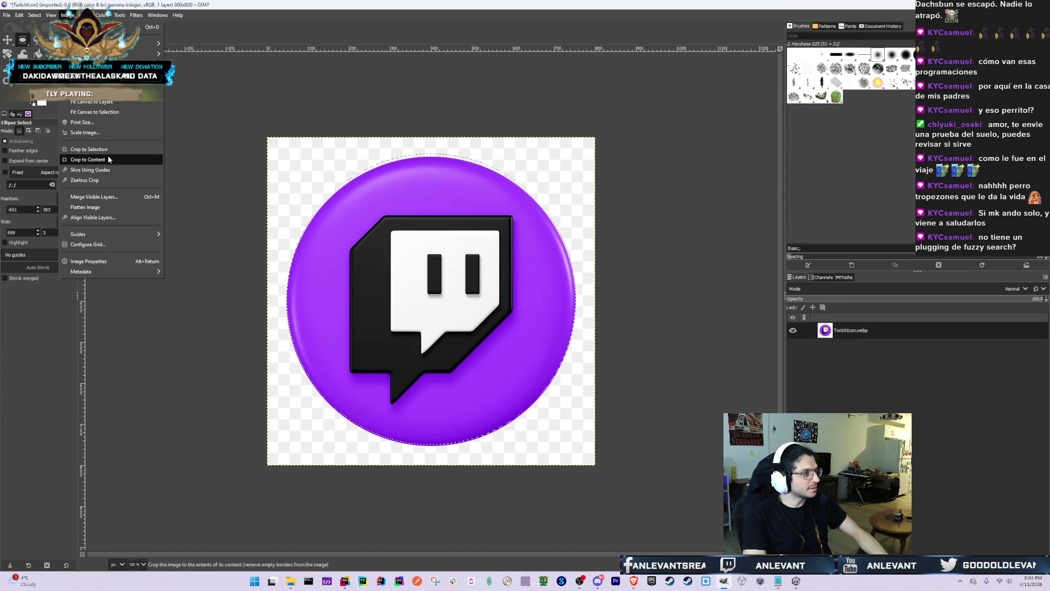
key(alt+Tab)
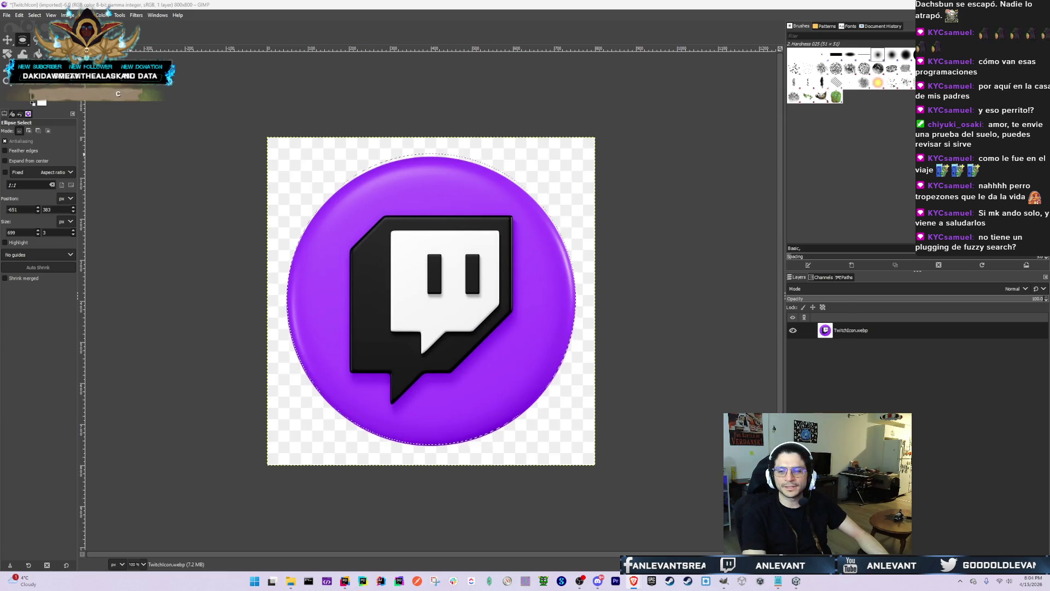
key(ctrl+t)
text(twitch icon)
key(Return)
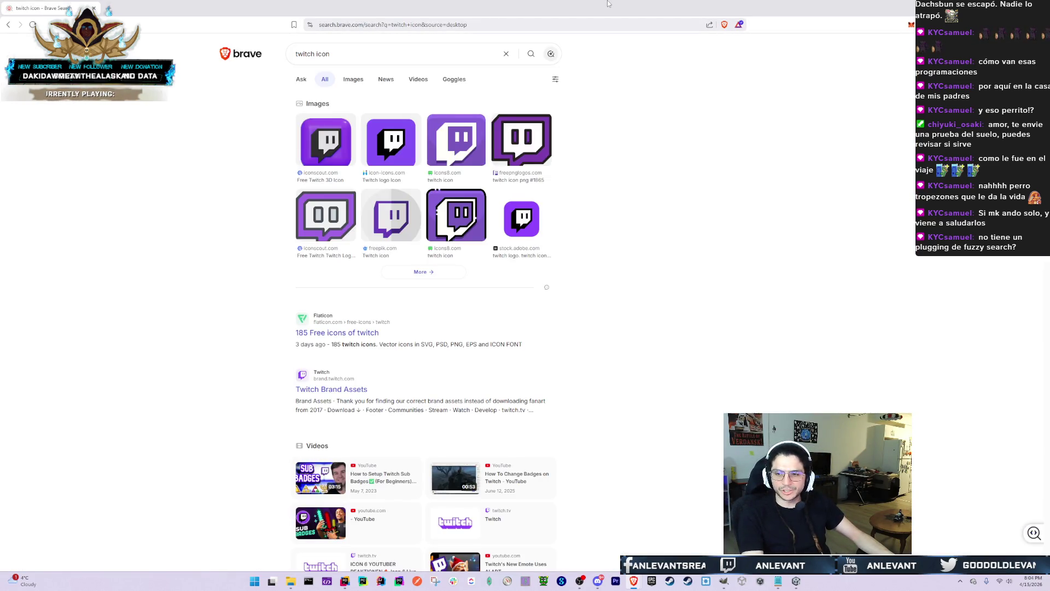
- Show image results for 'twitch icon', then cancel GIMP's open-file browser and return to Brave
click(354, 79)
key(alt+Tab)
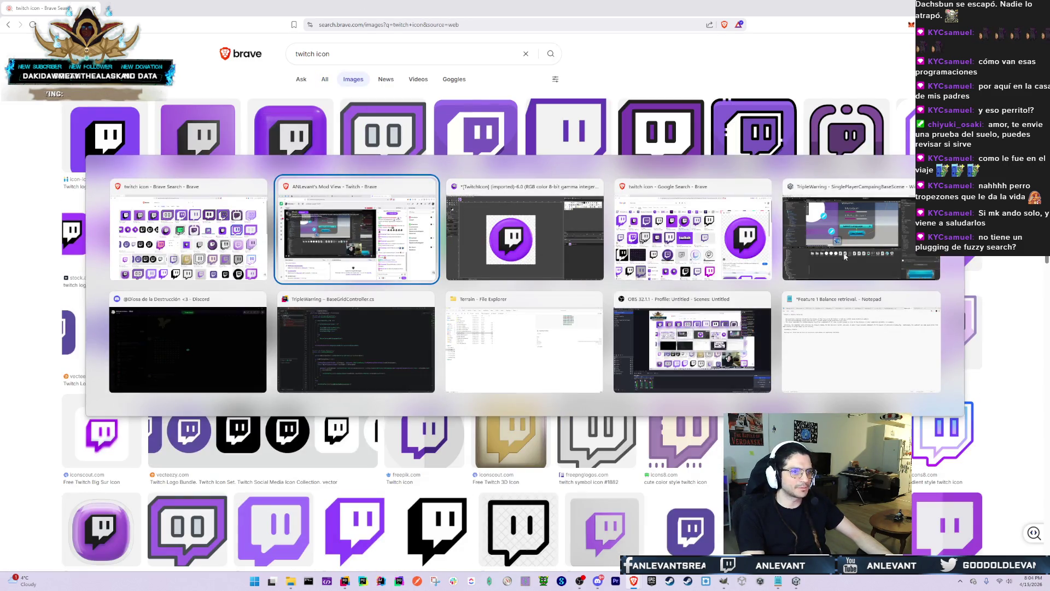
click(491, 346)
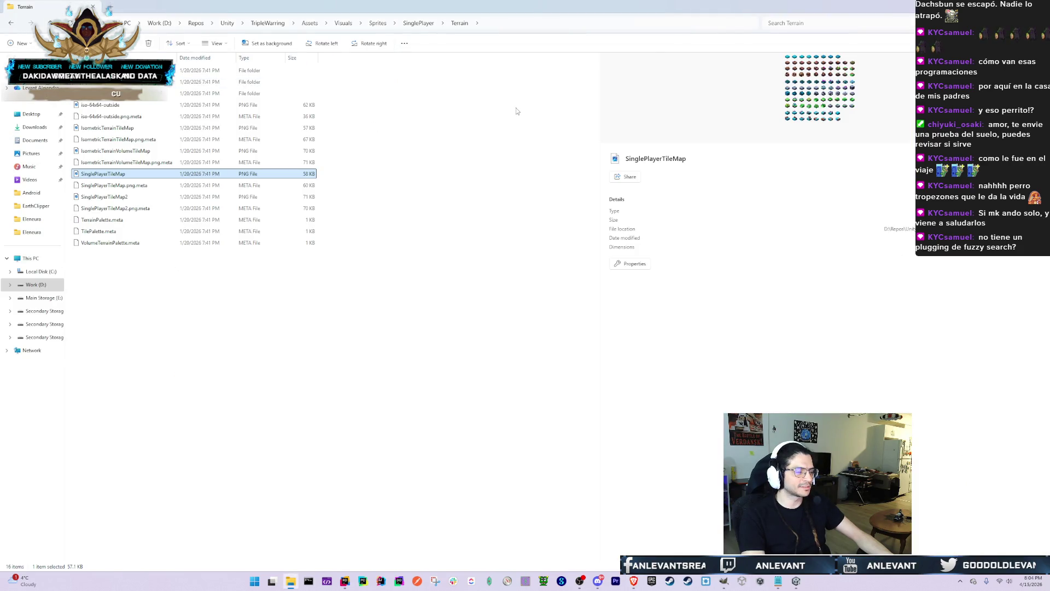
key(alt+Tab)
click(719, 247)
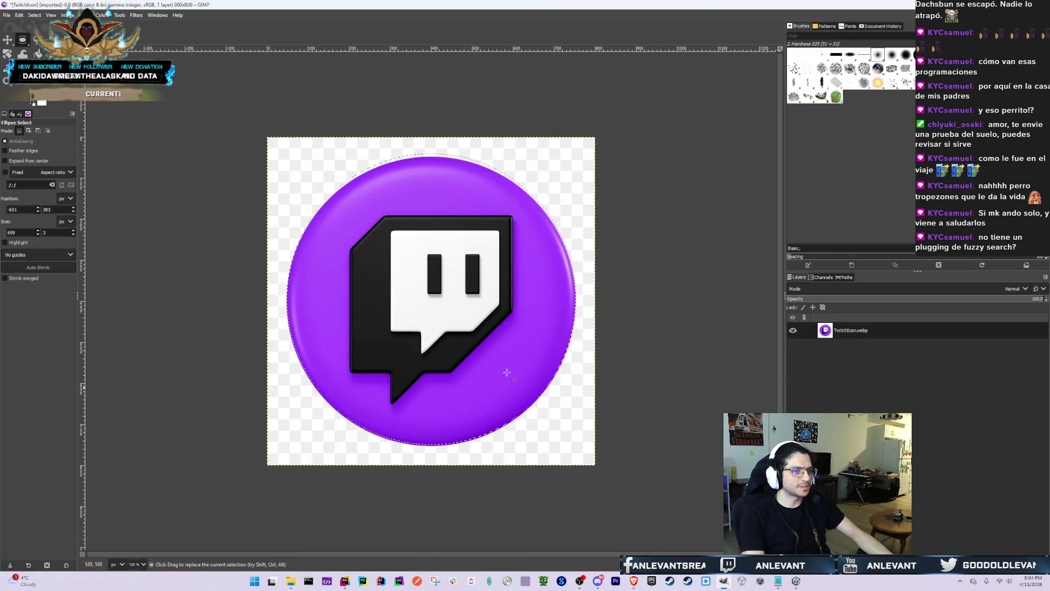
click(6, 15)
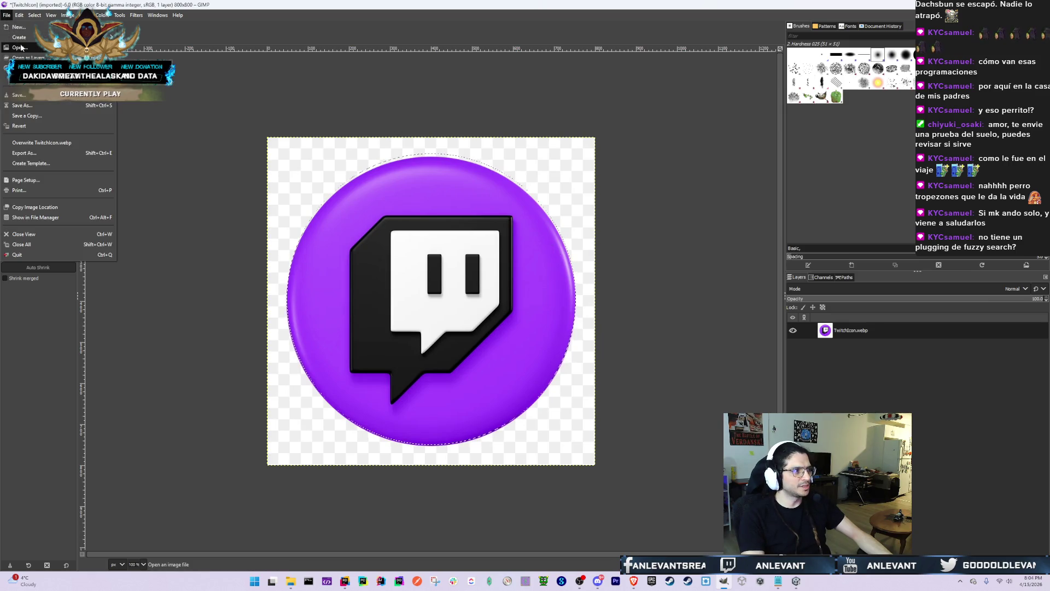
click(24, 49)
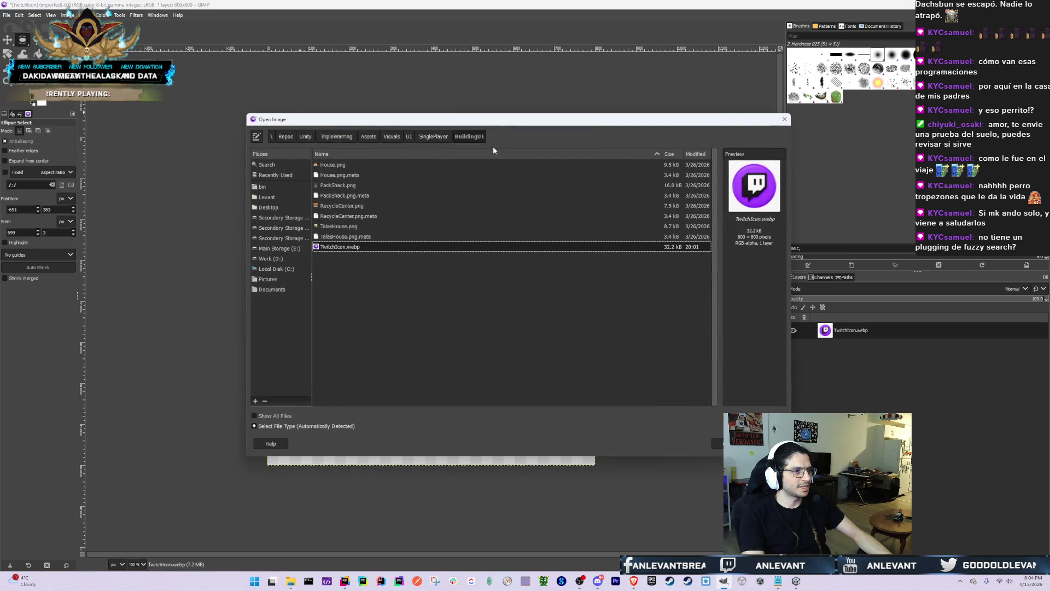
key(Escape)
key(alt+Tab)
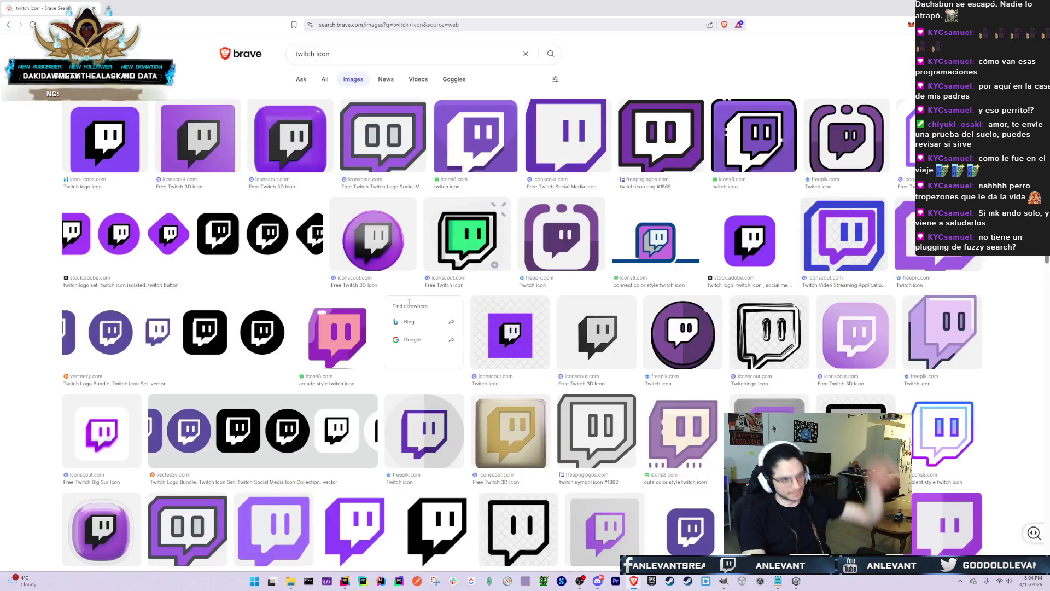
- Save the flat purple Twitch coin image as TwitchIcon, overwriting TwitchIcon.webp, and close GIMP's old image
click(400, 263)
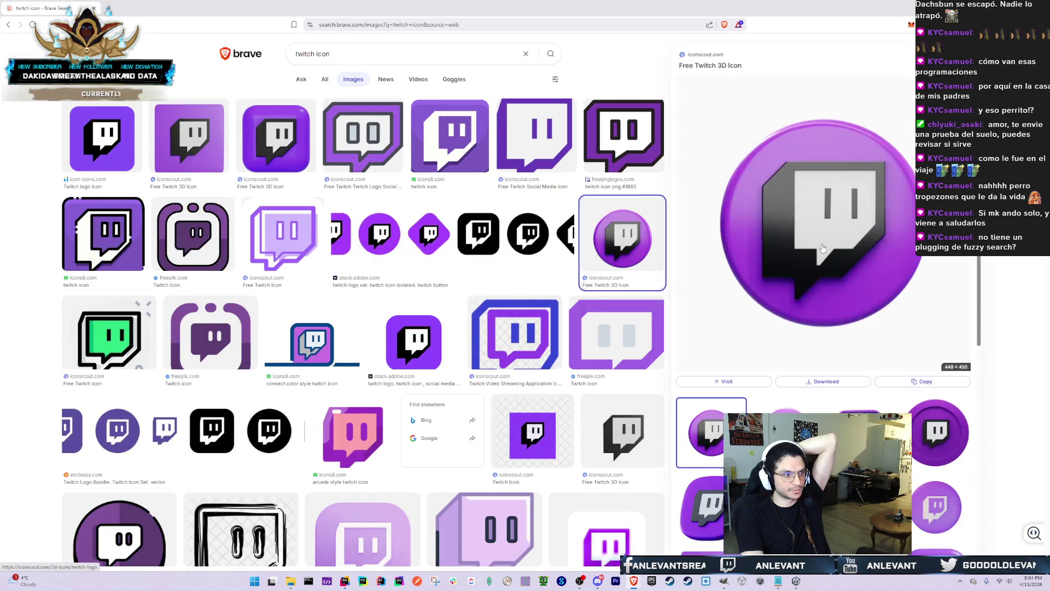
click(908, 405)
right_click(803, 208)
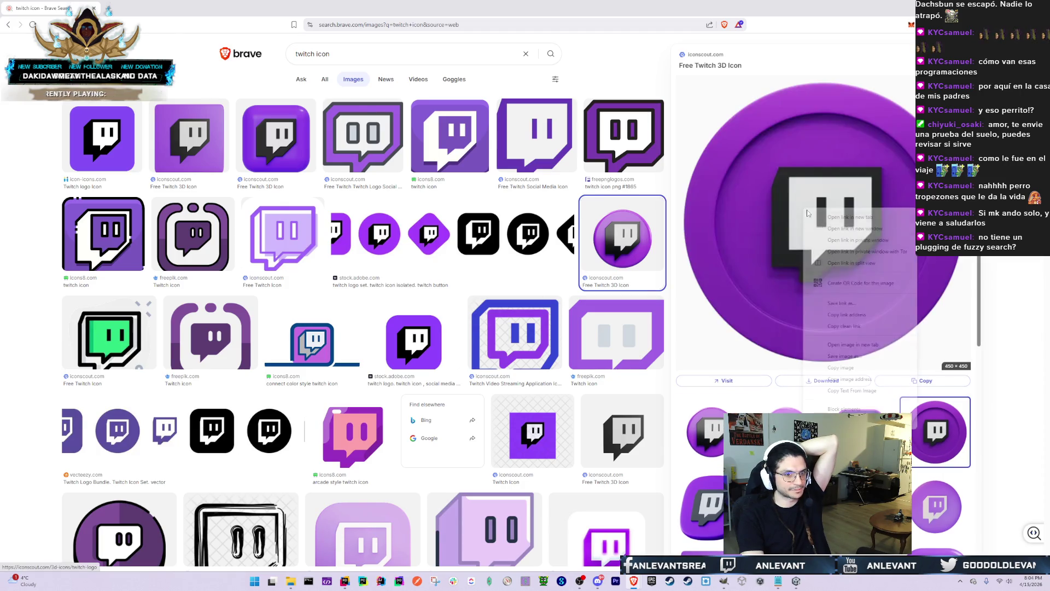
click(845, 356)
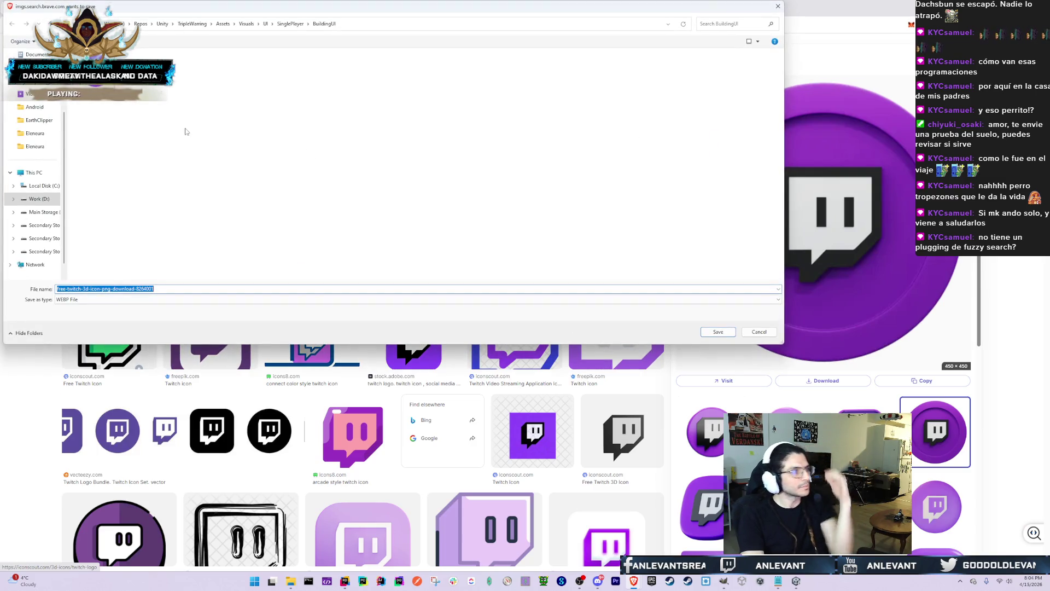
key(Return)
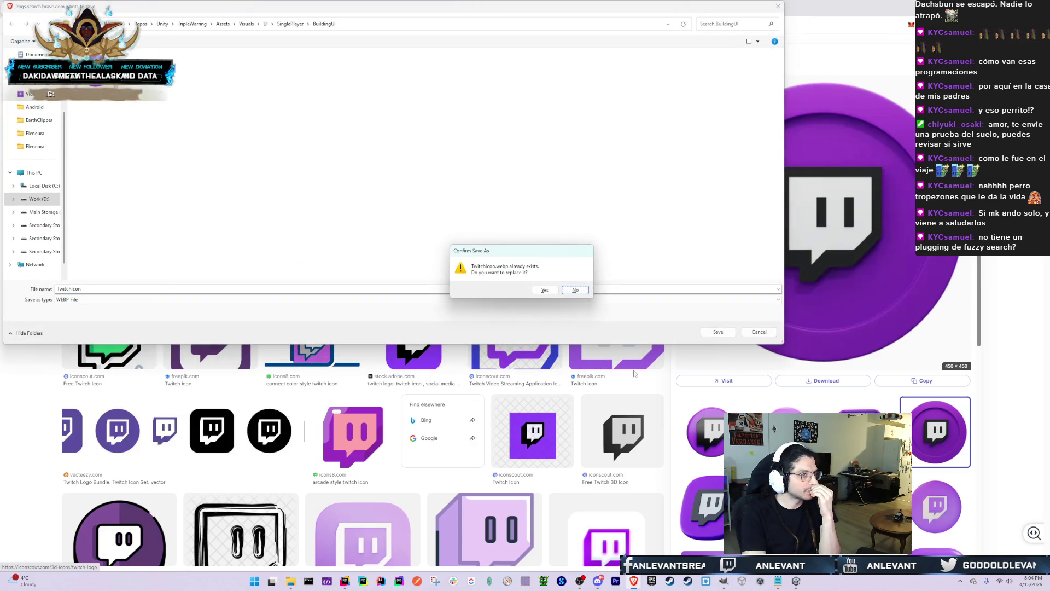
click(553, 291)
key(alt+Tab)
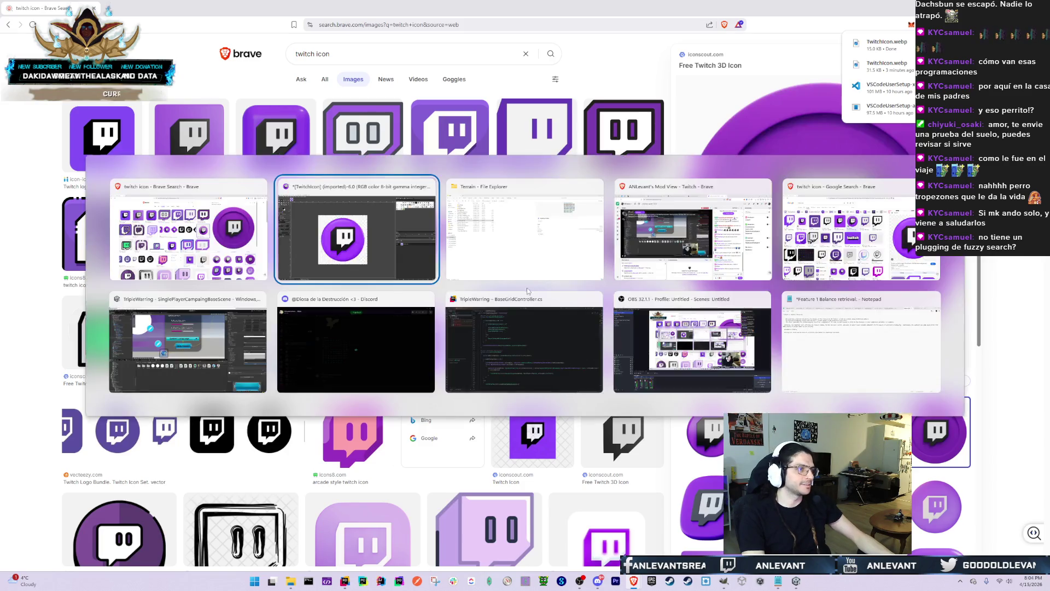
key(ctrl+w)
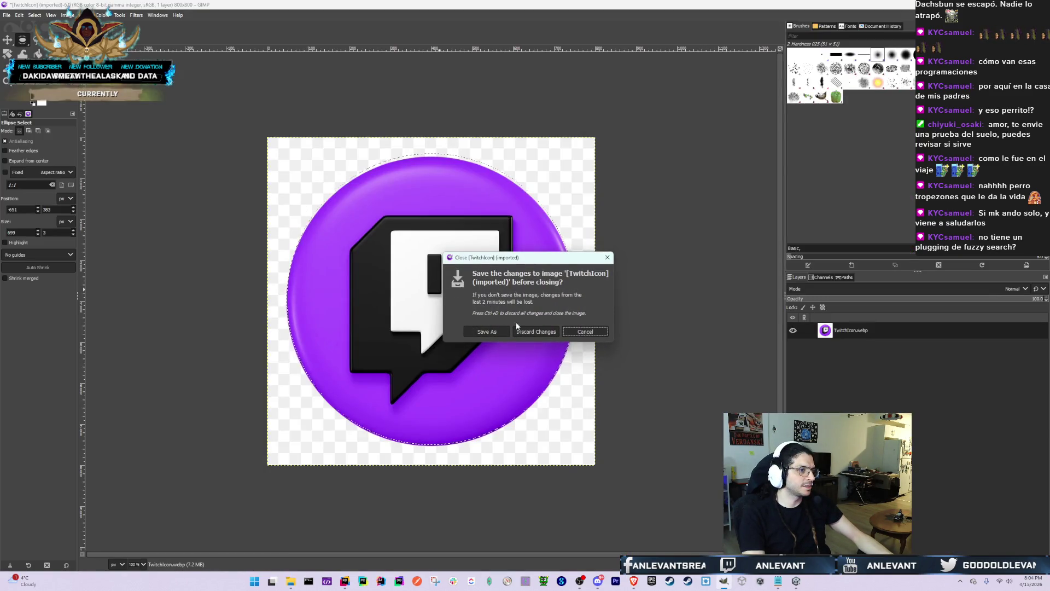
- Discard the old image, open the new TwitchIcon.webp, and crop it to content
click(513, 327)
click(8, 15)
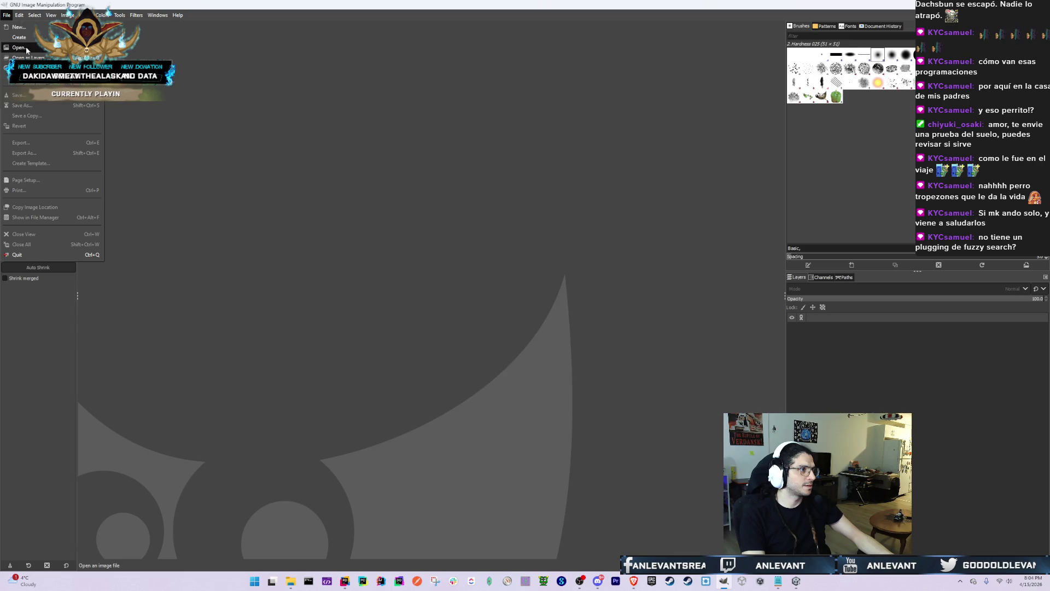
click(22, 48)
double_click(372, 245)
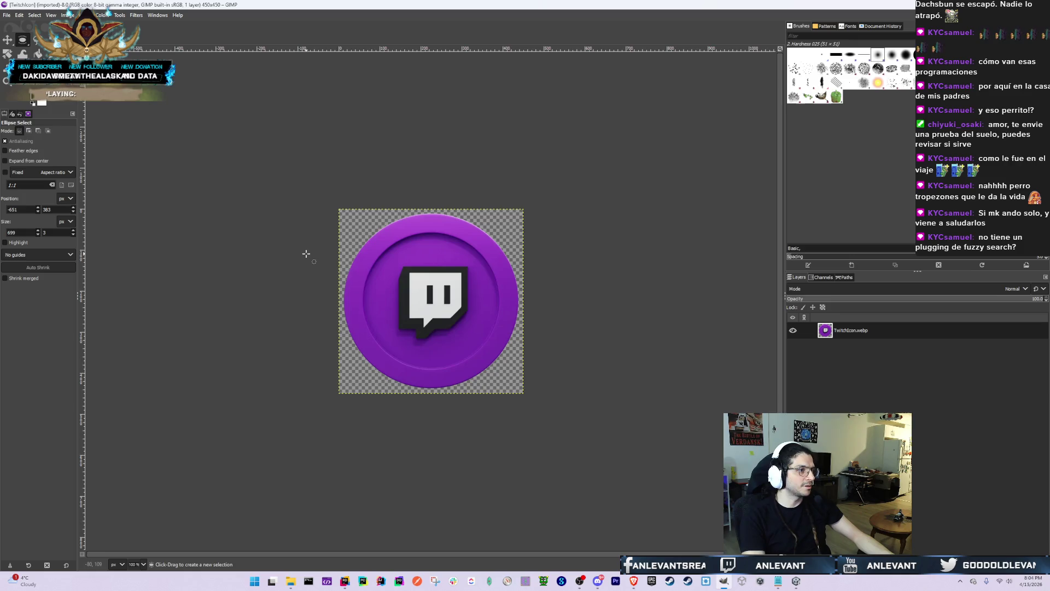
click(67, 16)
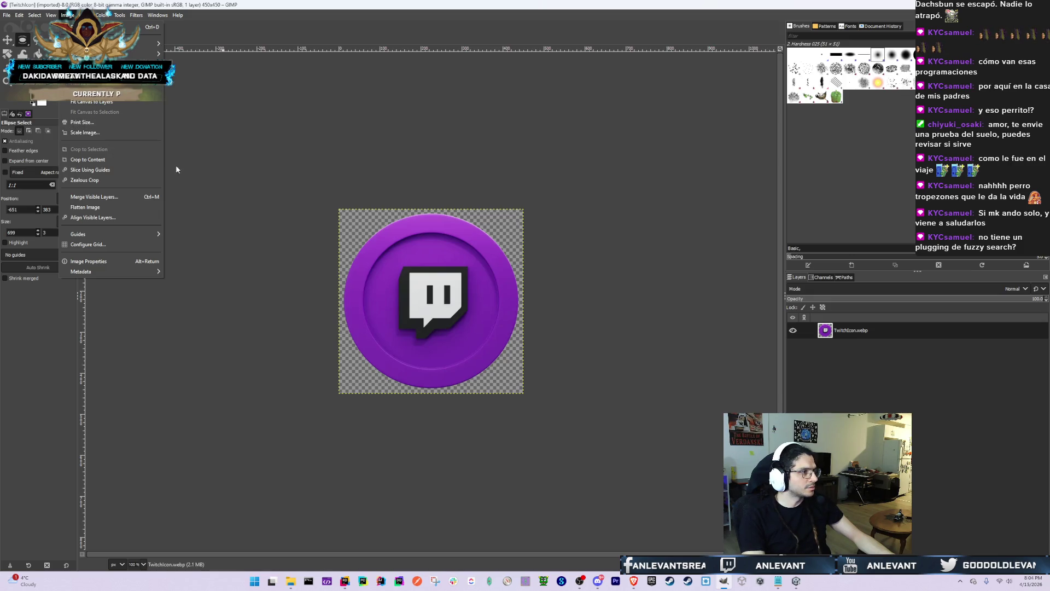
click(113, 160)
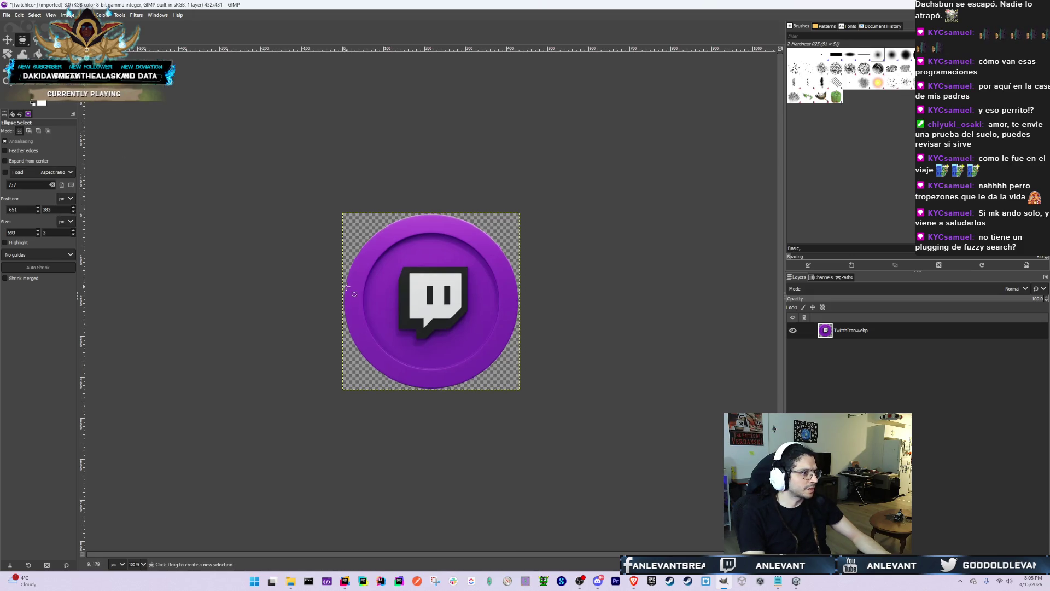
- Export the cropped coin as TwitchIcon.png with default PNG options
key(ctrl+s)
key(Escape)
click(6, 14)
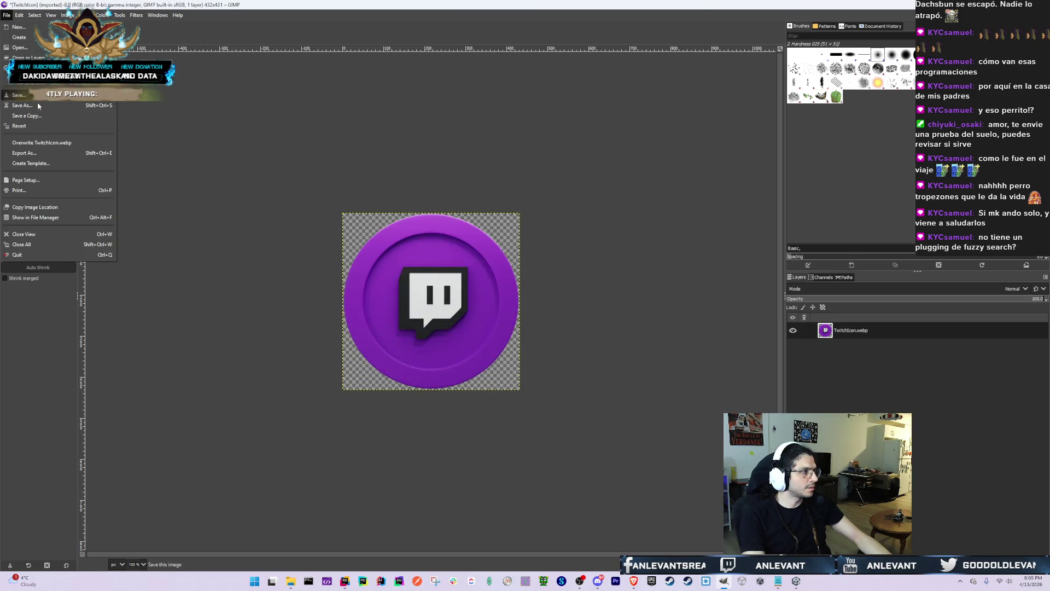
click(22, 159)
key(Right)
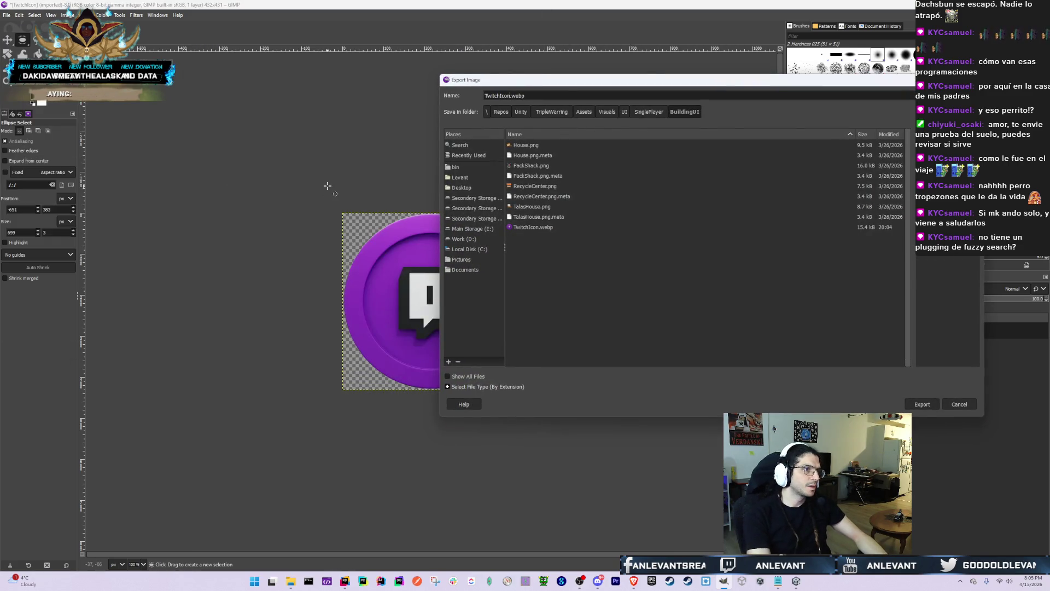
text(png)
key(Return)
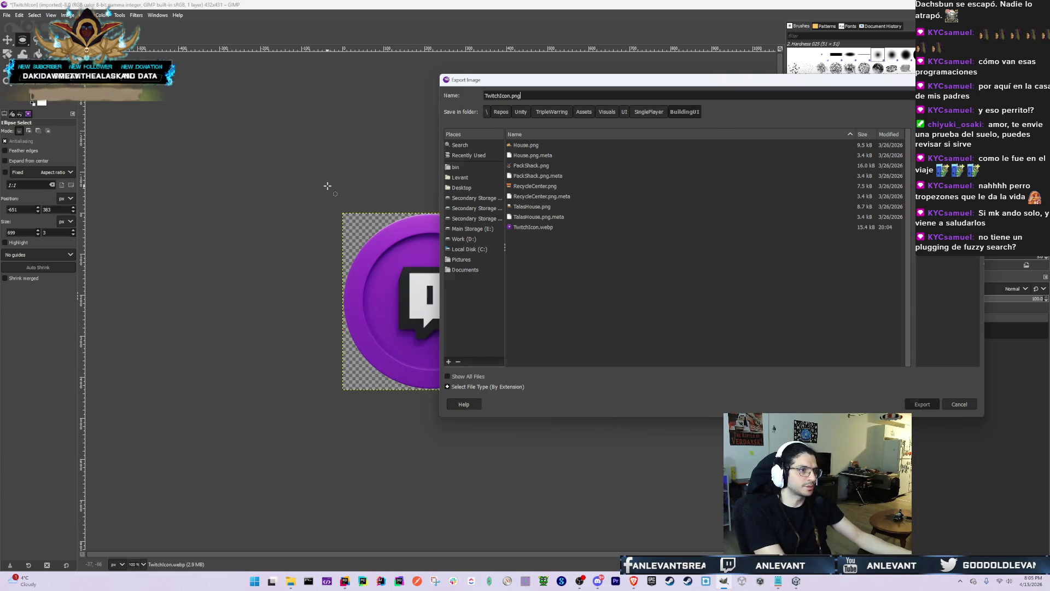
key(Return)
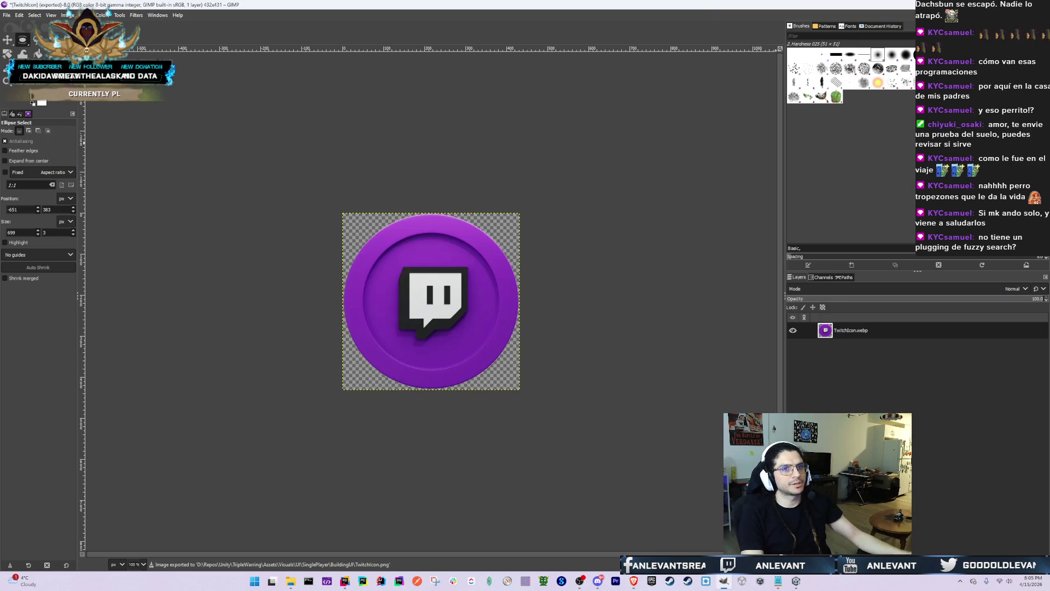
- Quit GIMP without saving changes
key(ctrl+q)
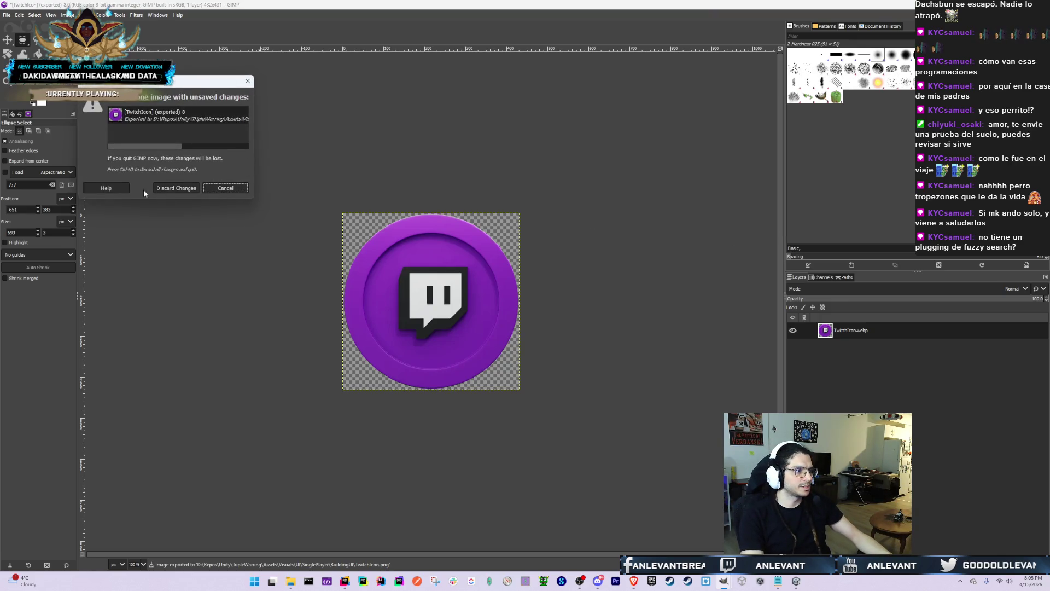
click(140, 189)
key(alt+Tab)
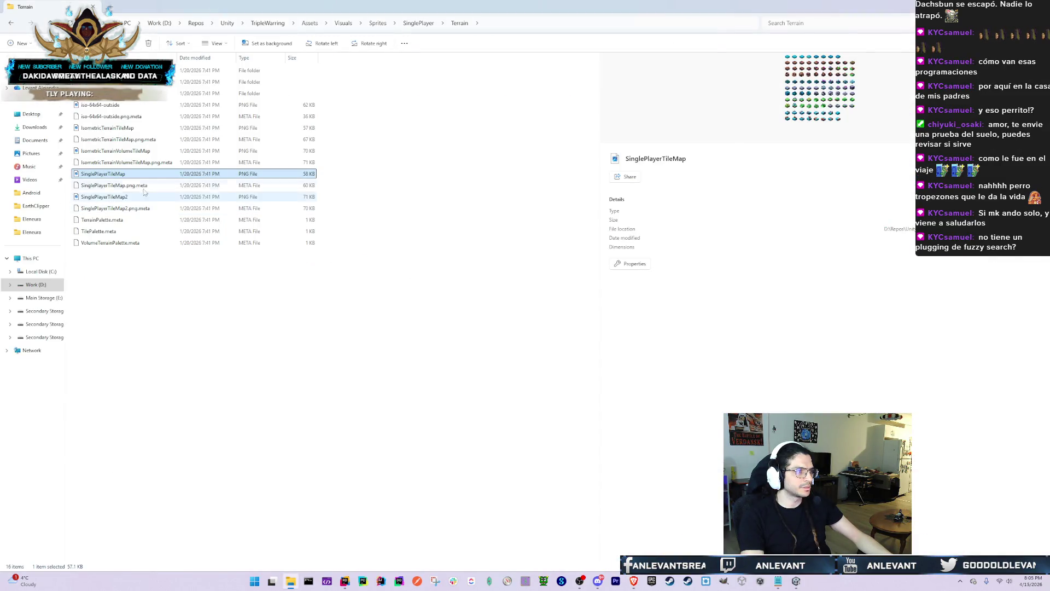
key(alt+Tab)
- Search Unity's Project window for the Twitch icon, delete the duplicate TwitchIcon asset, then clear the search
click(837, 251)
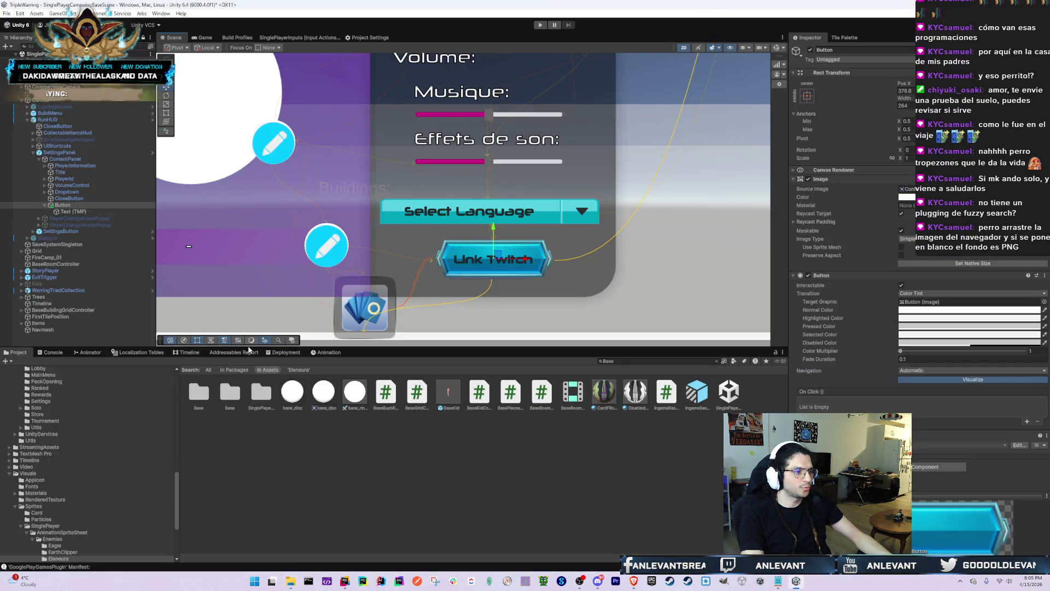
click(691, 363)
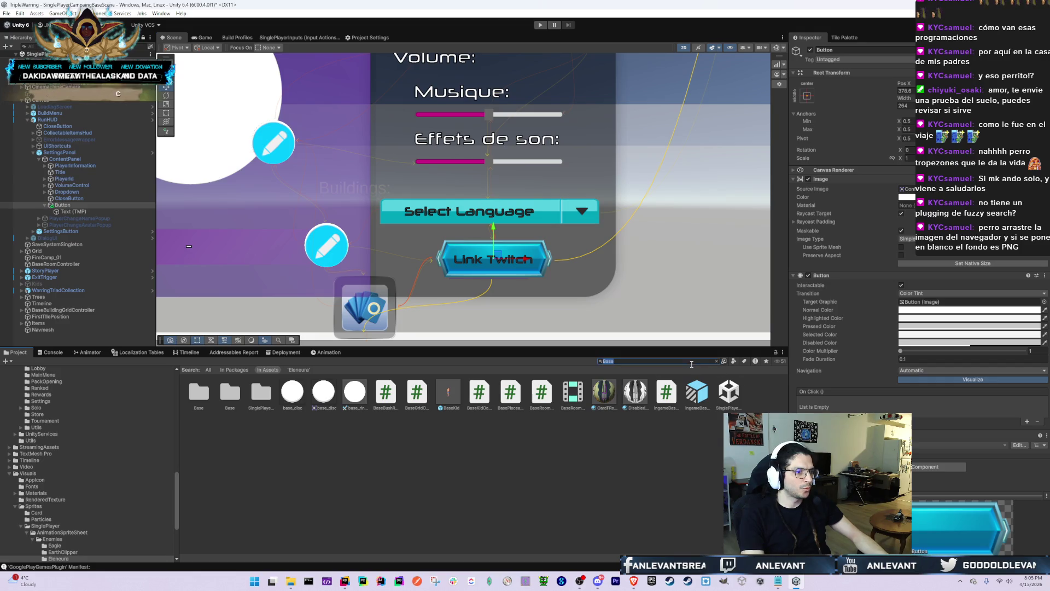
key(BackSpace)
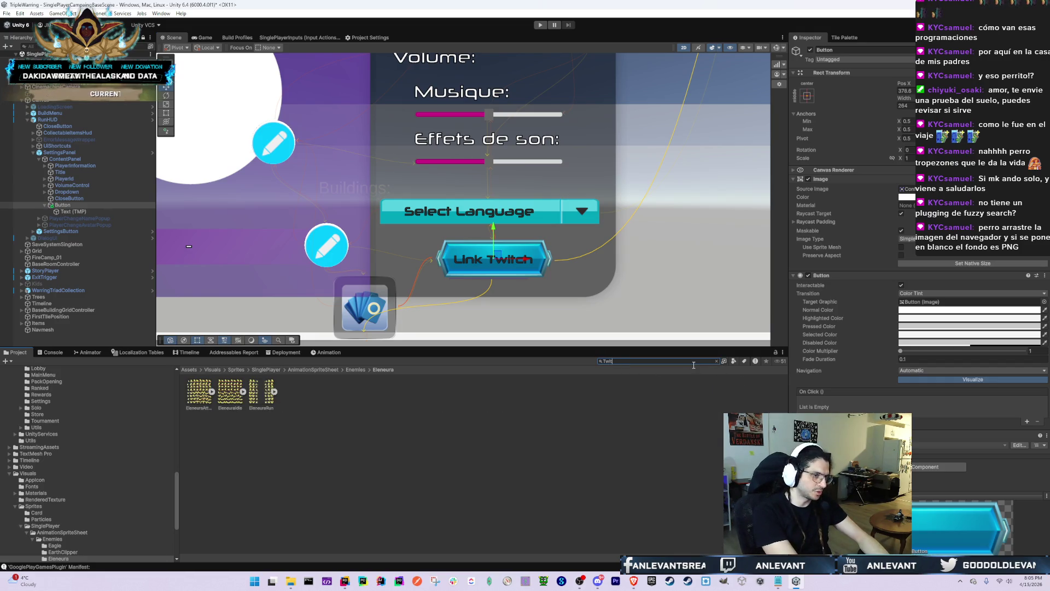
text(ch)
click(238, 398)
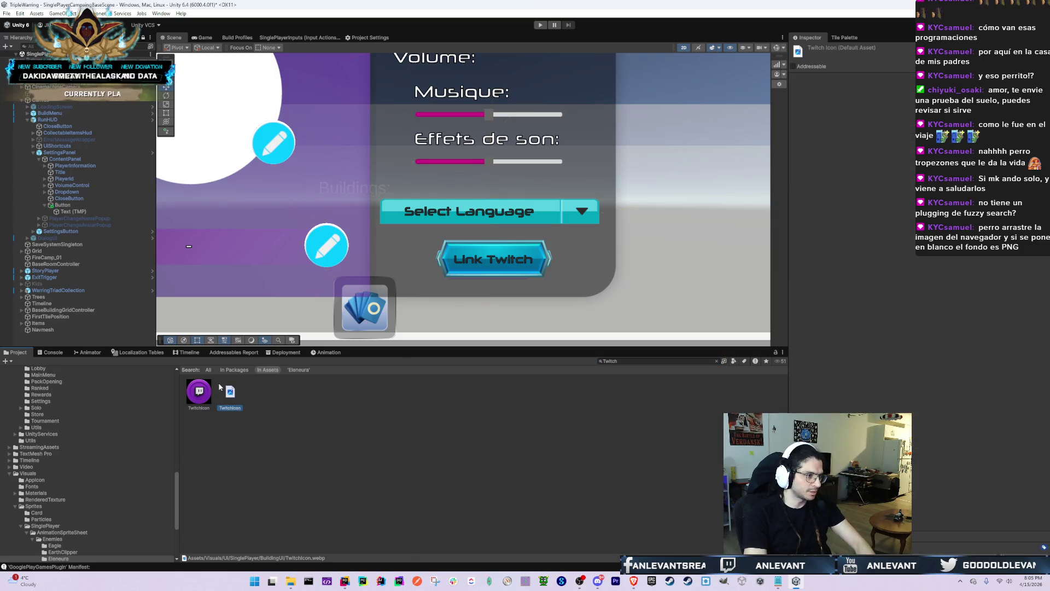
key(Delete)
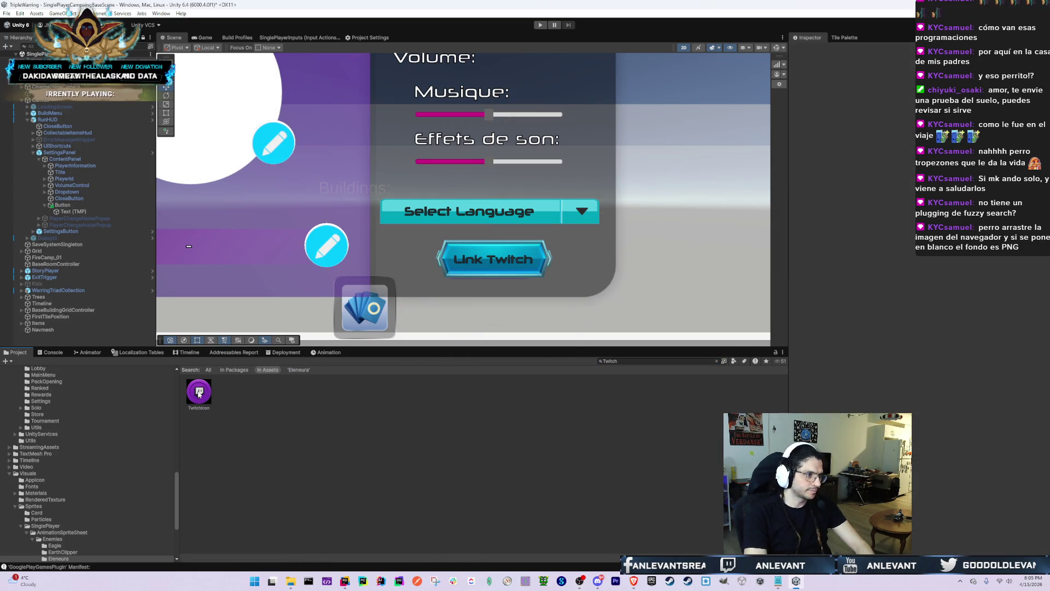
click(716, 362)
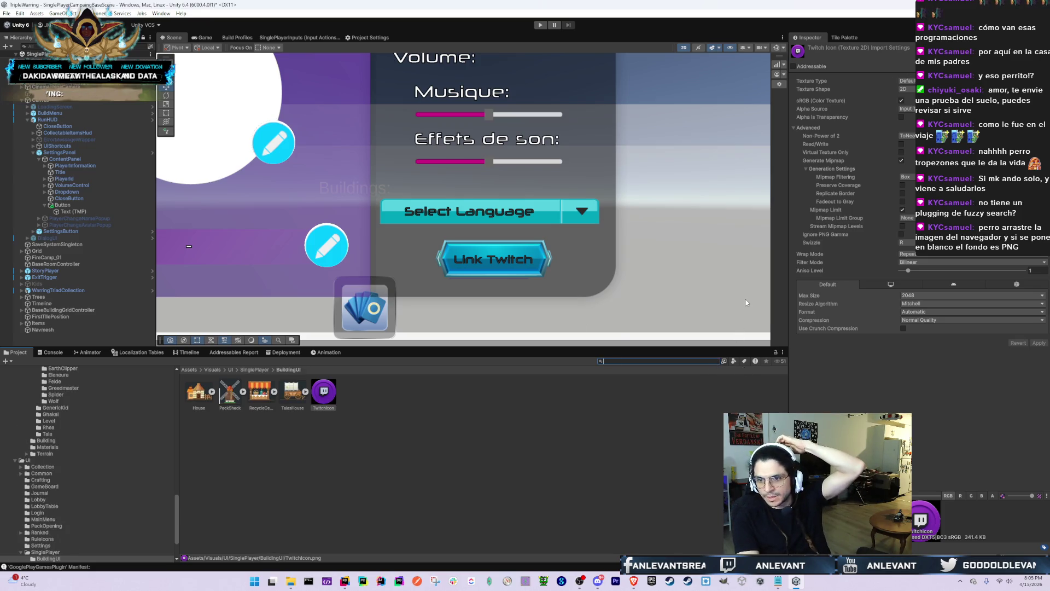
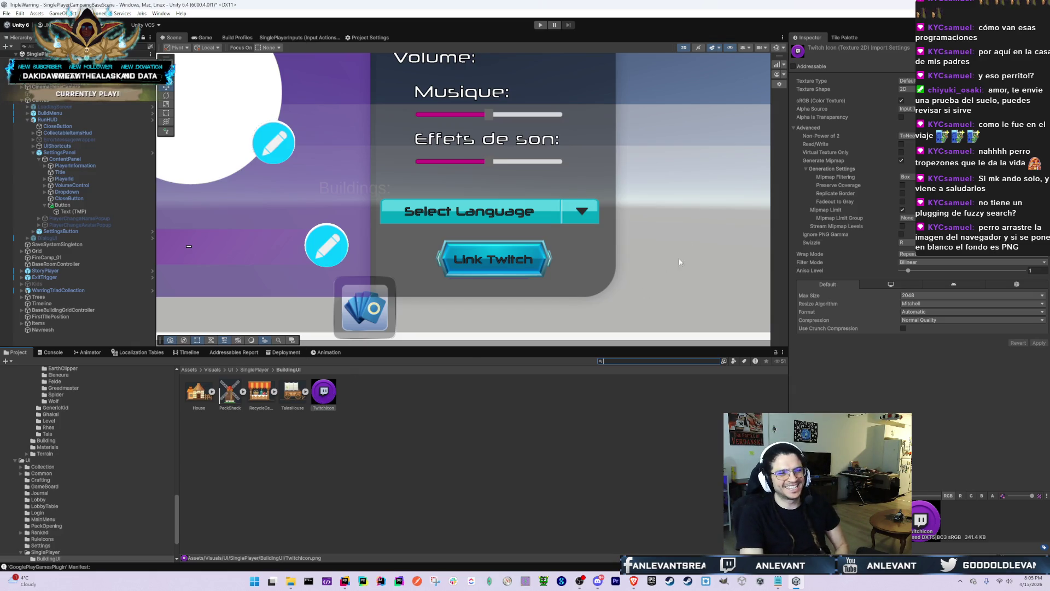
- Import the TwitchIcon texture as a Sprite and apply the change
click(906, 81)
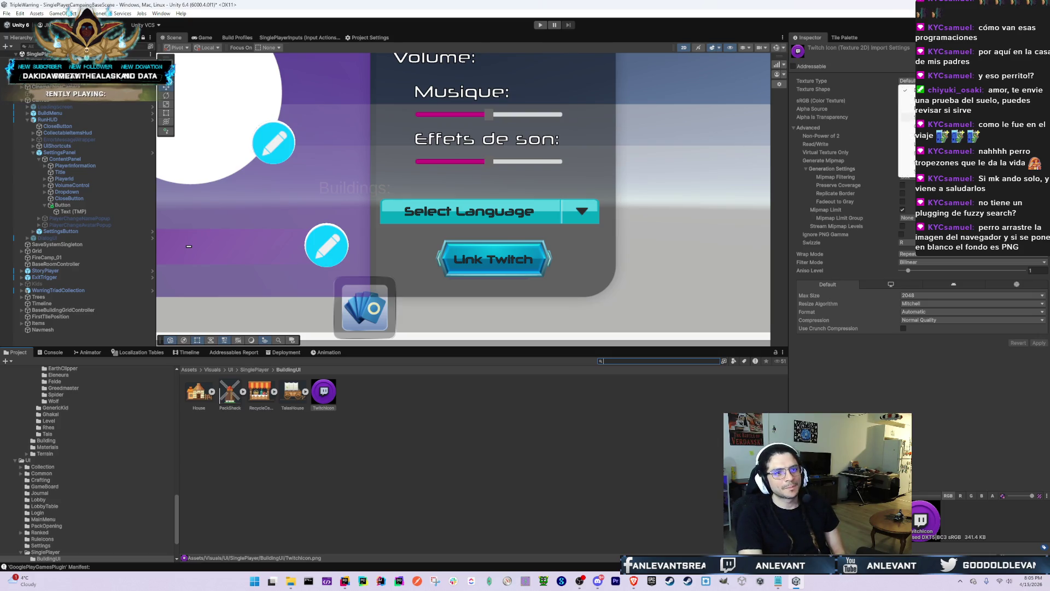
click(907, 117)
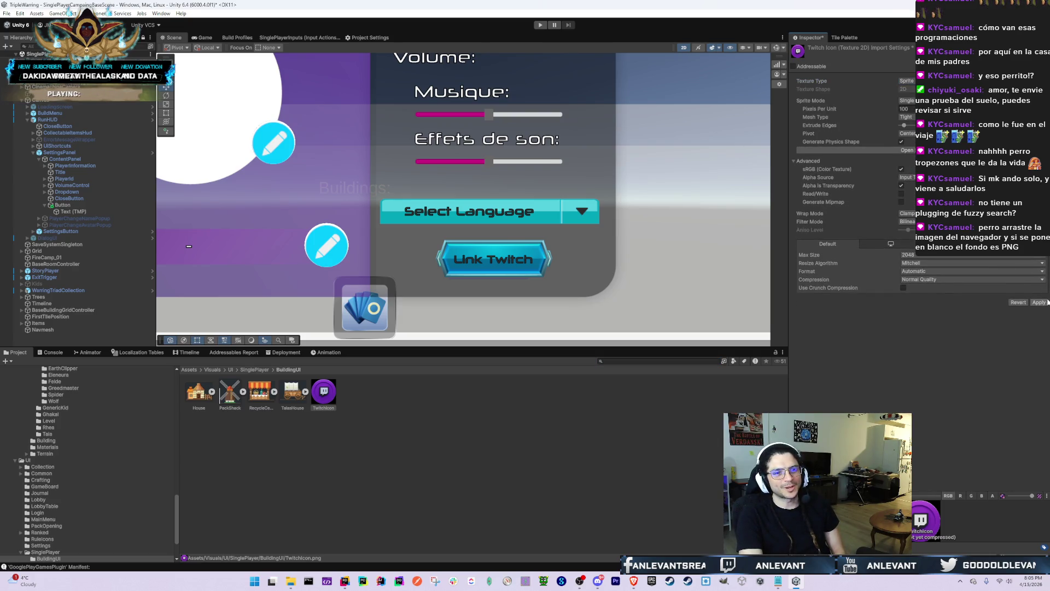
click(1039, 304)
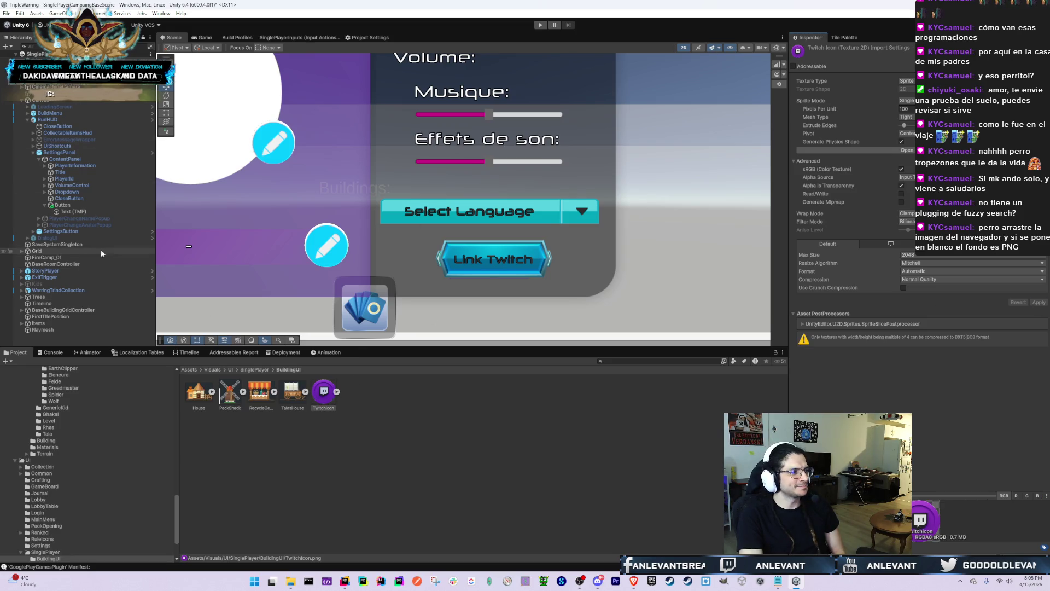
- Add a child UI Image under the Link Twitch button
click(64, 205)
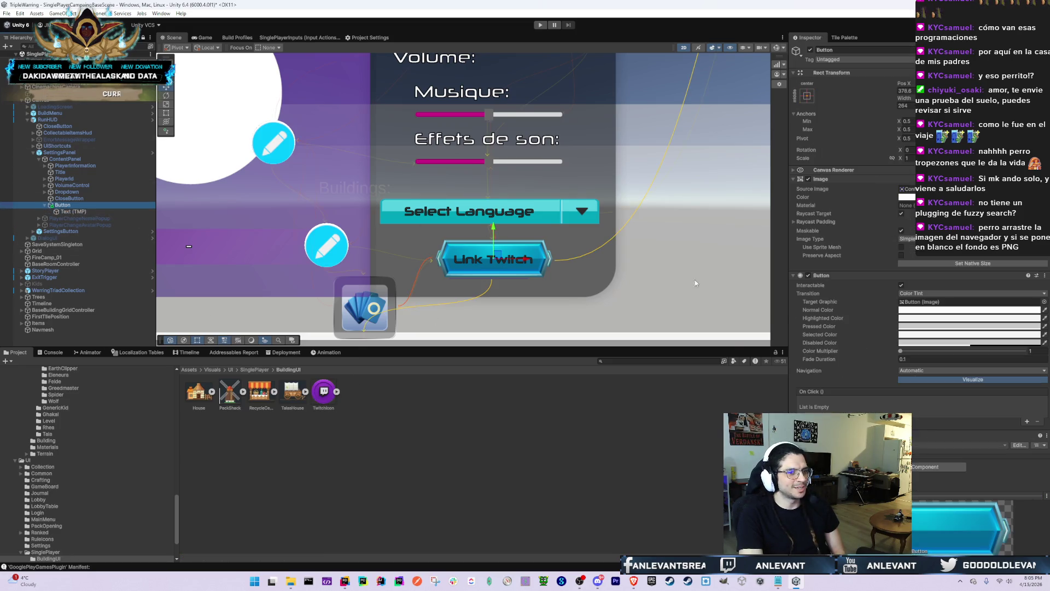
click(924, 466)
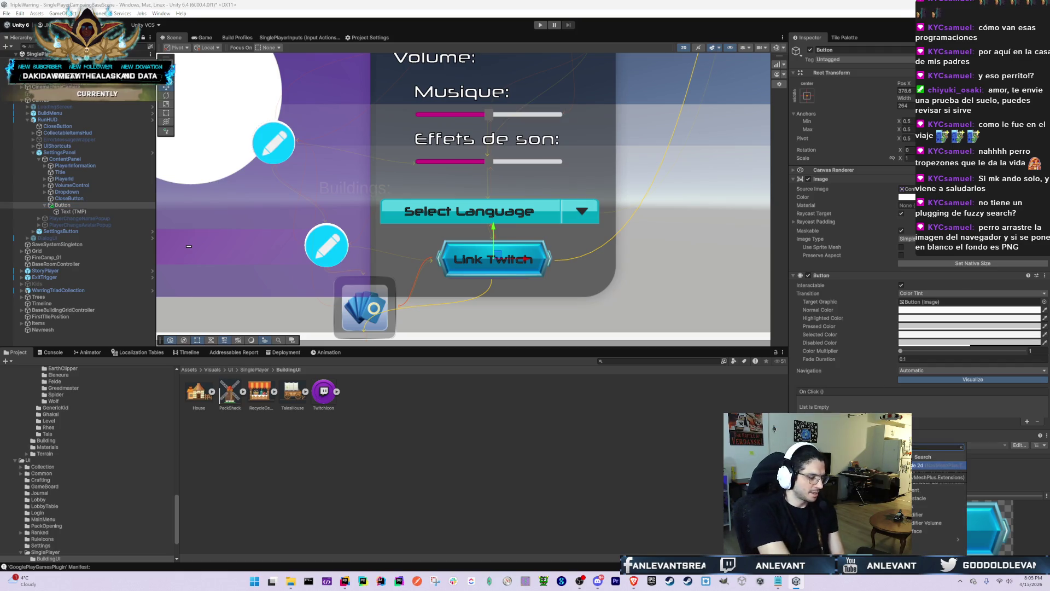
right_click(62, 205)
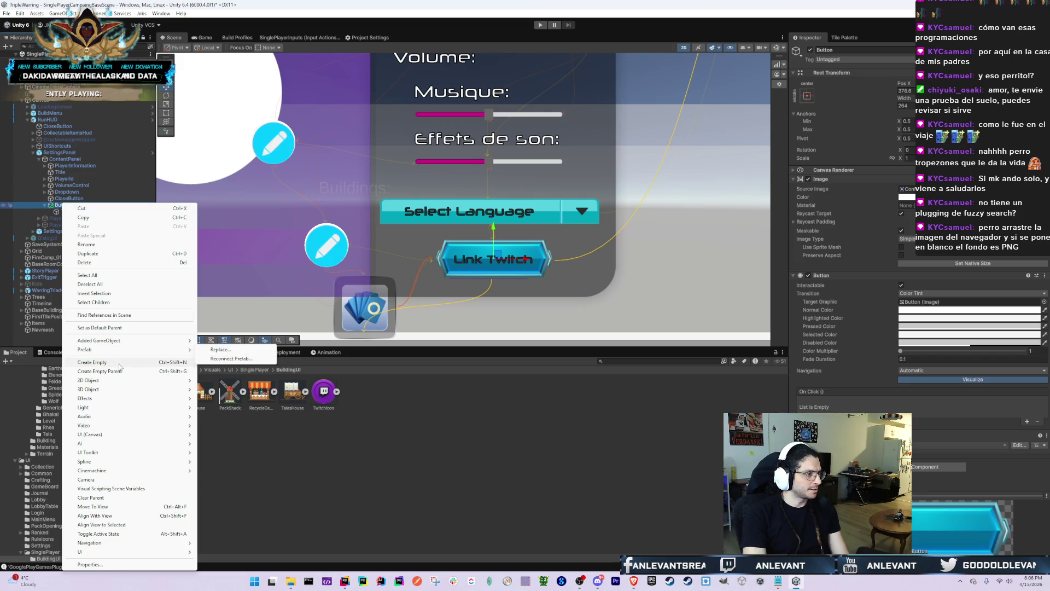
mouse_move(98, 438)
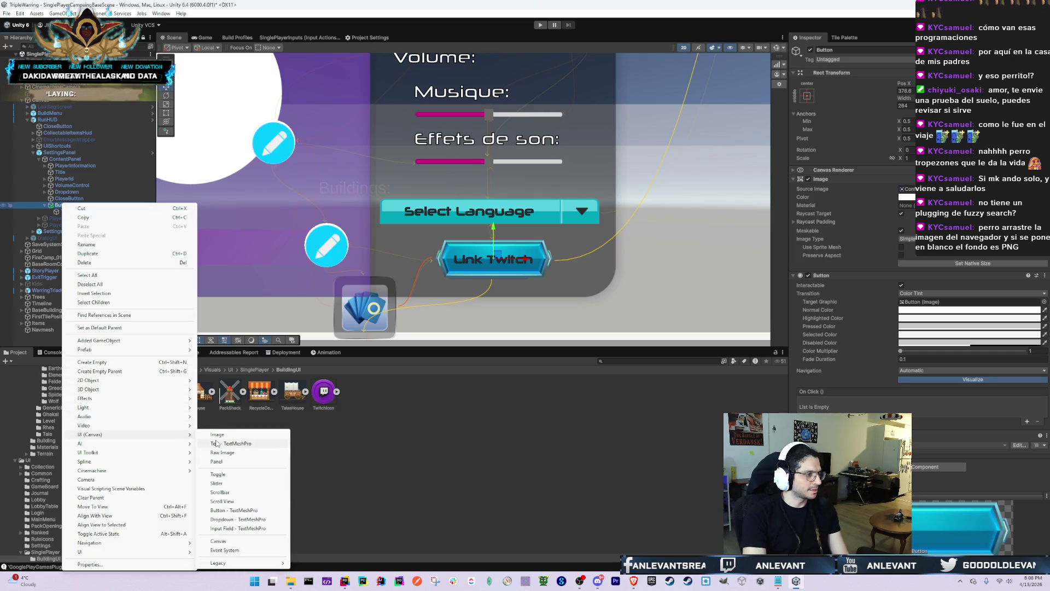
click(217, 438)
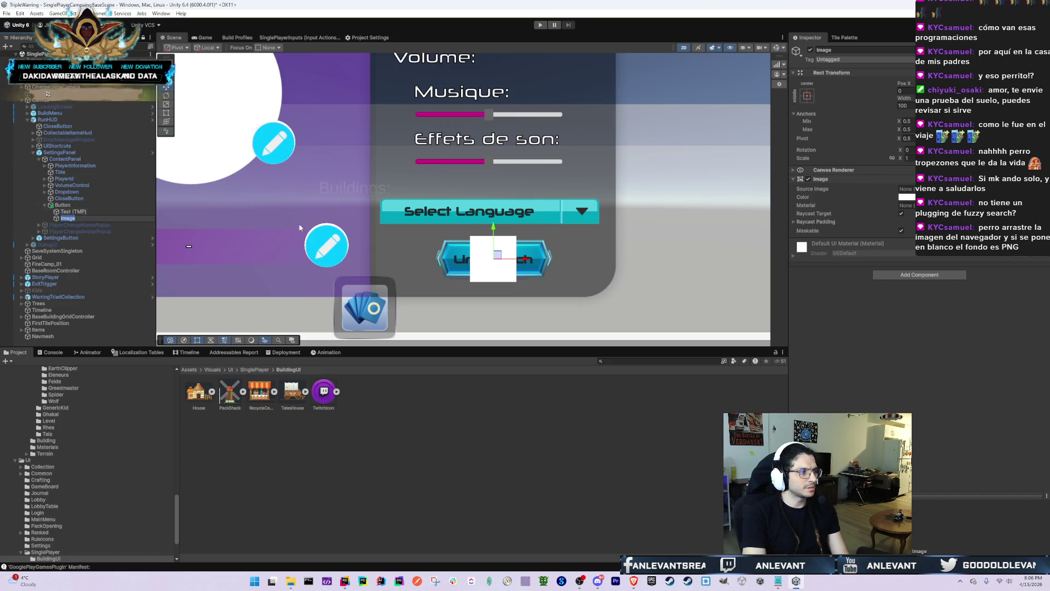
- Set the new image's Source Image to the Twitchicon sprite
click(911, 188)
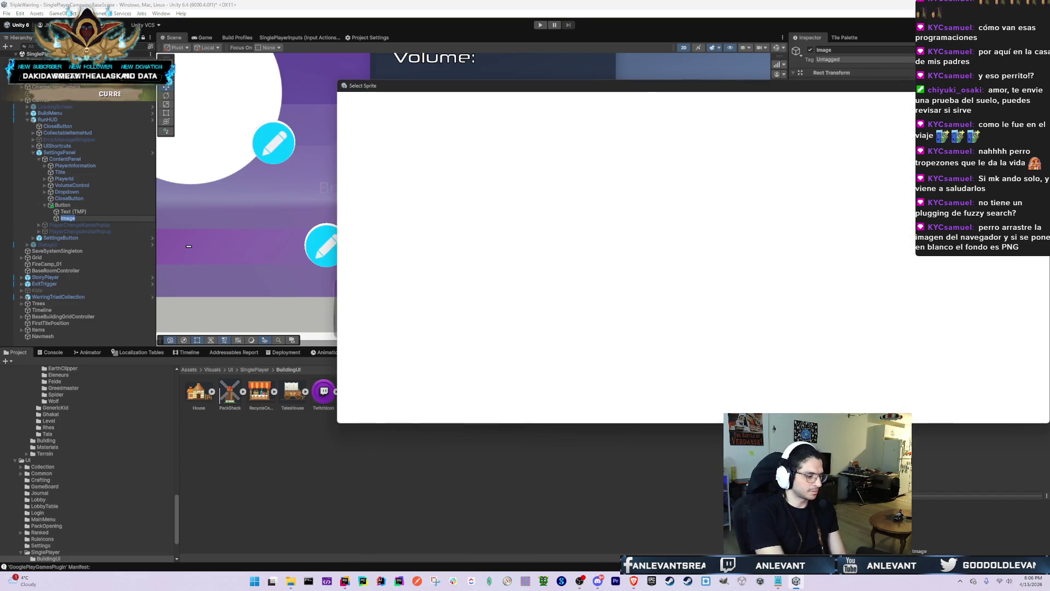
text(Twitch)
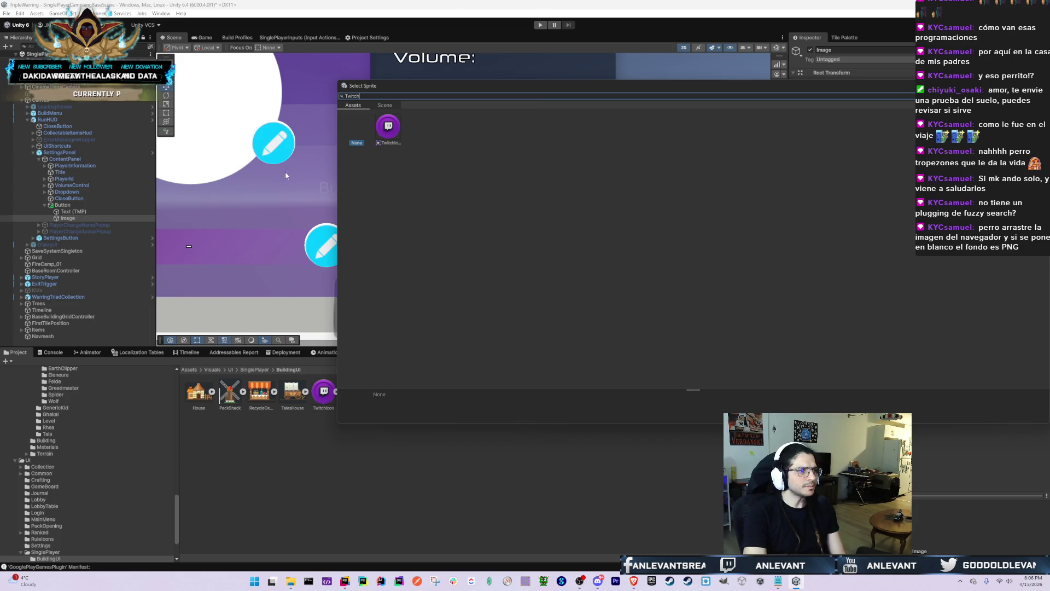
click(383, 131)
double_click(389, 131)
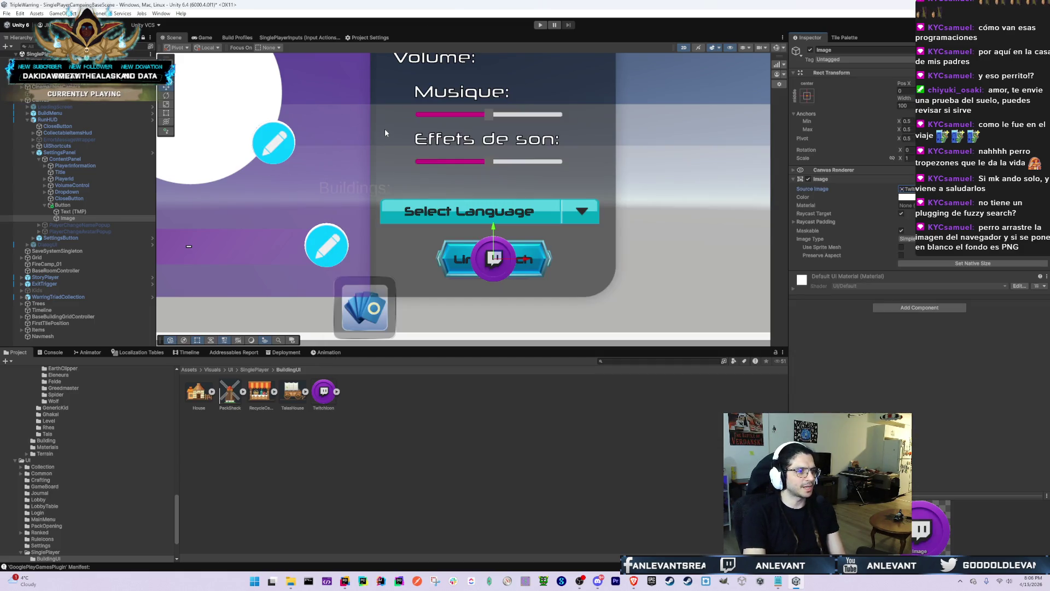
- Resize the Twitch icon to width 50 and move it to the button's left side
click(911, 106)
text(50)
drag(528, 261, 495, 261)
click(85, 211)
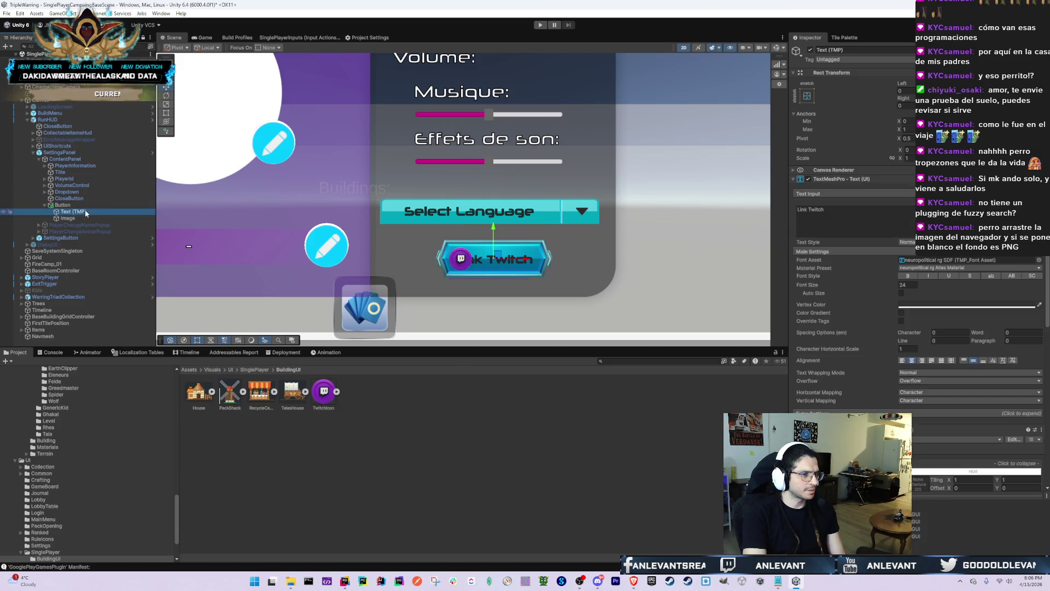
- Narrow the Link Twitch label by pulling its right edge inward with the Rect tool
click(165, 113)
drag(438, 266, 473, 261)
key(ctrl+z)
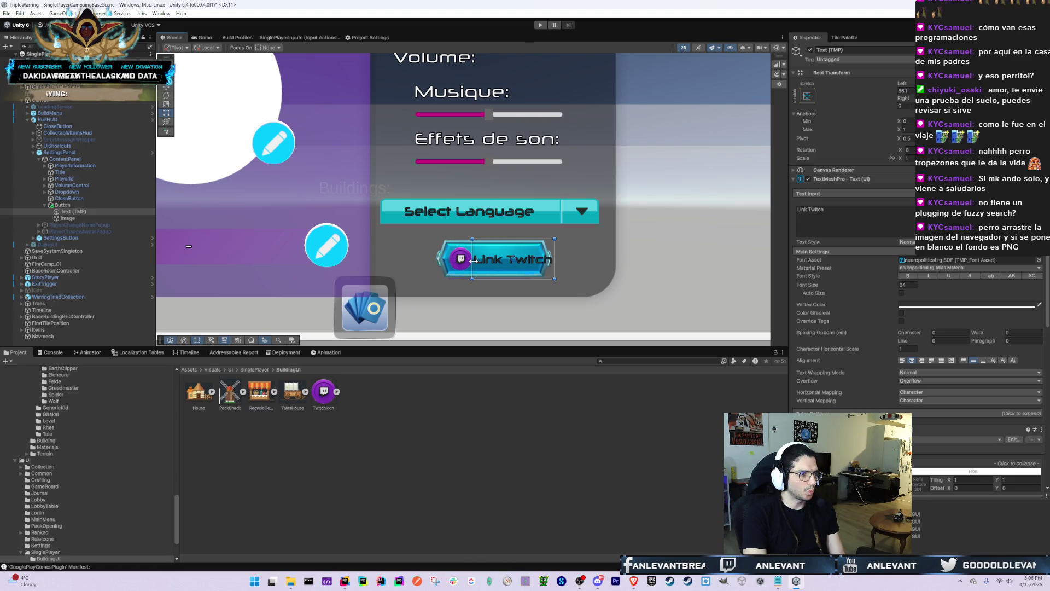
drag(555, 262, 542, 261)
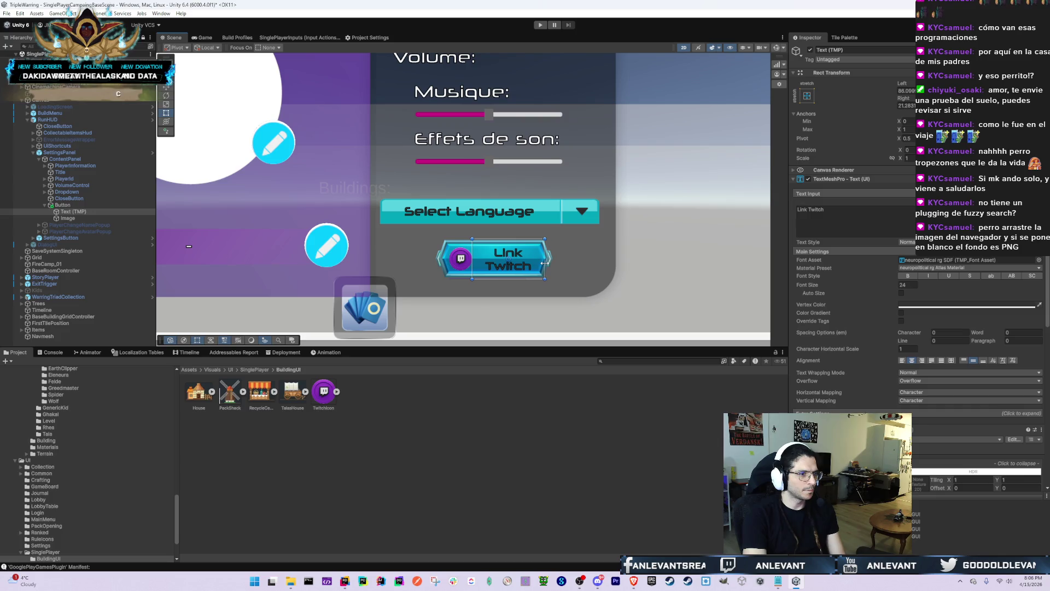
- Set the label's font size to 20 and keep its vertex colour white
click(904, 284)
text(20)
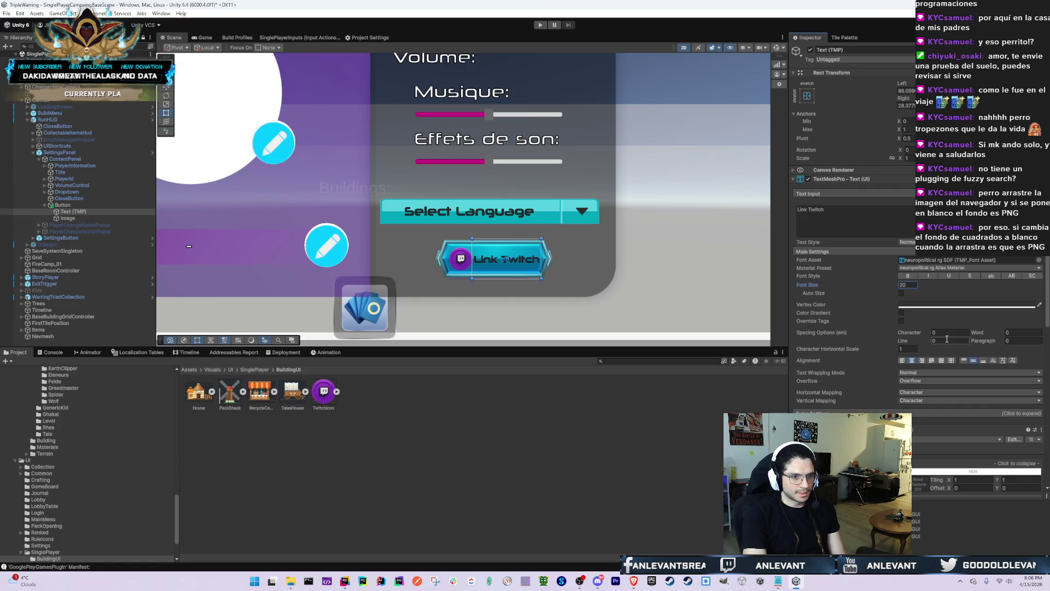
click(953, 305)
click(974, 361)
drag(972, 359, 978, 345)
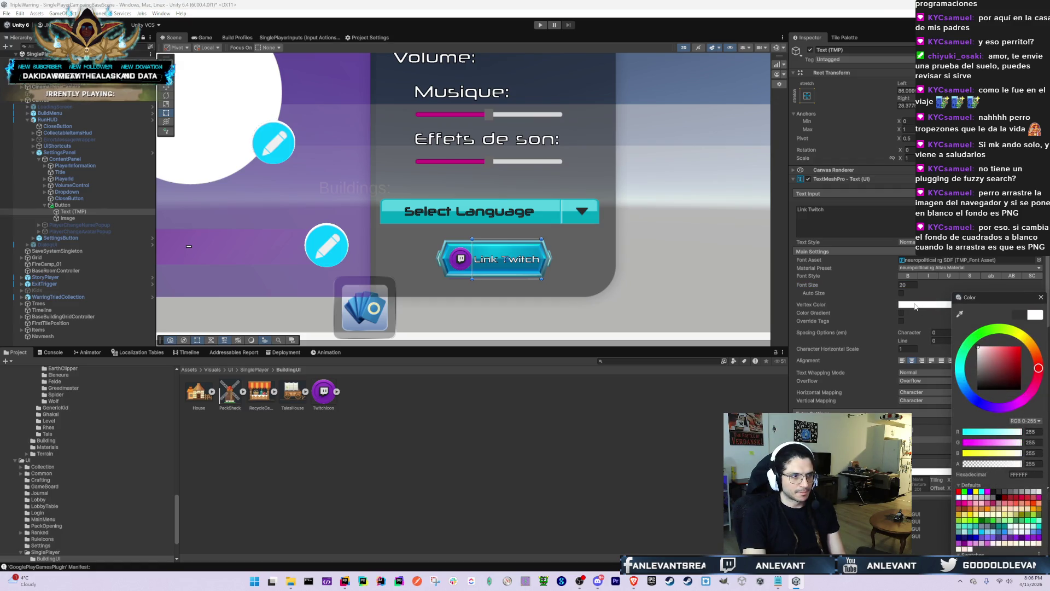
click(916, 306)
click(417, 426)
scroll(467, 162, down, 3)
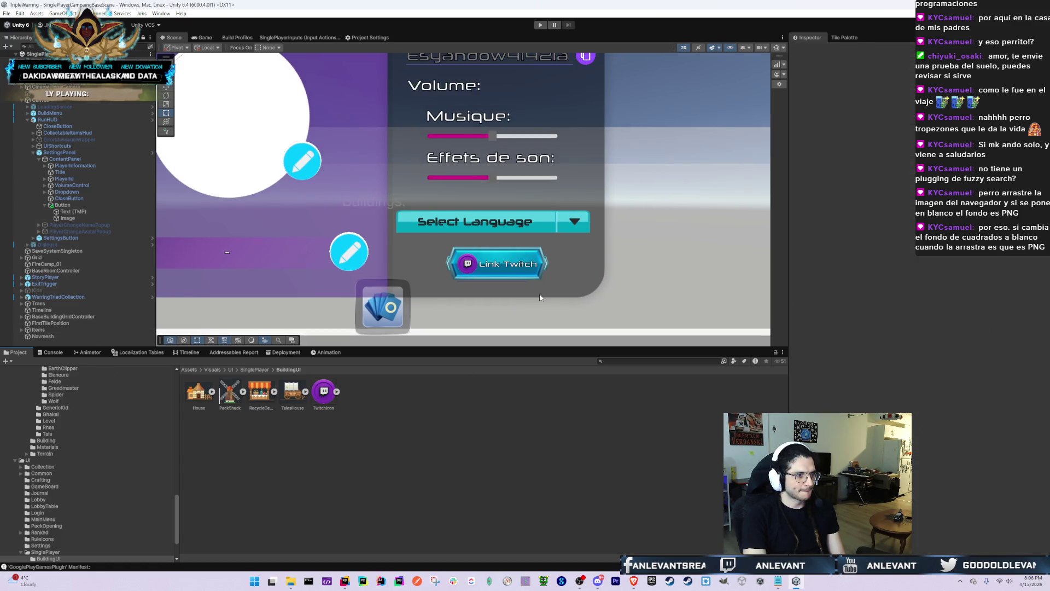
scroll(468, 162, down, 2)
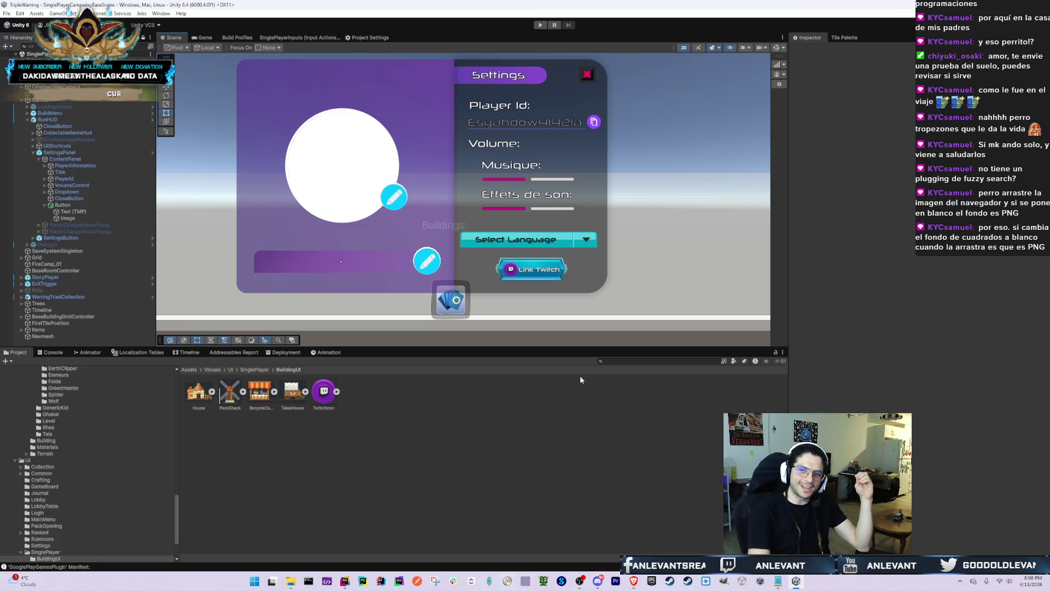
- Browse to Assets/Visuals/Sprites/SinglePlayer/Building and select the GridIndicator texture
click(213, 369)
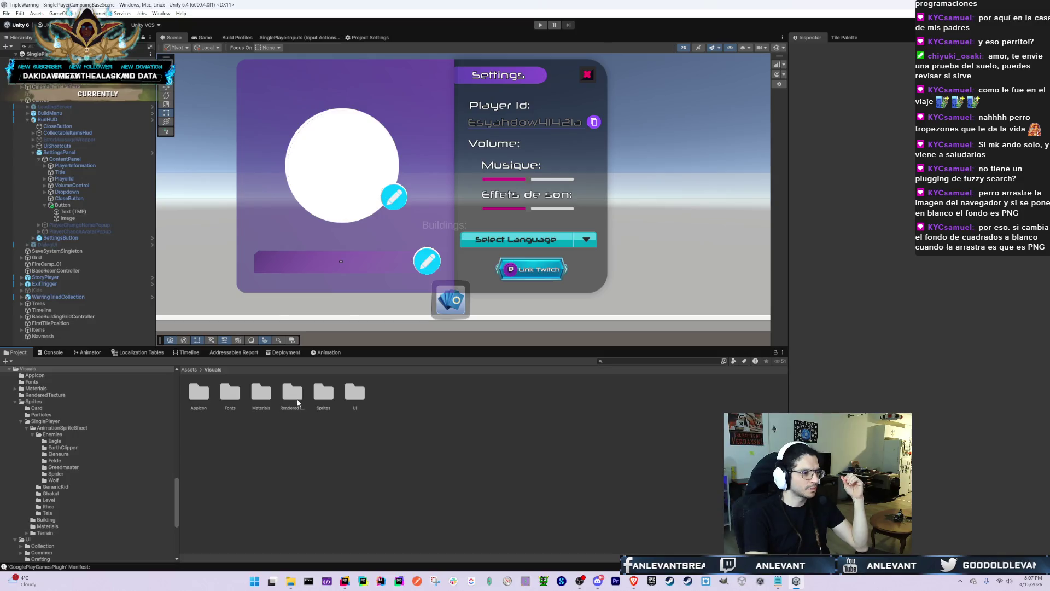
double_click(327, 400)
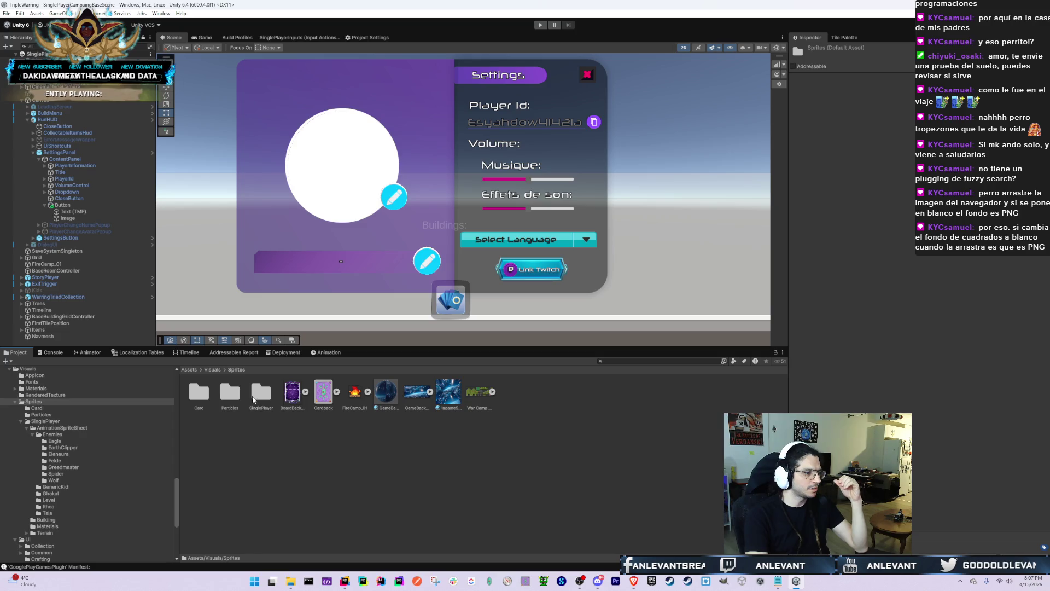
double_click(270, 395)
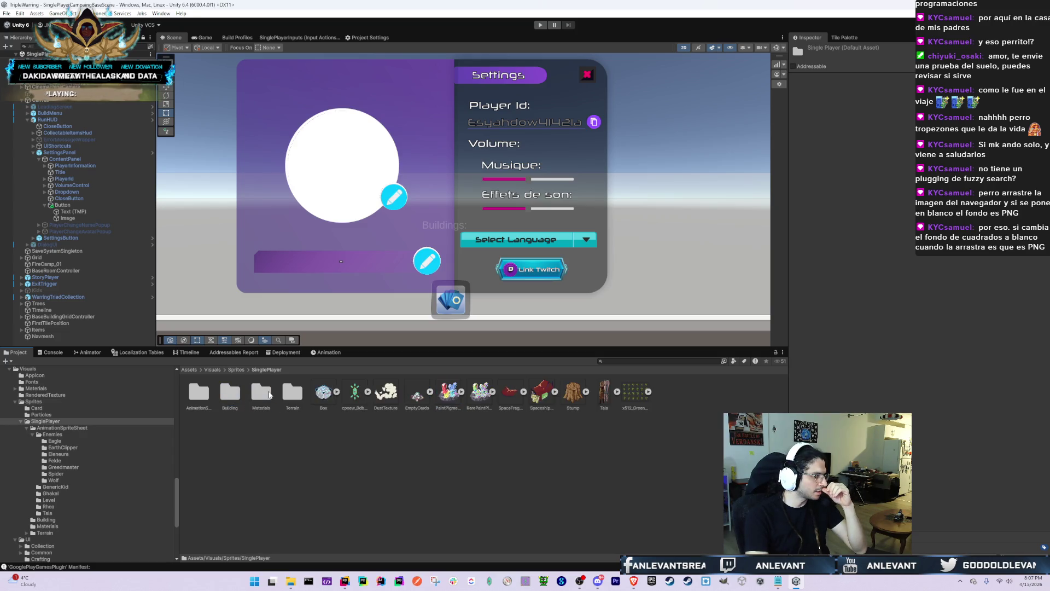
double_click(231, 392)
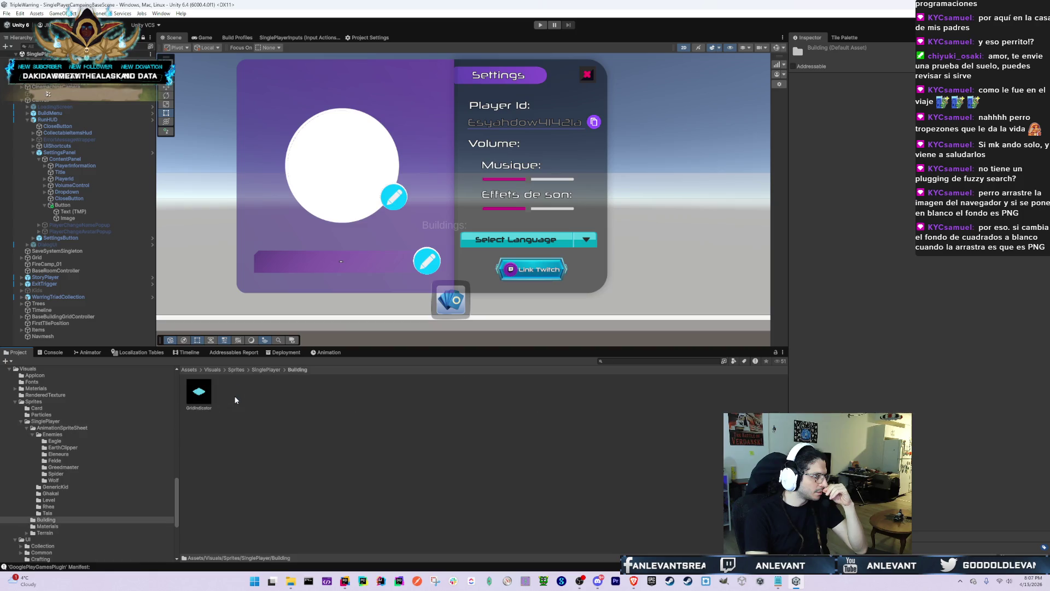
click(209, 399)
- Set GridIndicator's Texture Type to Sprite with Sprite Mode Single, and apply
click(907, 81)
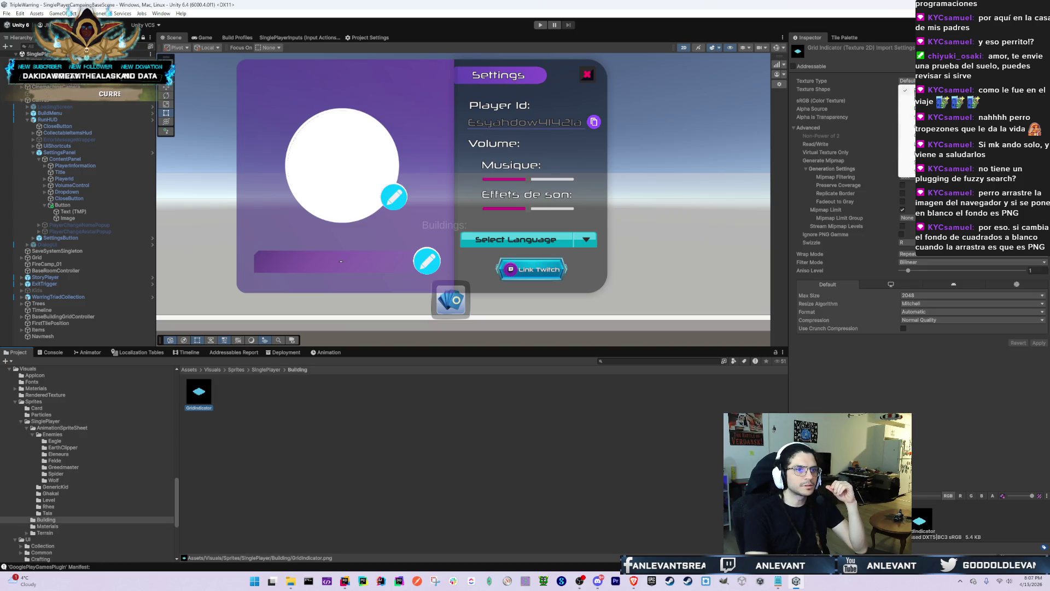
click(907, 117)
click(909, 109)
click(1039, 302)
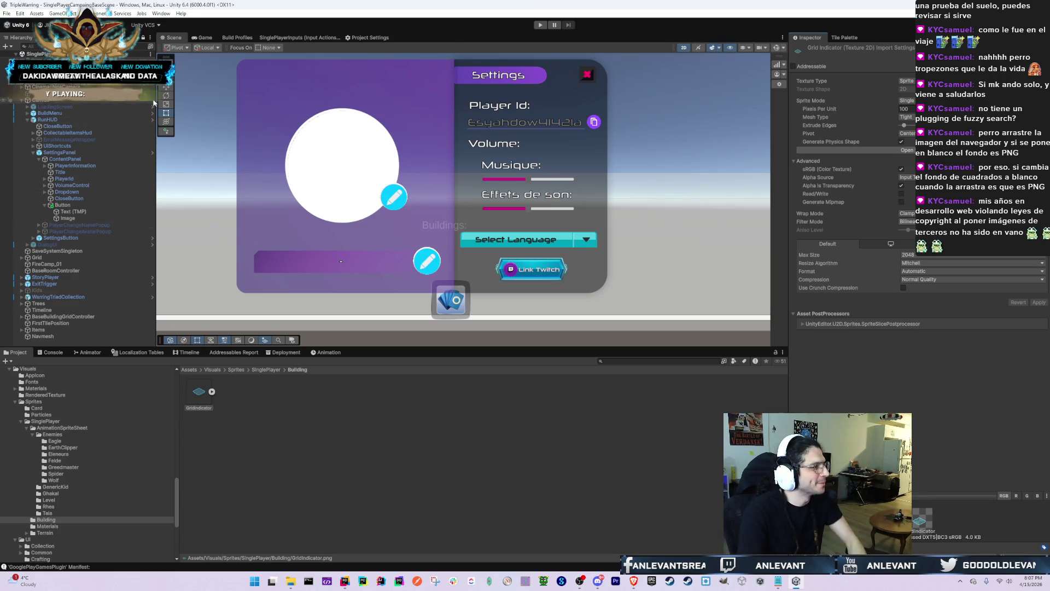
- Collapse the SettingsPanel hierarchy and untick its active checkbox to hide the panel
click(96, 153)
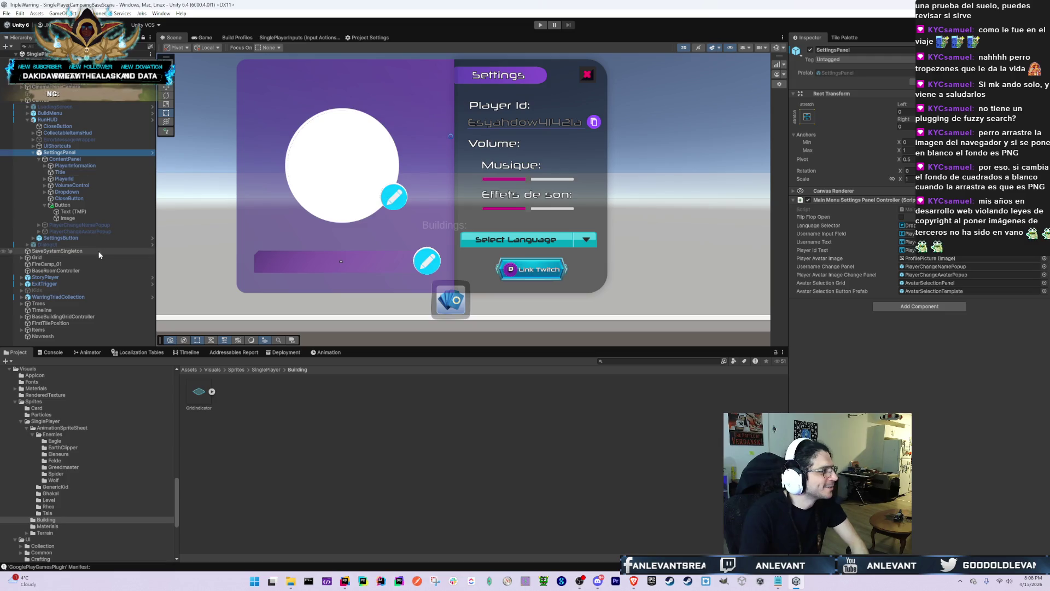
key(Left)
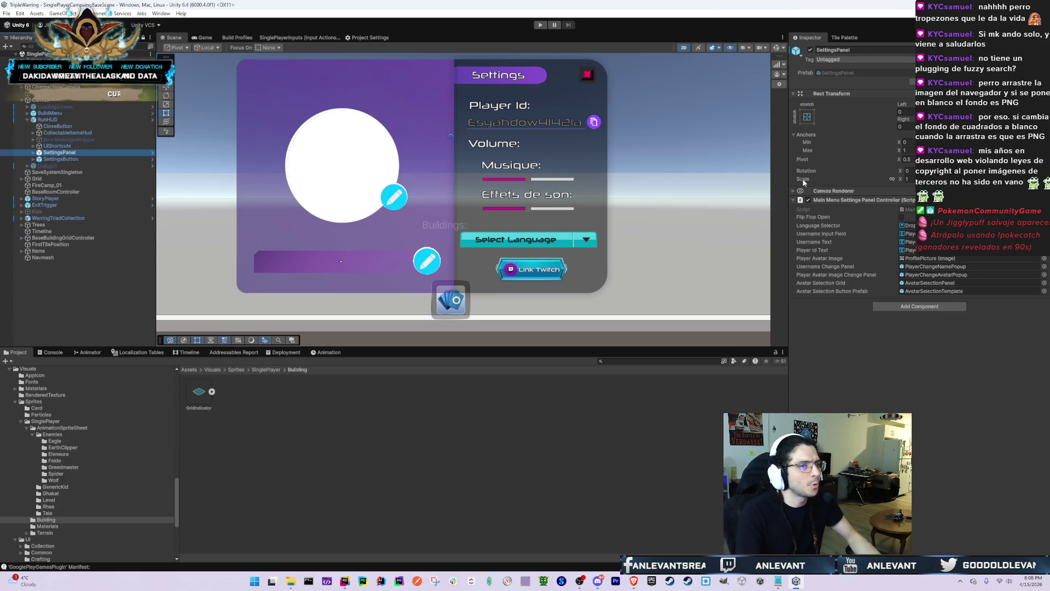
click(498, 75)
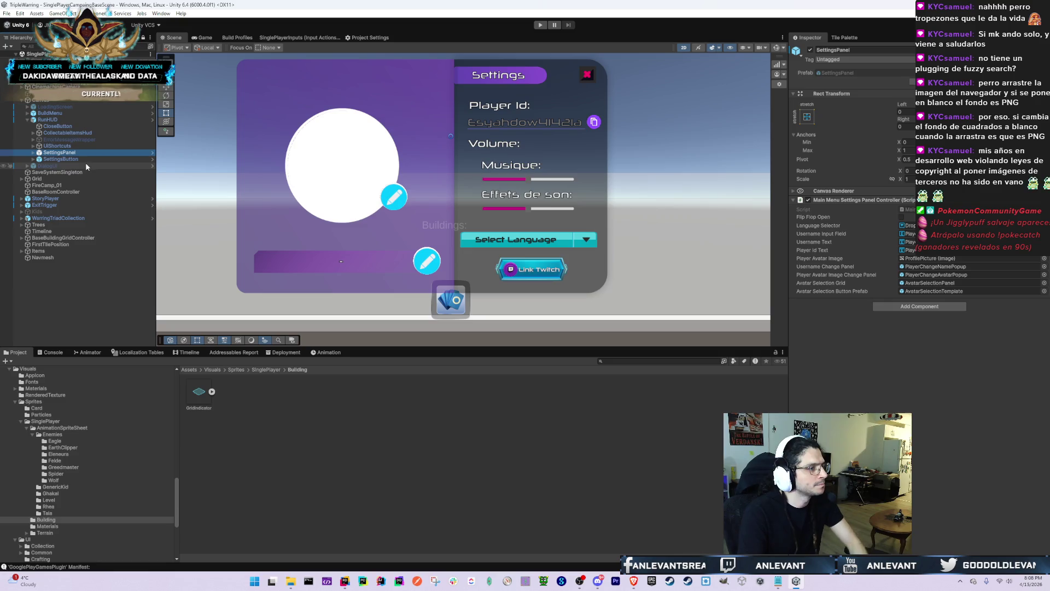
click(62, 204)
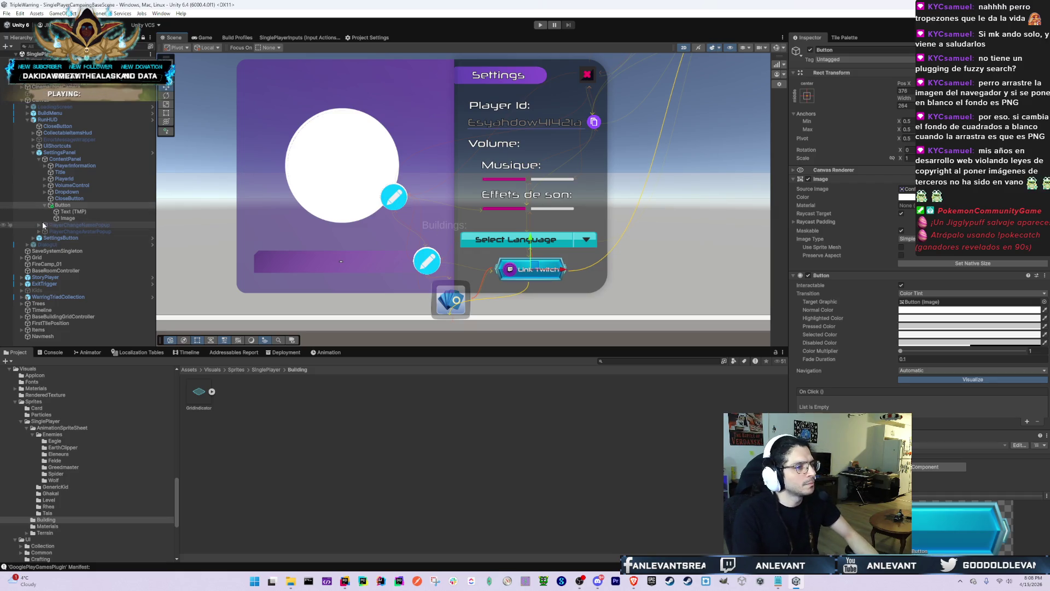
key(Left)
key(Left)
key(Left)
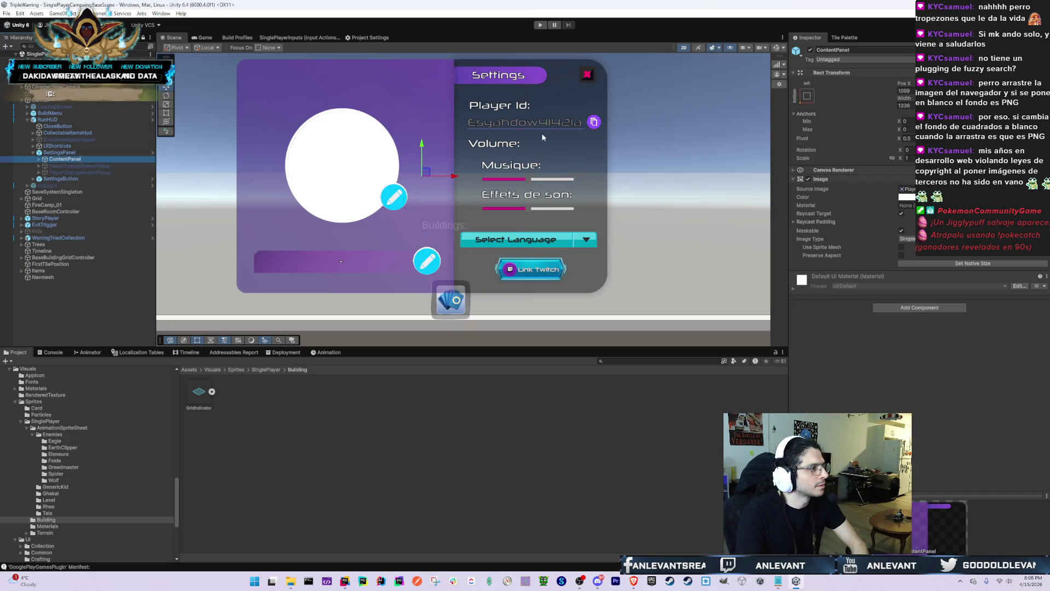
click(810, 50)
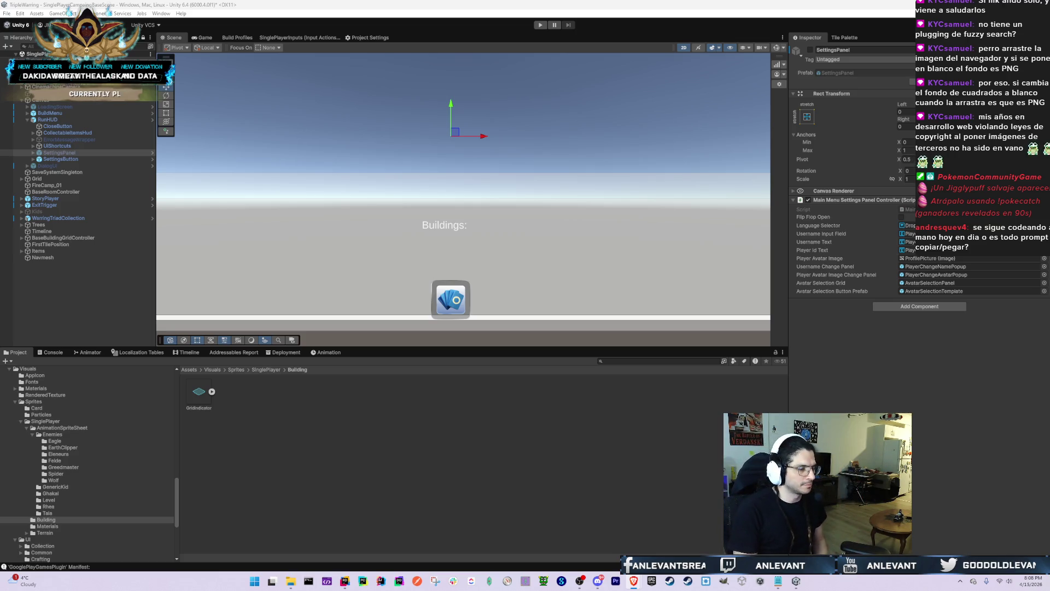
click(132, 100)
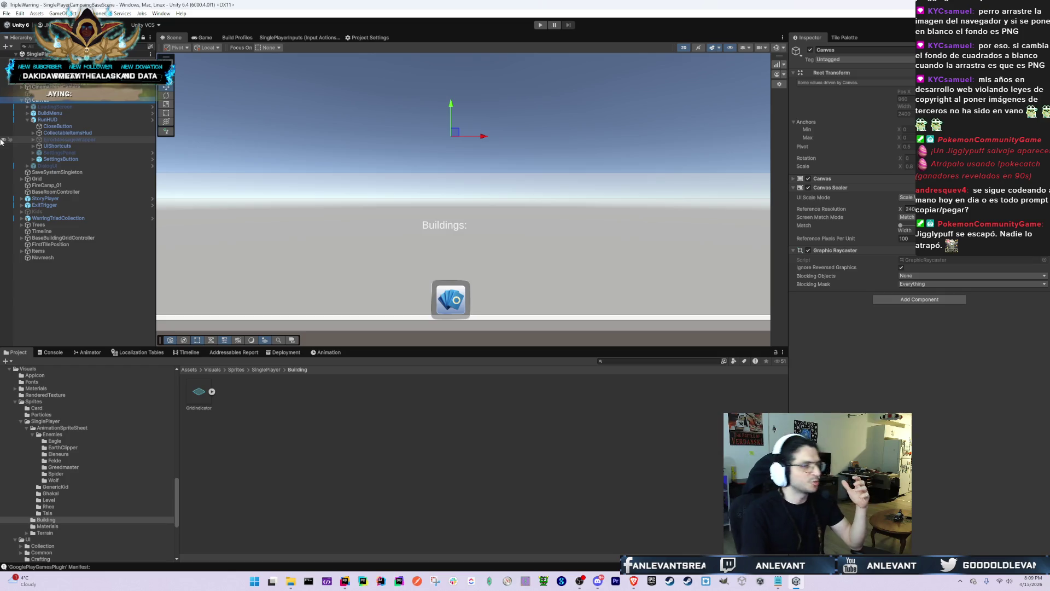
- Select RunHUD in the Hierarchy to view its HUD component in the Inspector
click(44, 119)
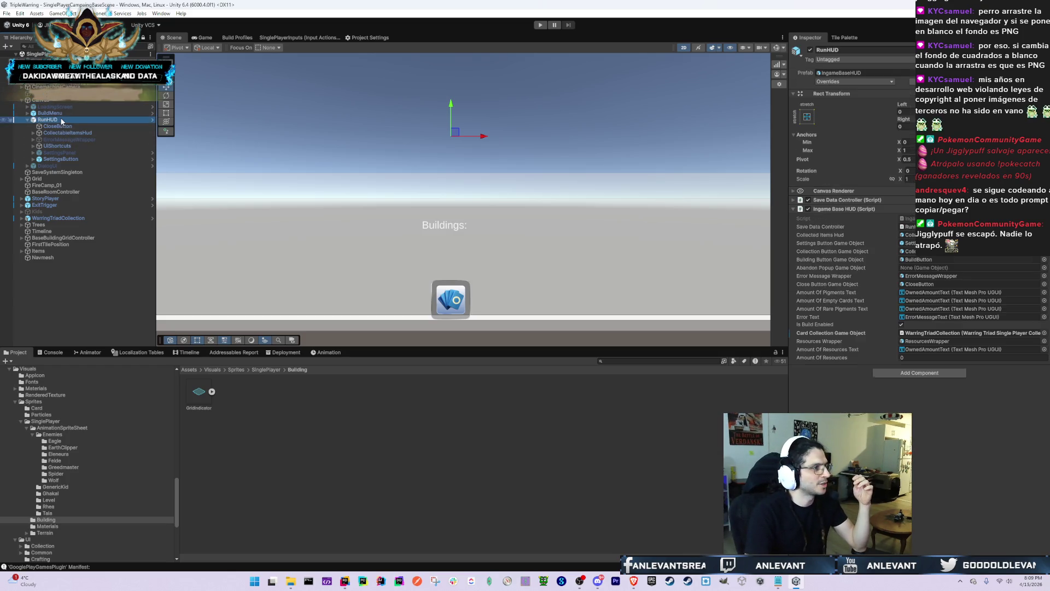
- Step through RunHUD's children: the close button, shortcuts layout and settings button
key(Down)
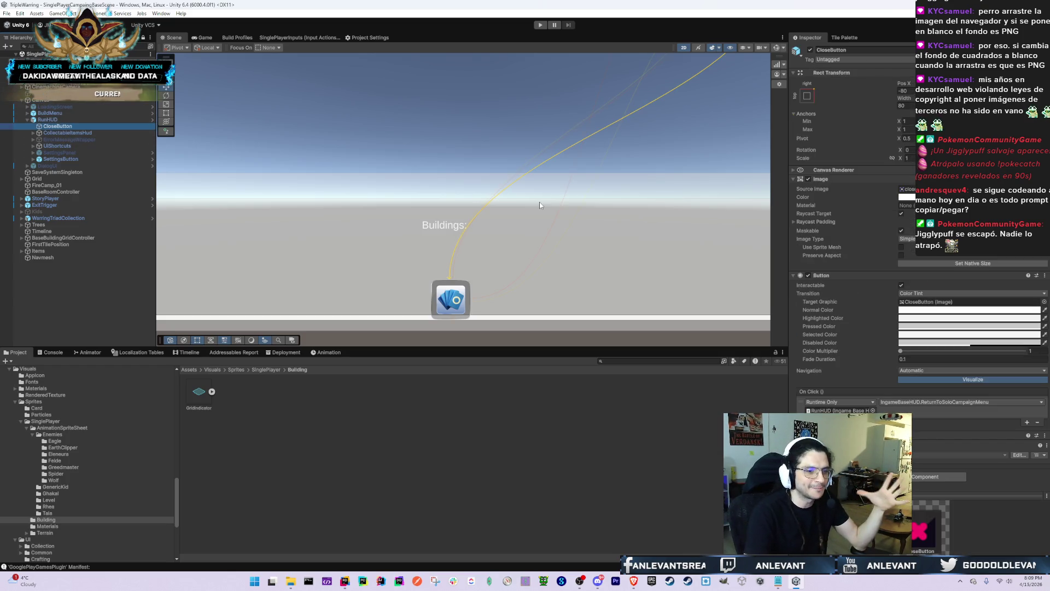
key(Down)
key(Down)
key(Down)
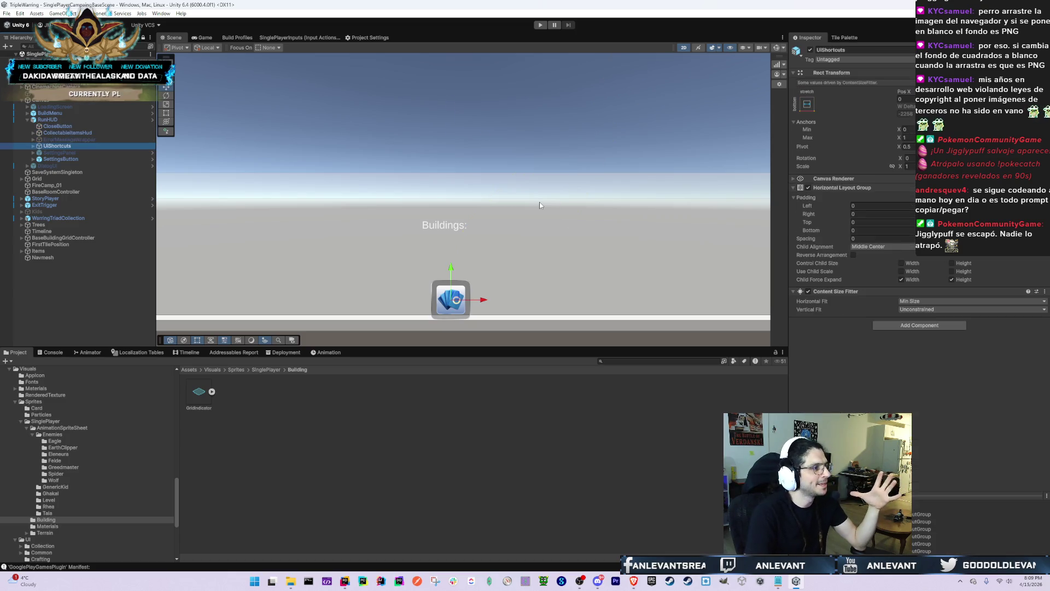
key(Down)
key(Down)
key(Left)
key(Left)
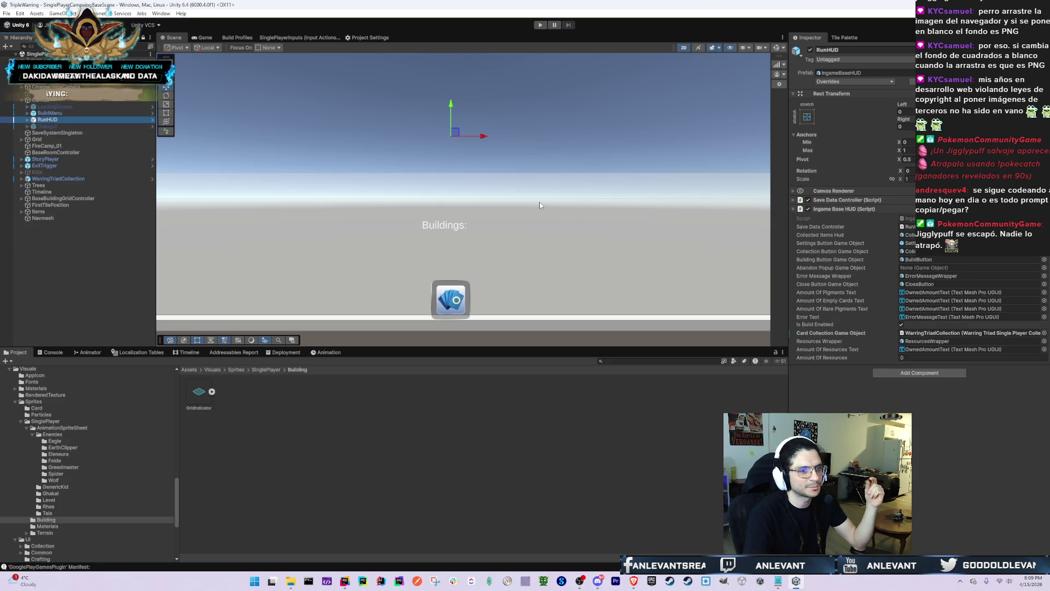
key(Up)
key(Up)
key(Up)
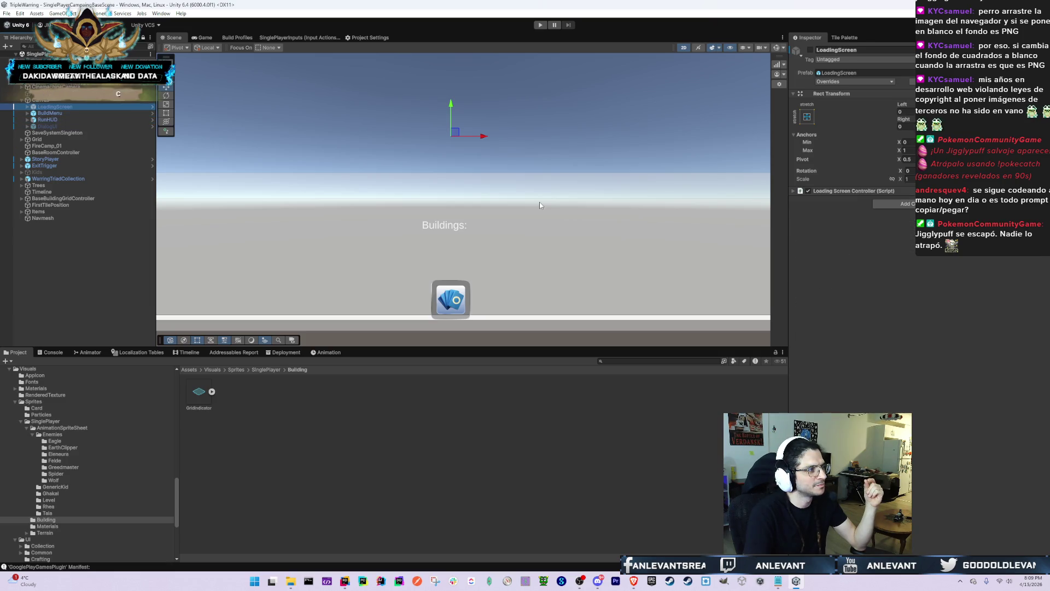
key(Down)
key(Down)
key(Down)
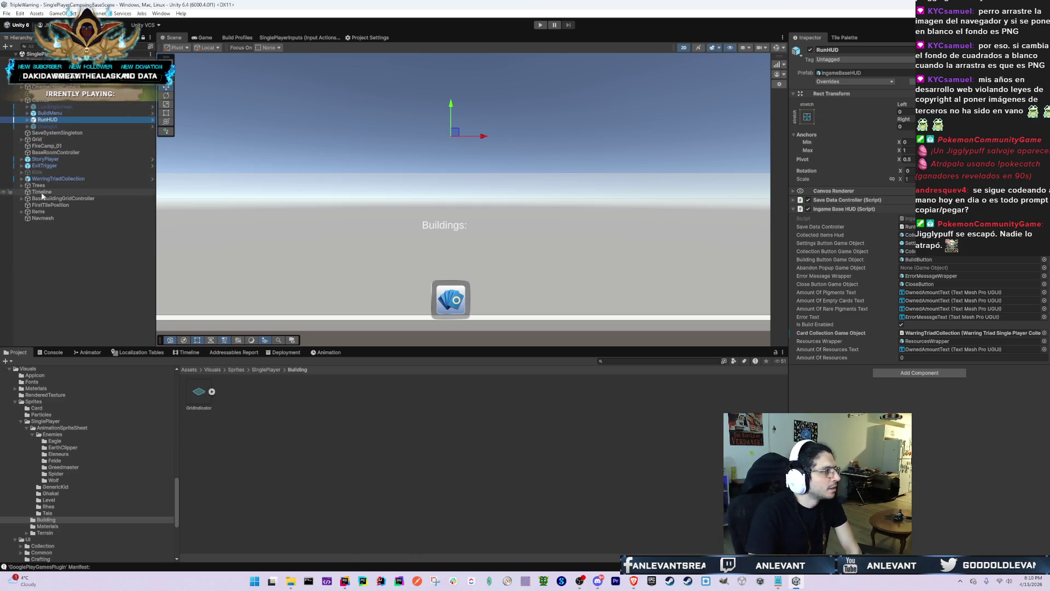
- Select BaseBuildingGridController and ping its Cell Indicator prefab in the Project window
click(22, 211)
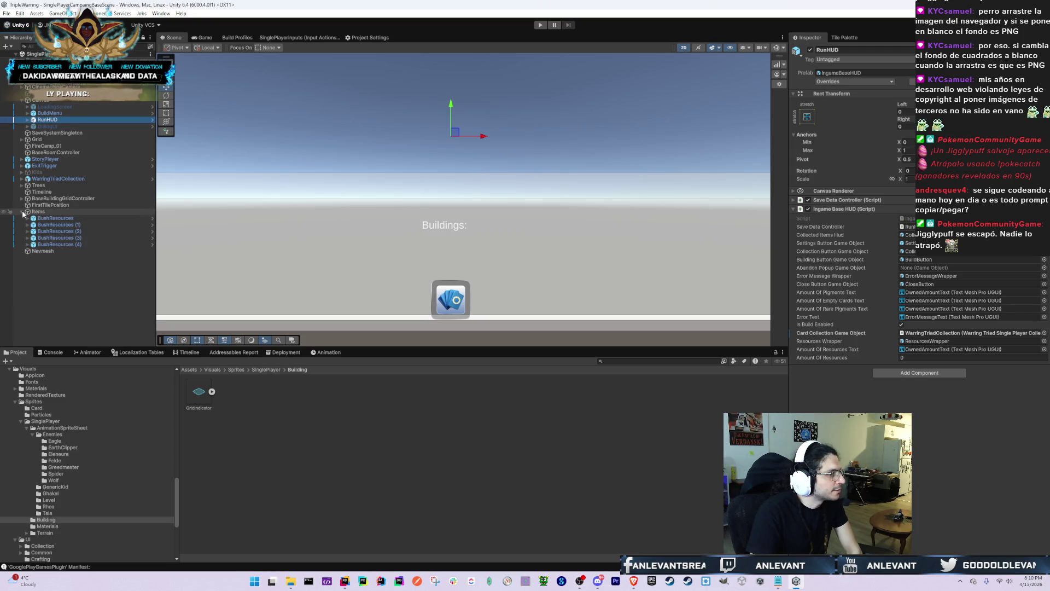
click(38, 250)
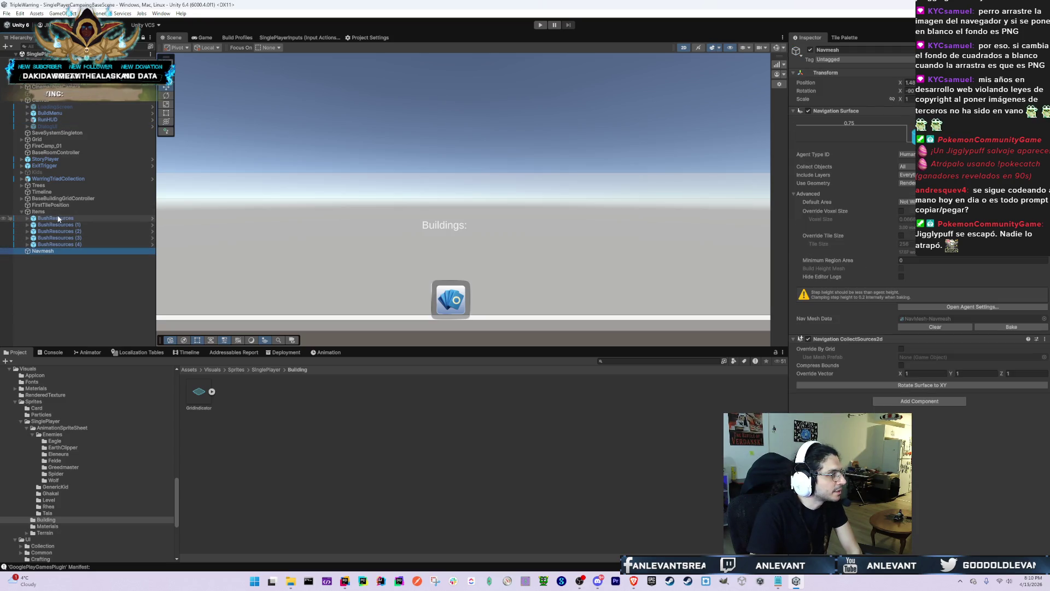
click(54, 199)
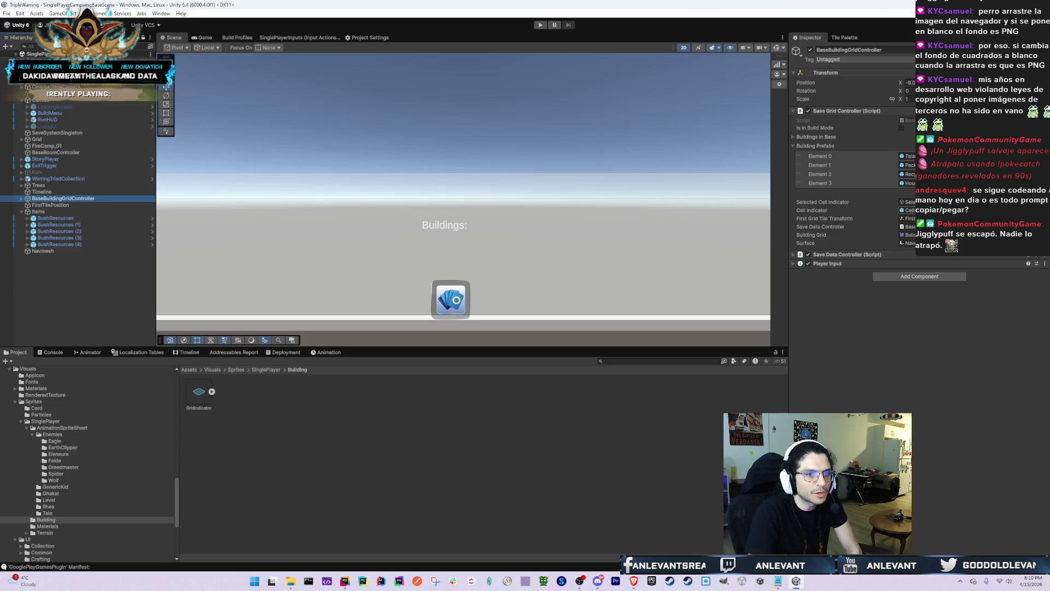
click(909, 211)
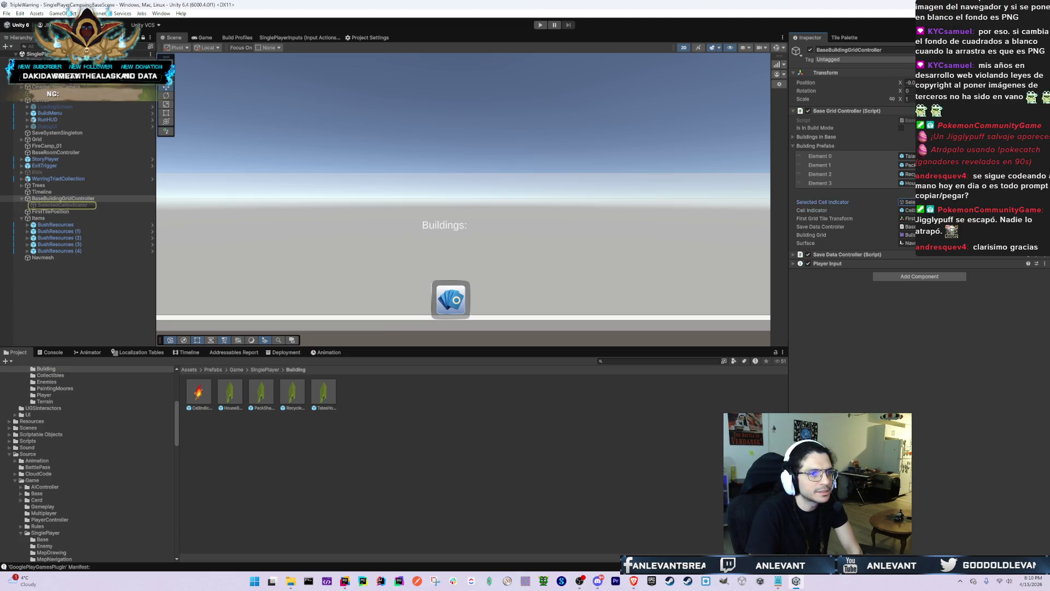
- In Prefab Mode, swap CellIndicator's Sprite Renderer sprite to GridIndicator, then return to the scene
double_click(201, 396)
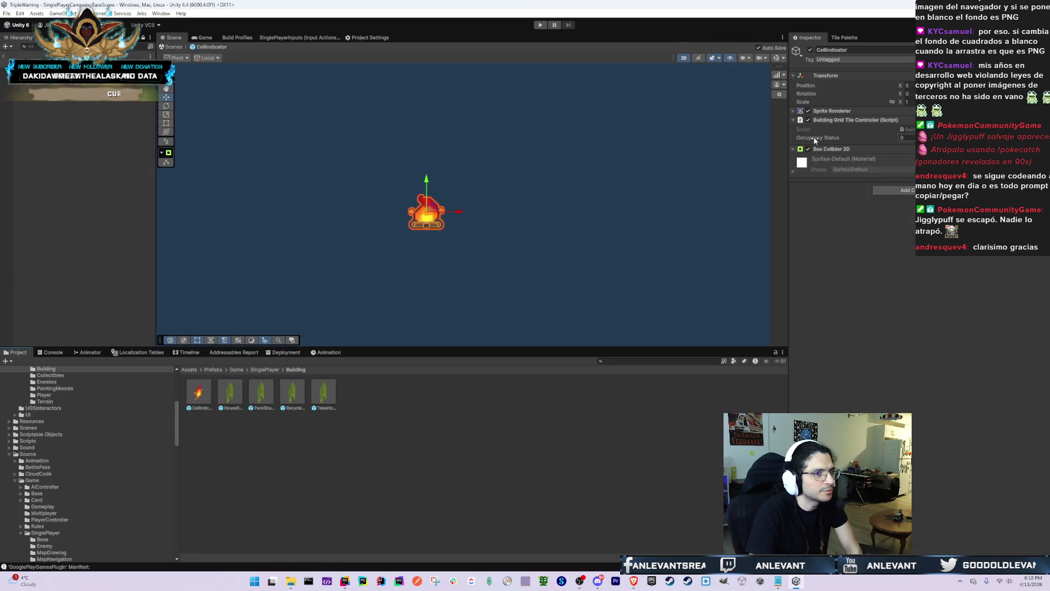
click(851, 109)
click(902, 120)
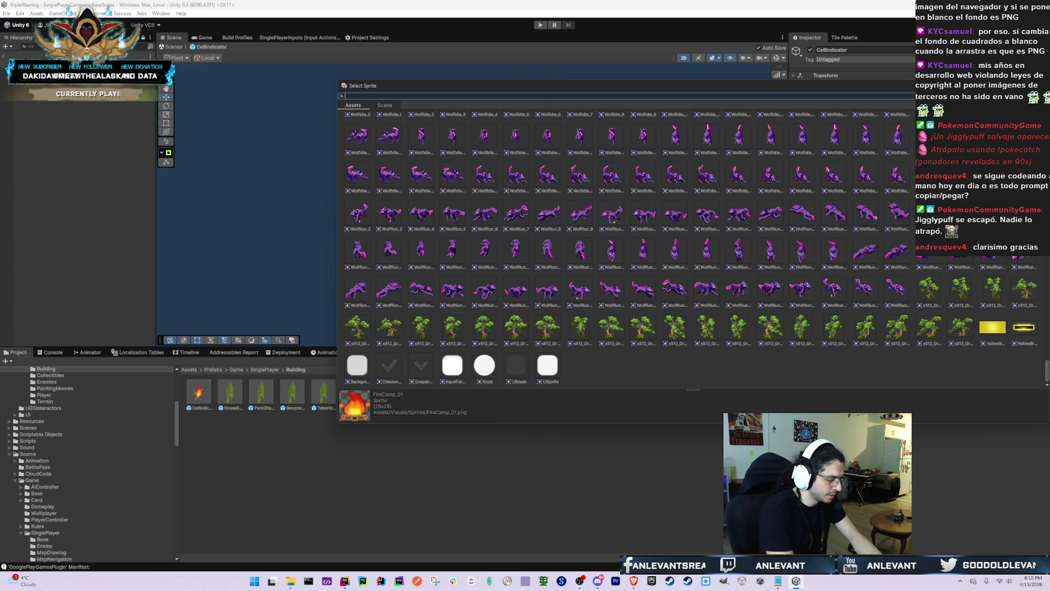
text(grid)
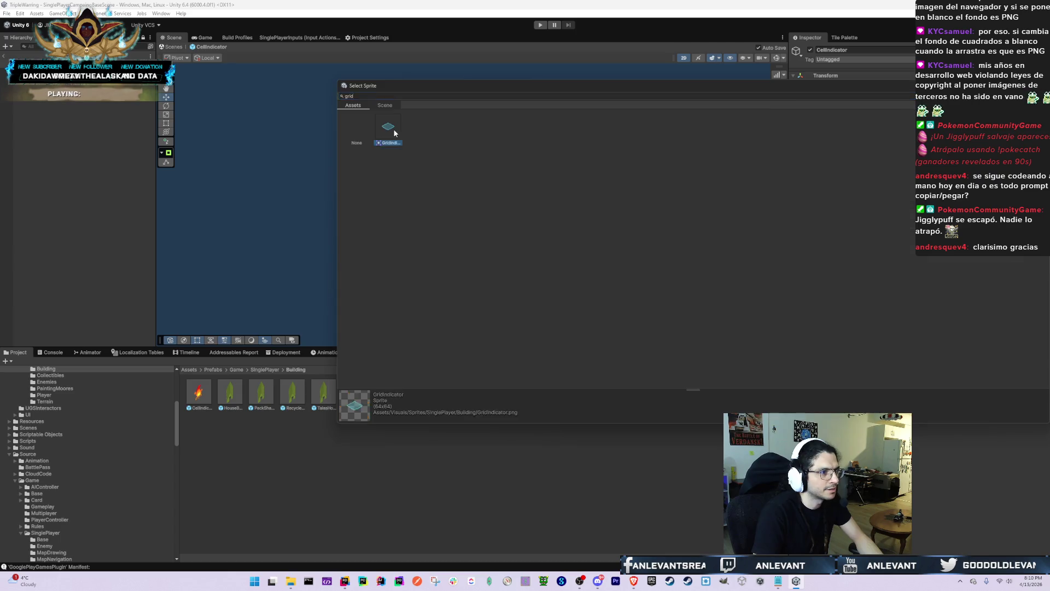
double_click(388, 127)
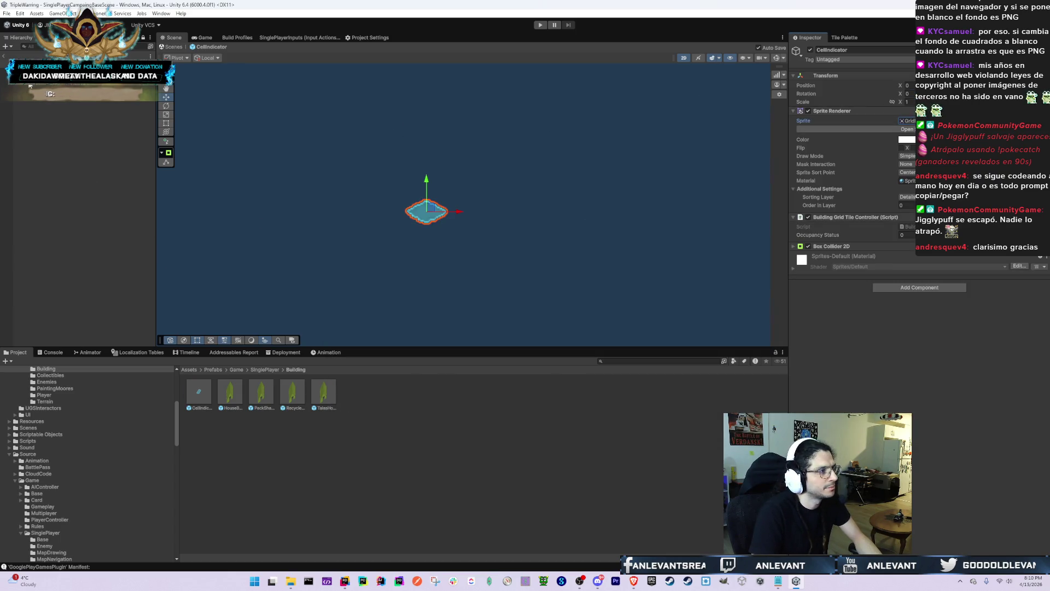
click(4, 56)
click(51, 211)
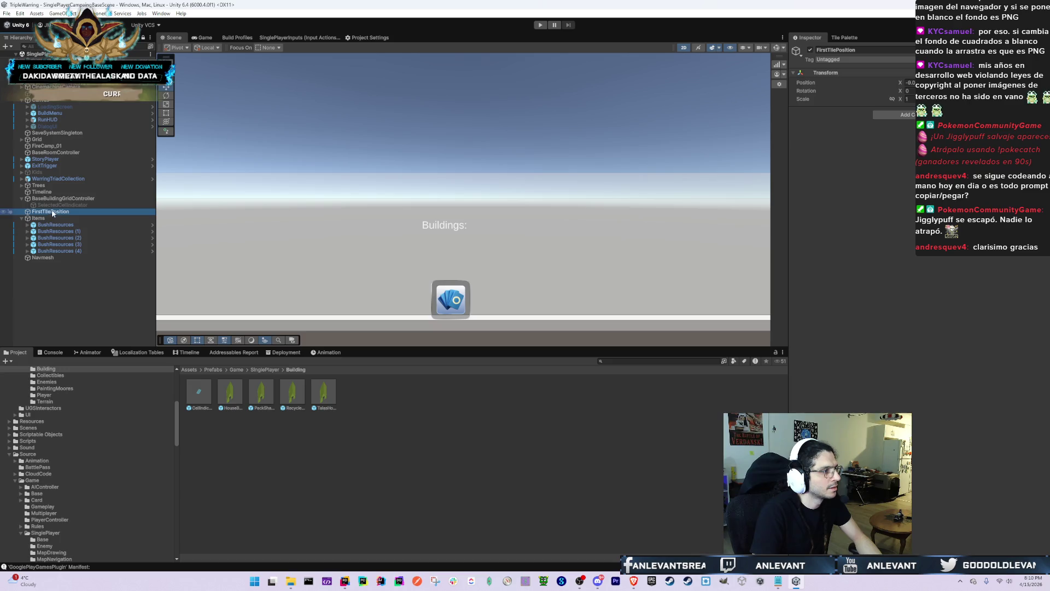
- Check SelectedCellIndicator's sprite choices, then locate the current scene file in the Project window
click(69, 205)
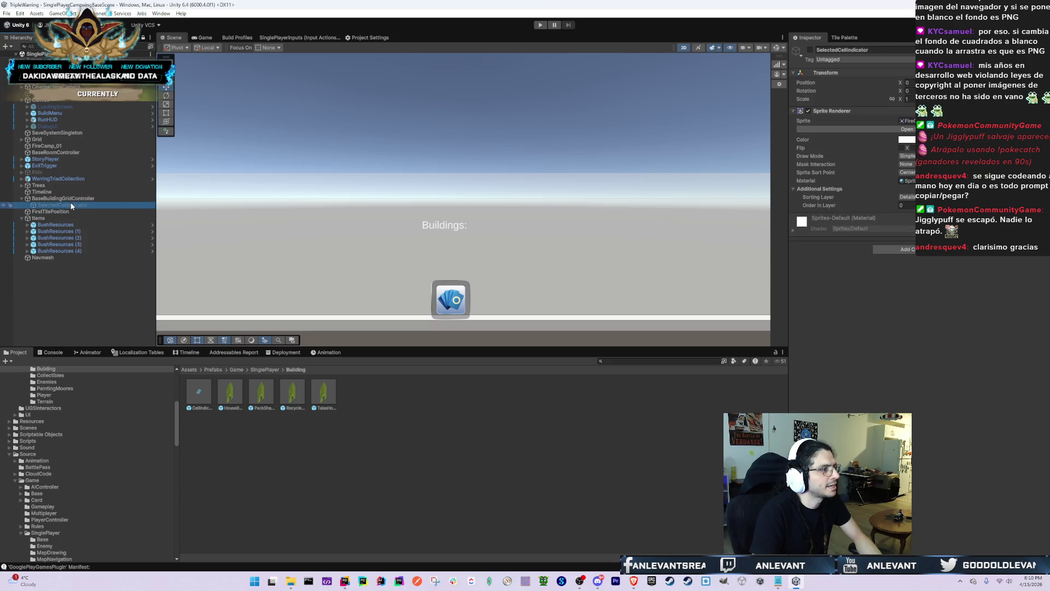
click(902, 120)
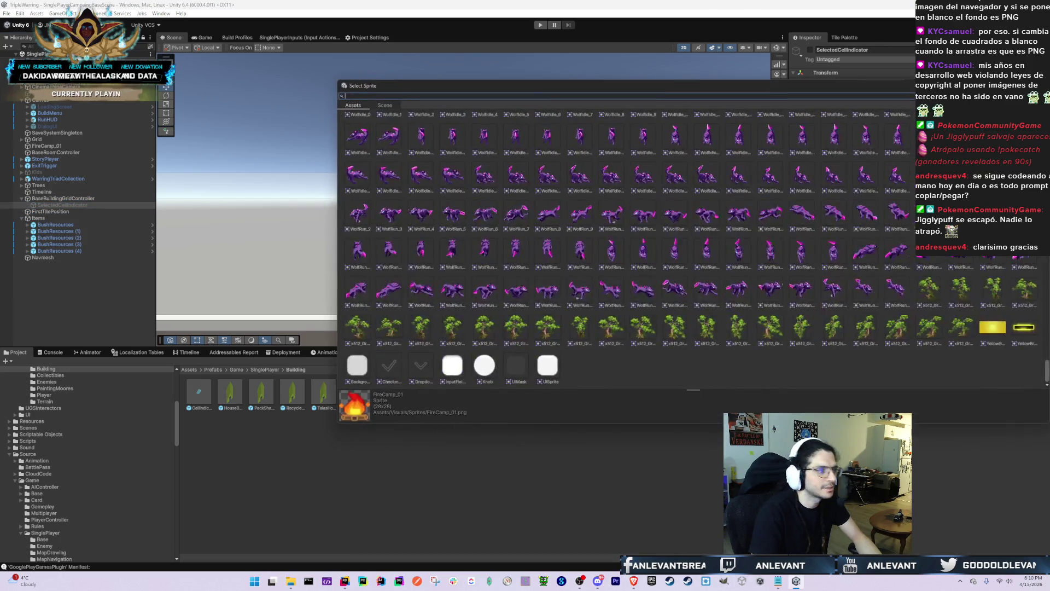
text(in)
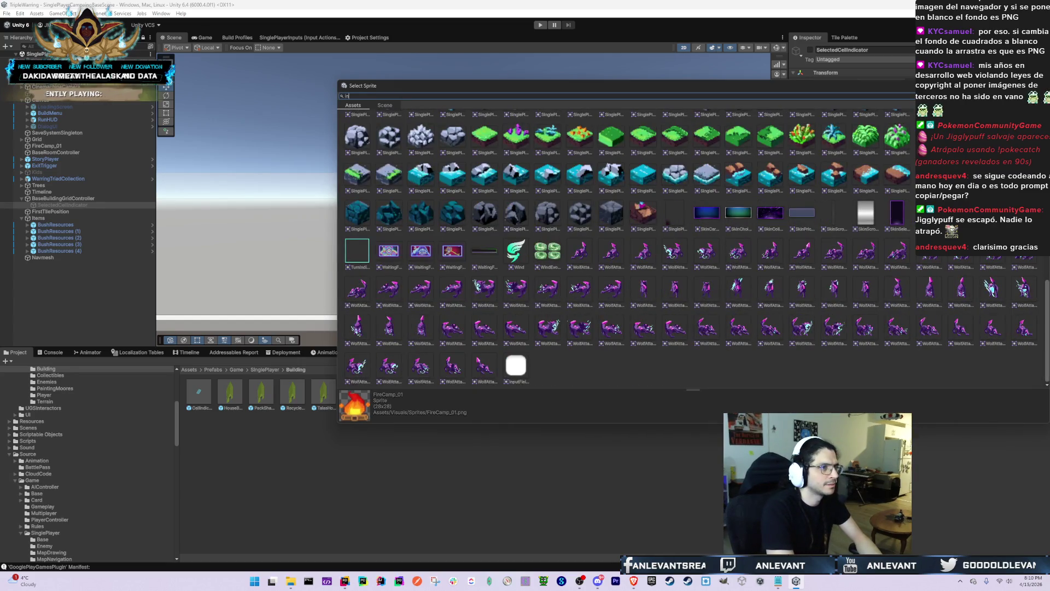
key(Escape)
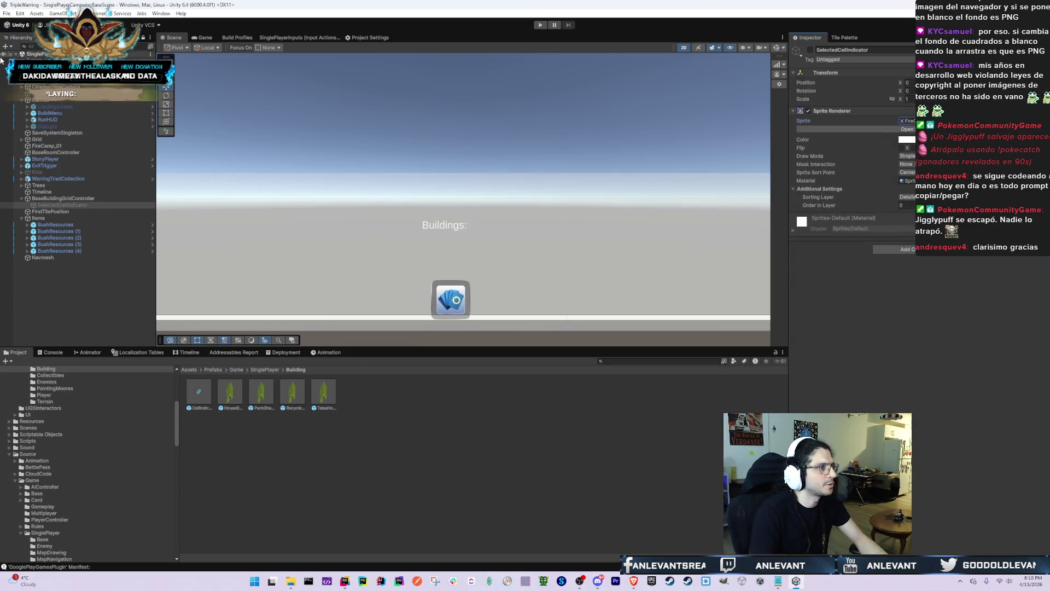
right_click(68, 54)
click(102, 132)
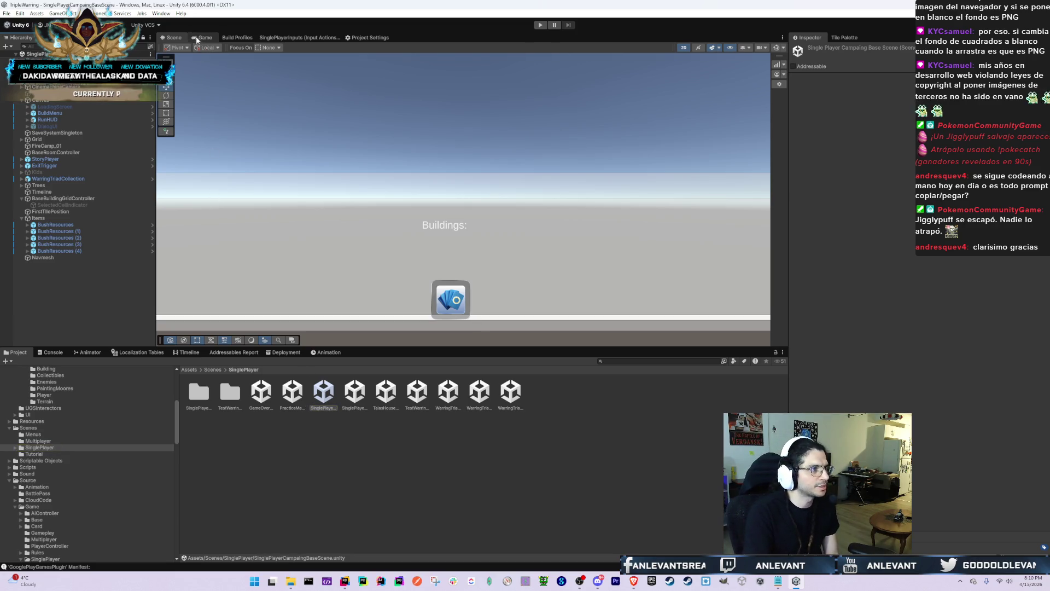
- Go to the Scenes/Menus folder and open LoginScene
right_click(85, 54)
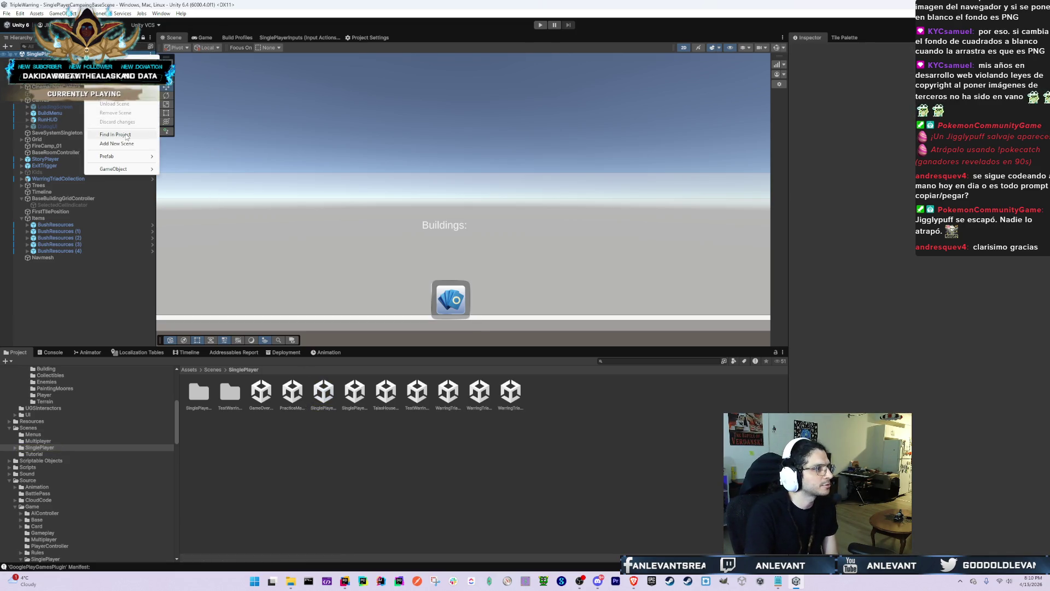
click(104, 136)
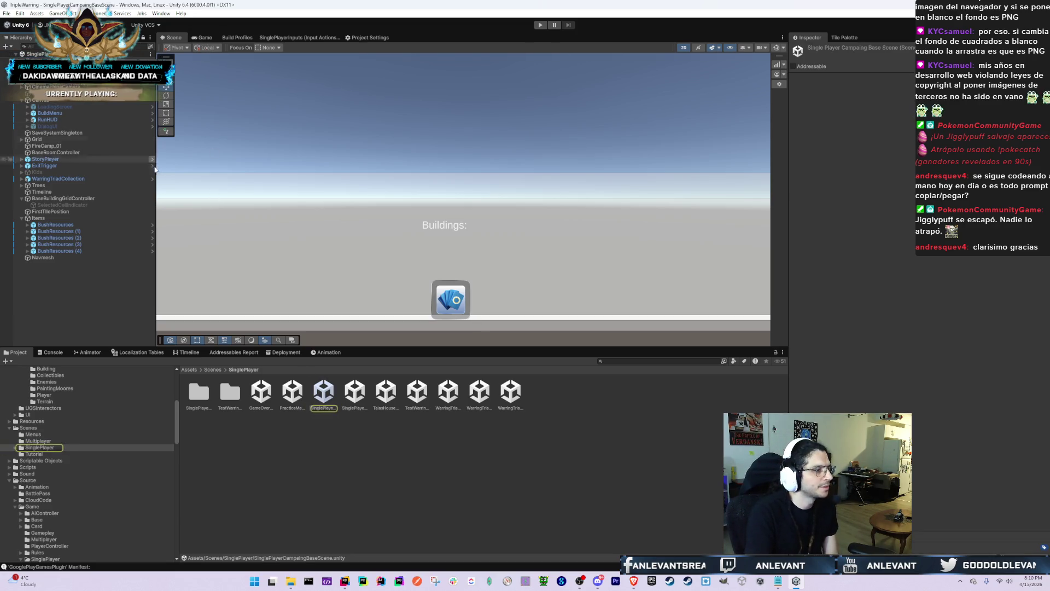
click(35, 435)
double_click(257, 393)
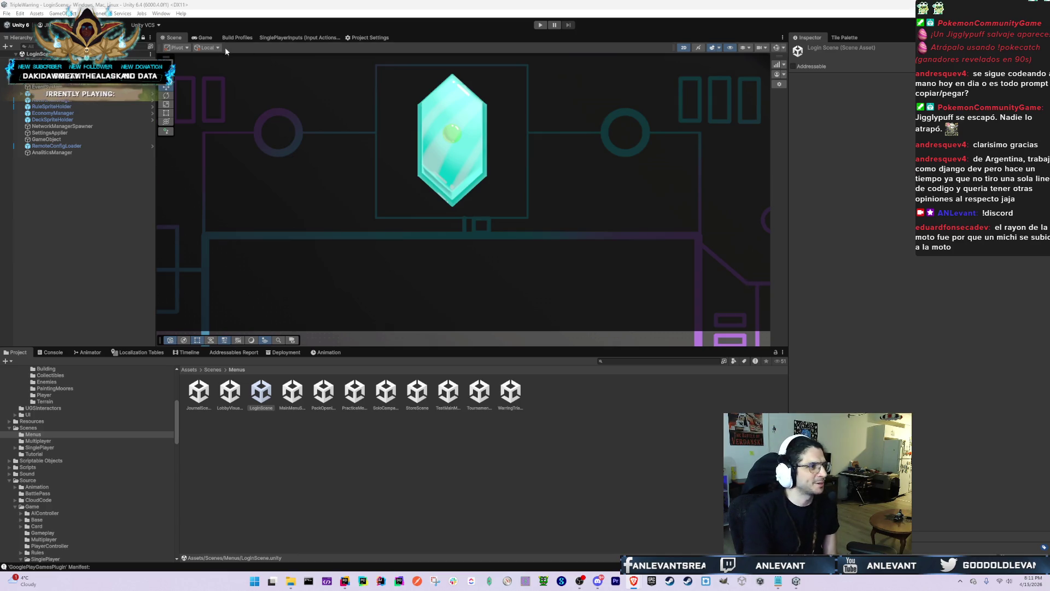
- Switch to the Game view, clear the Console, and enter play mode with Ctrl+P
click(205, 38)
click(43, 353)
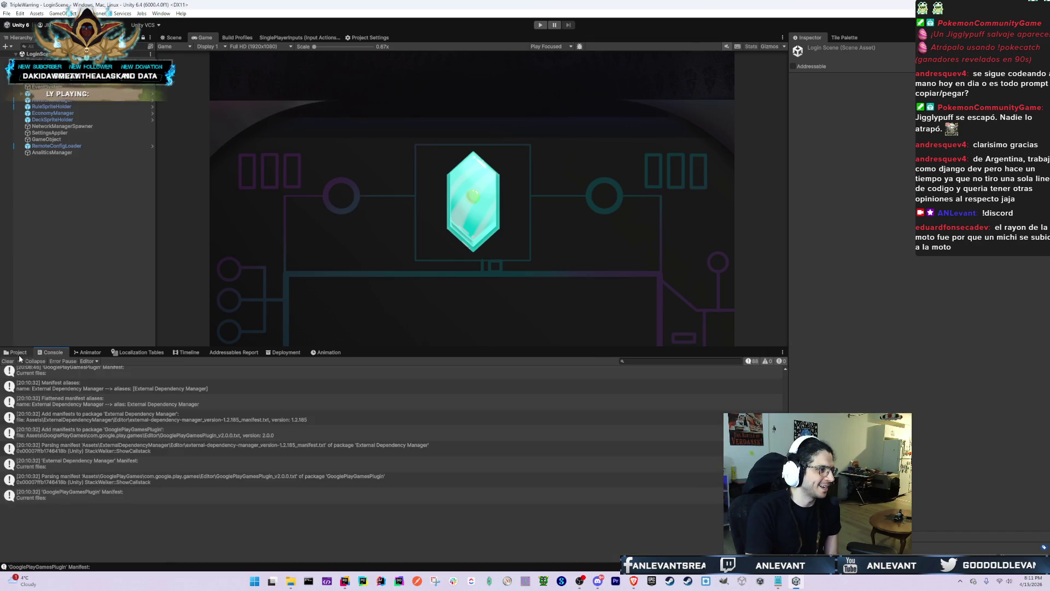
click(7, 361)
click(16, 352)
key(ctrl+p)
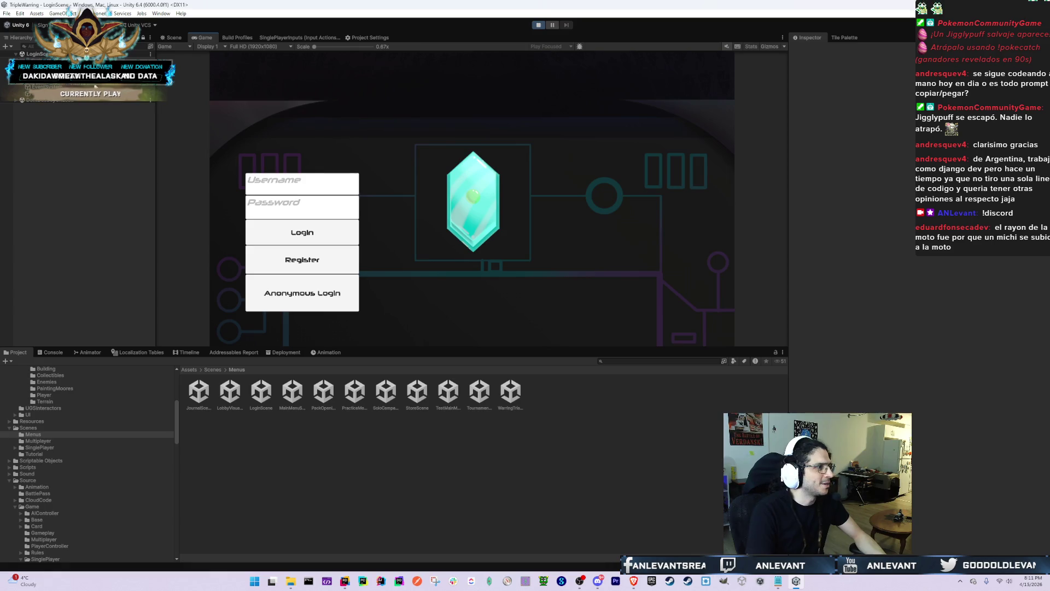
- Enter the username and account password in the login form, submit it, and clear the Console
click(278, 180)
text(admin)
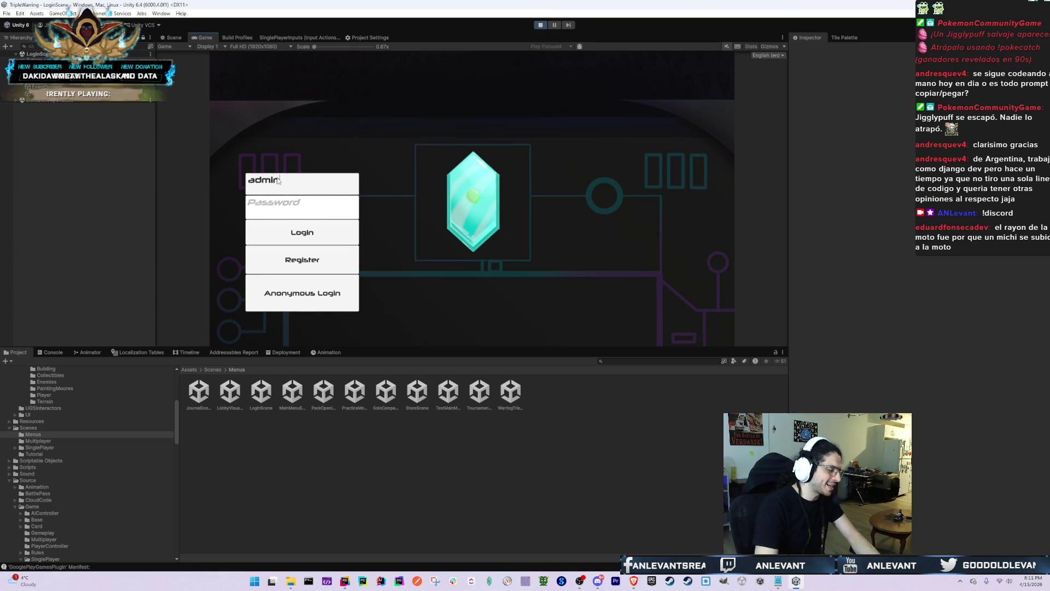
click(313, 199)
text(***)
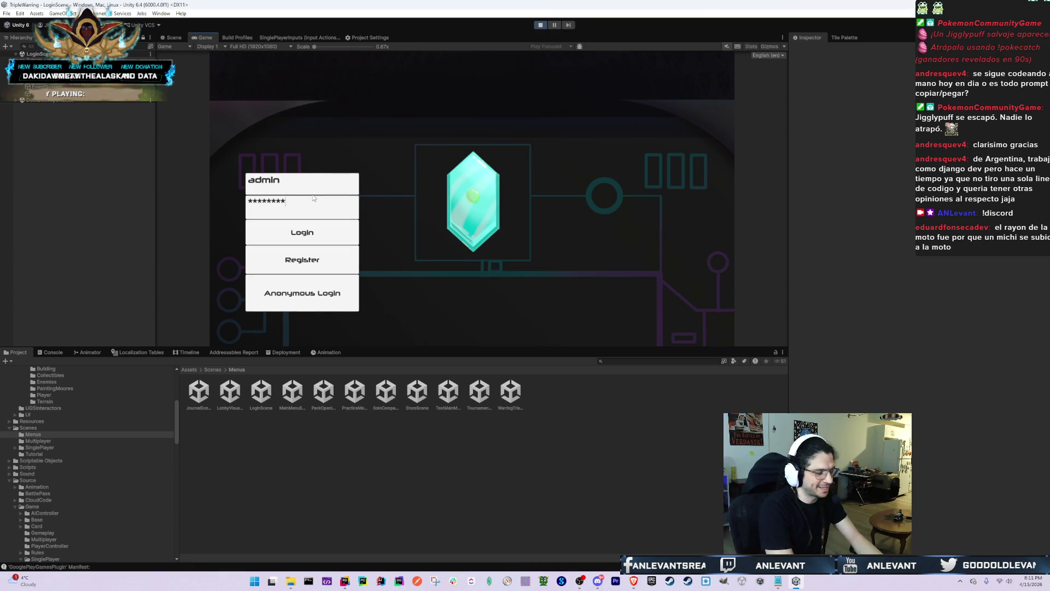
text(***)
click(324, 241)
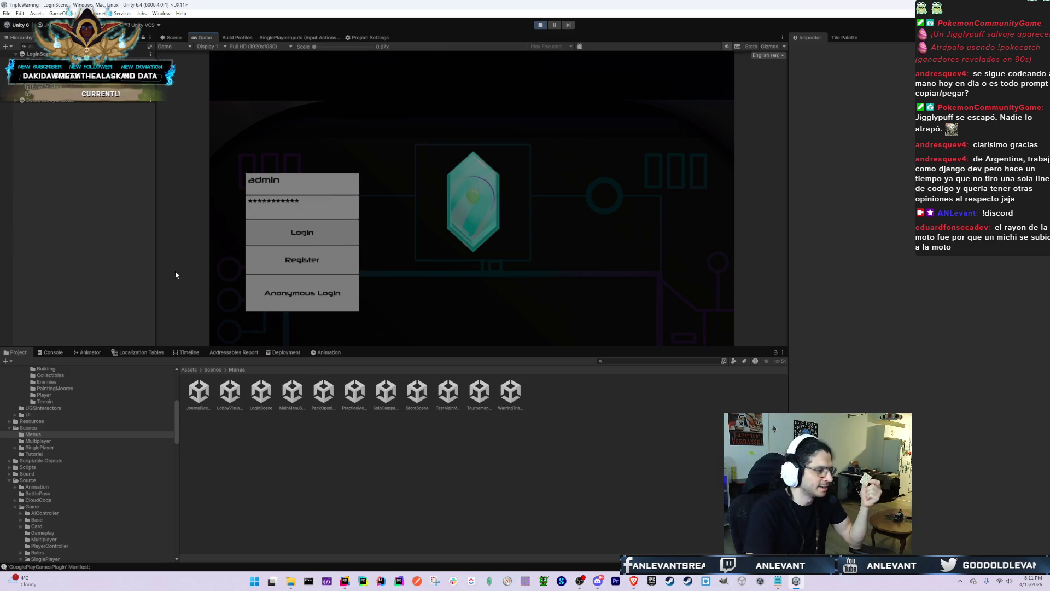
click(51, 352)
click(9, 362)
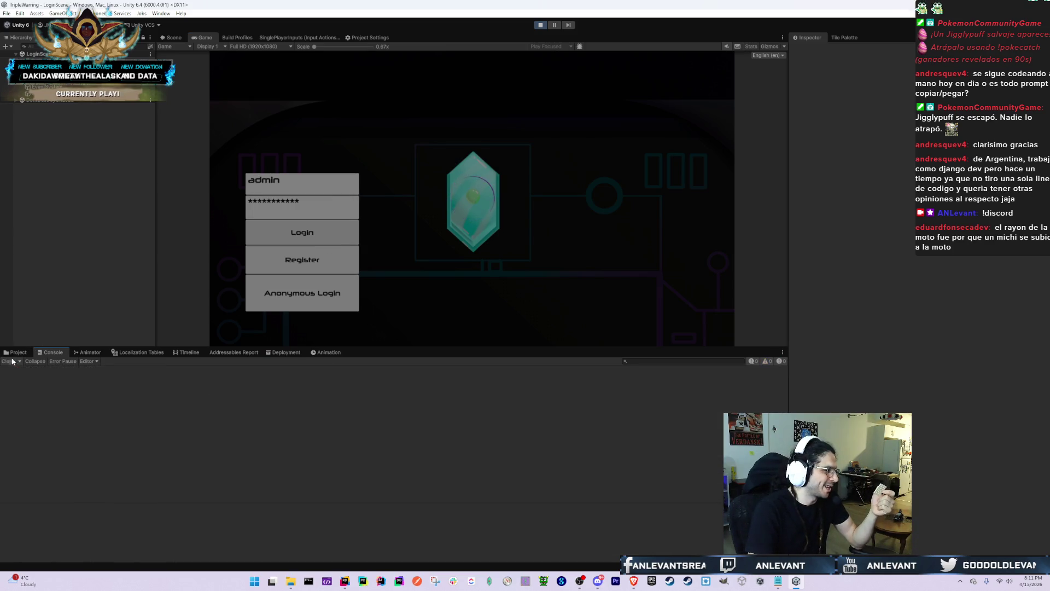
click(16, 352)
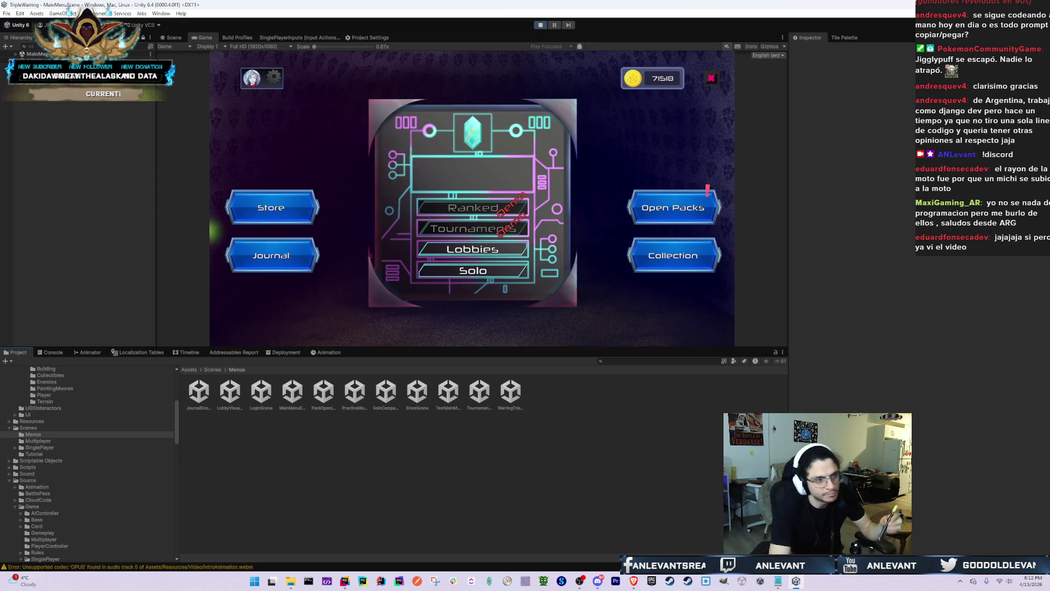
- Choose Solo, then Story, from the game's menus to load the campaign base
click(491, 270)
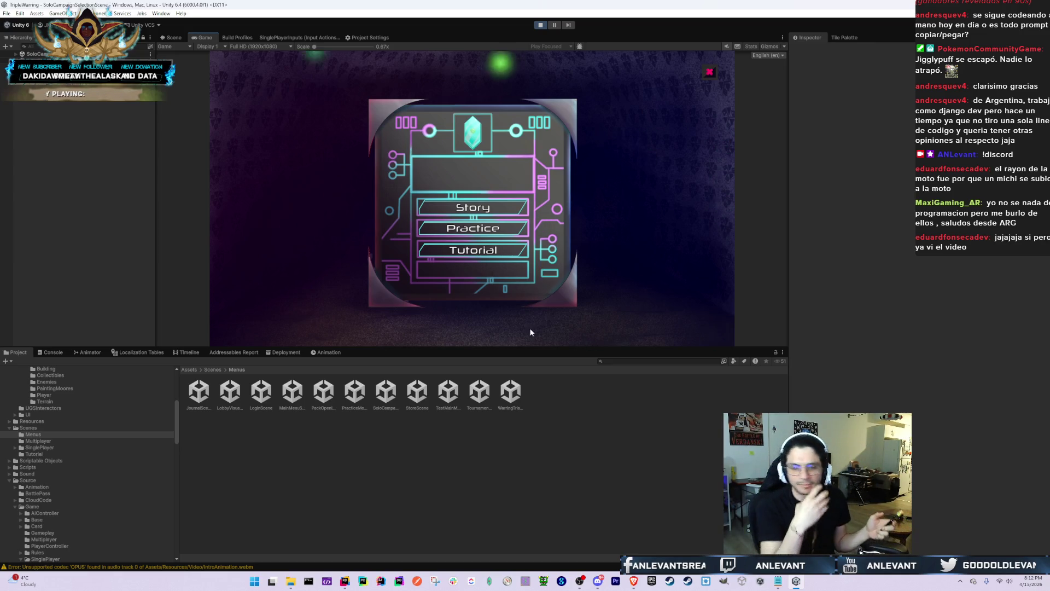
click(473, 228)
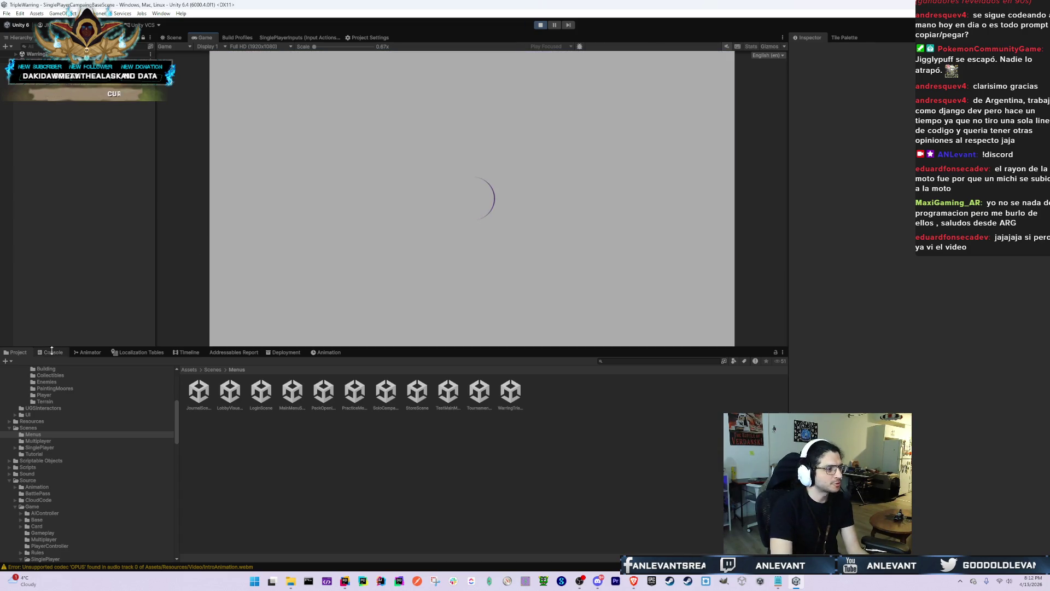
- Open the Console, walk the player right across the base, and clear the logged errors
click(52, 352)
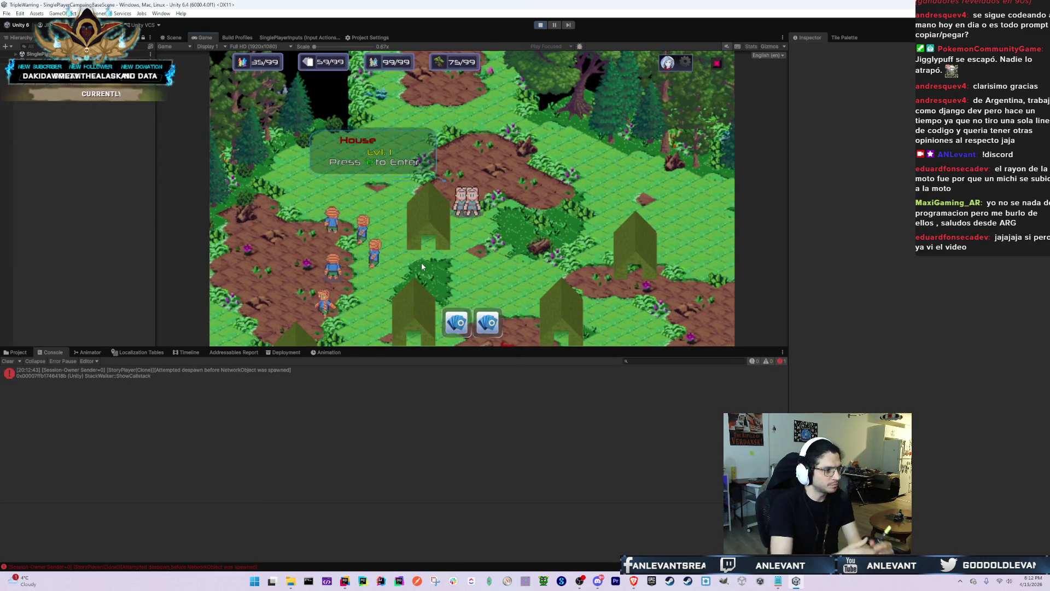
key(d)
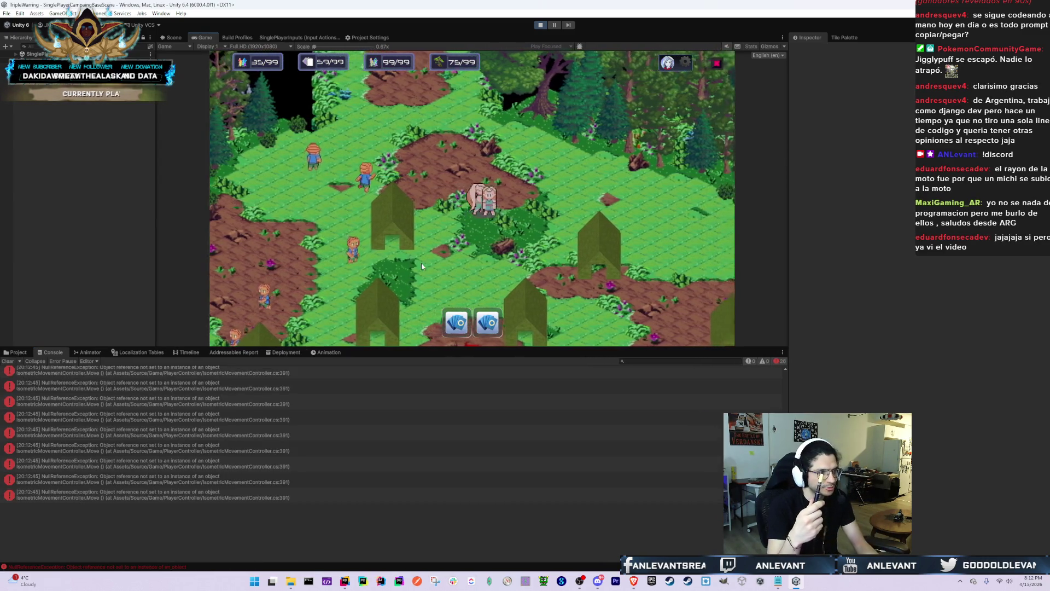
key(d)
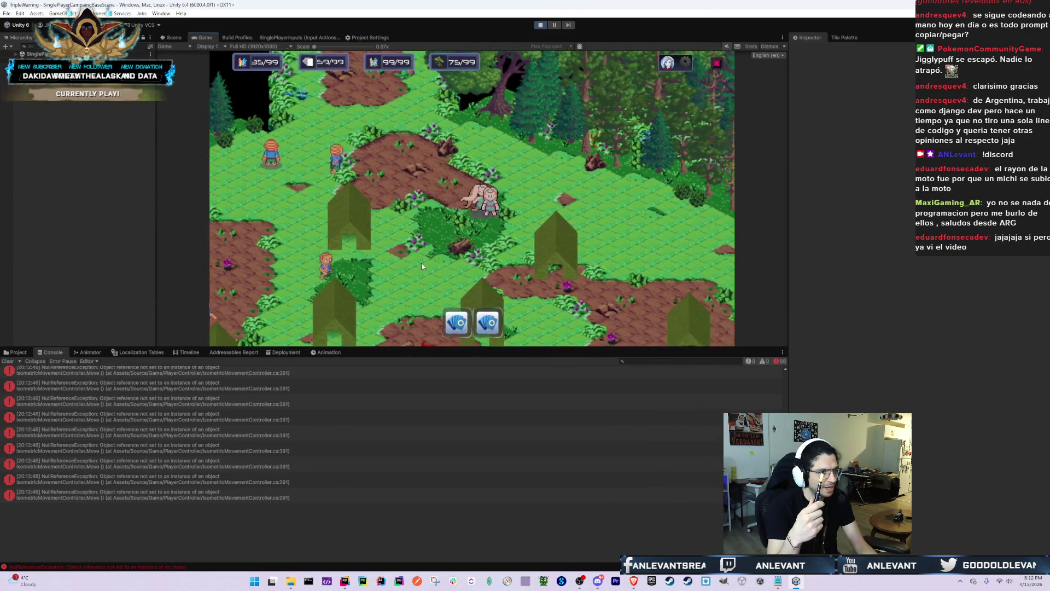
key(d)
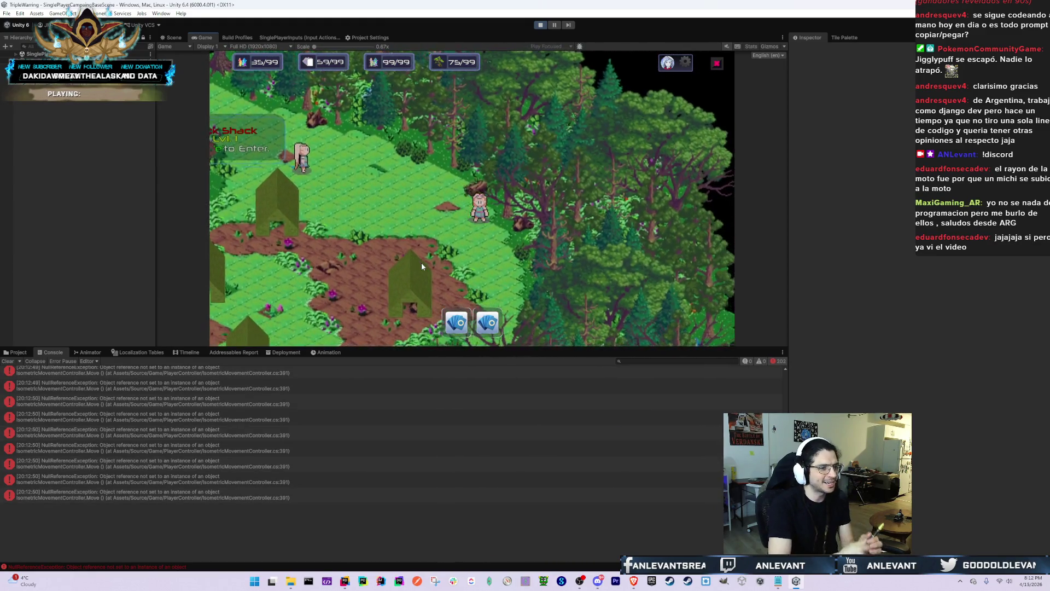
click(8, 361)
- Walk the character down into the forest and enter build mode with B
key(d)
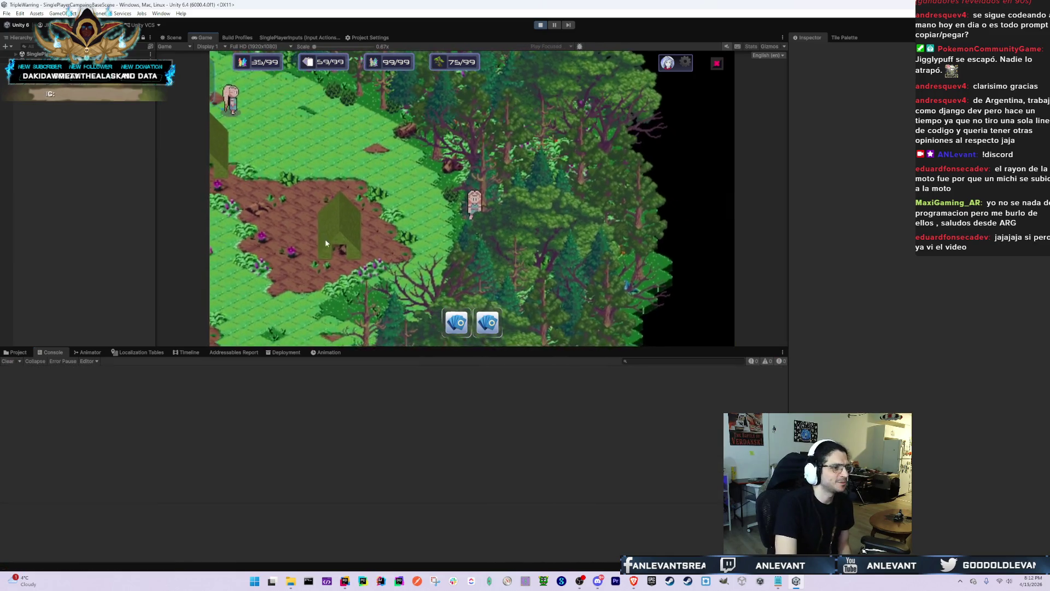
key(s)
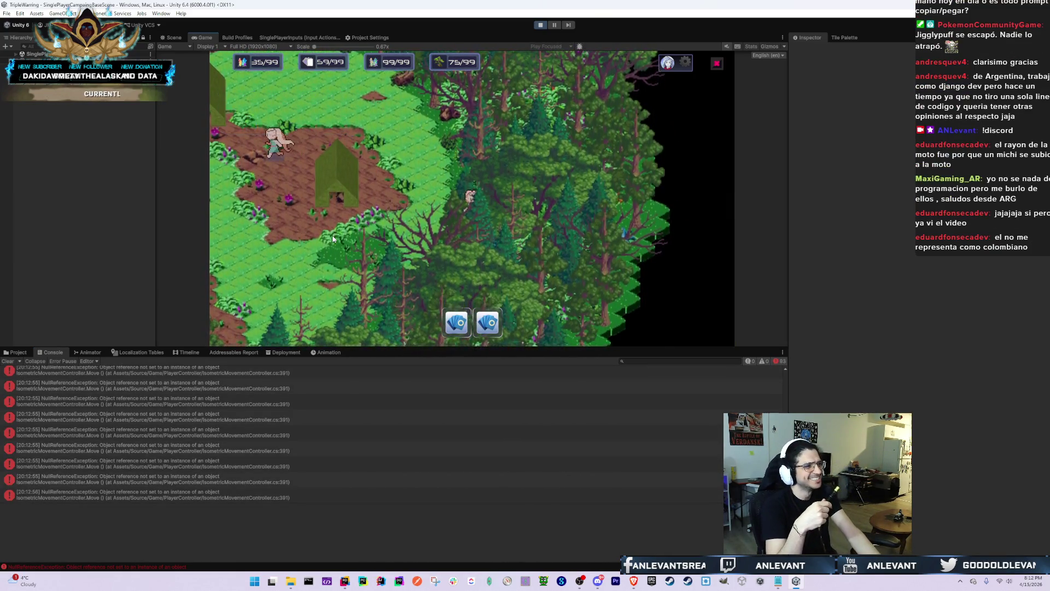
key(s)
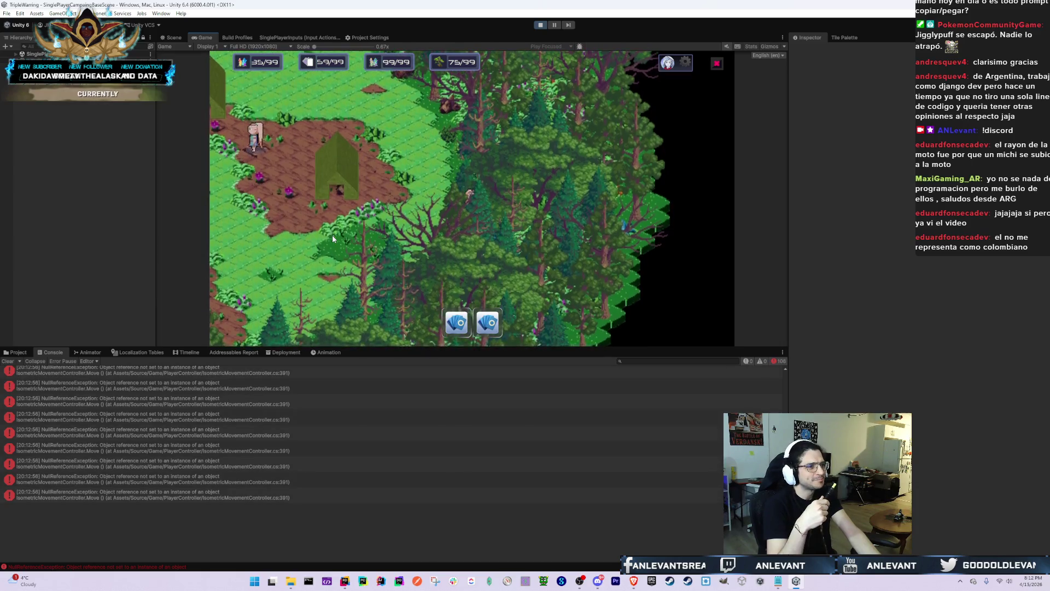
key(s)
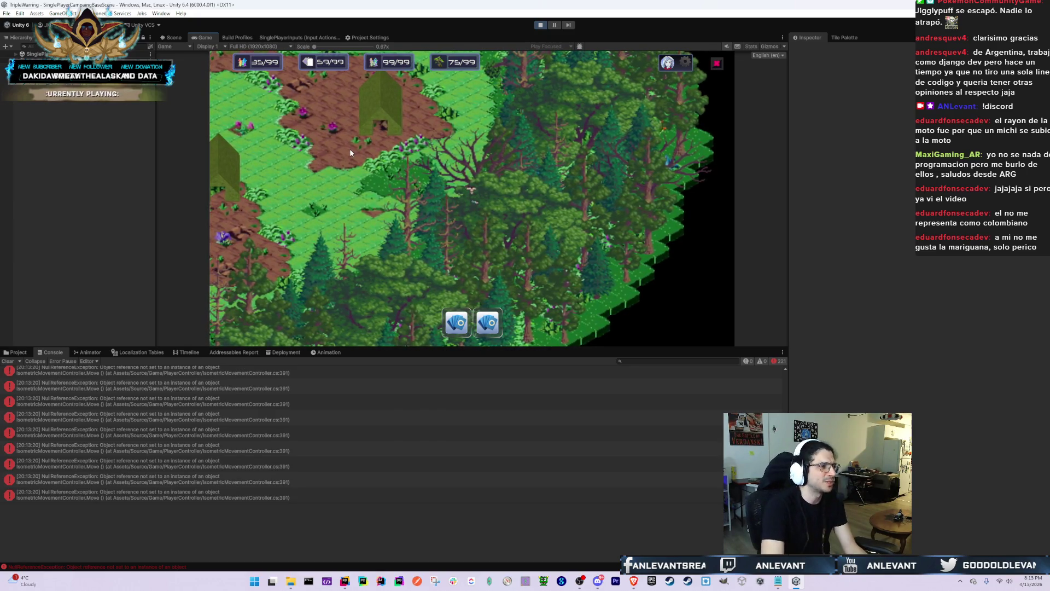
key(b)
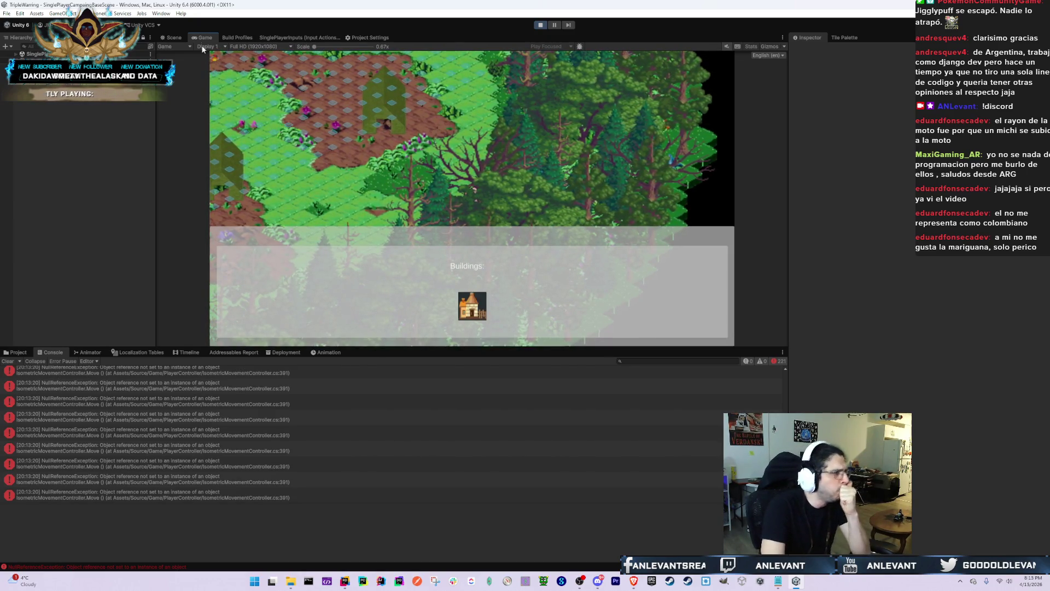
- Find the CellIndicator prefab by searching 'indic' and open its GridIndicator sprite's import settings
click(20, 353)
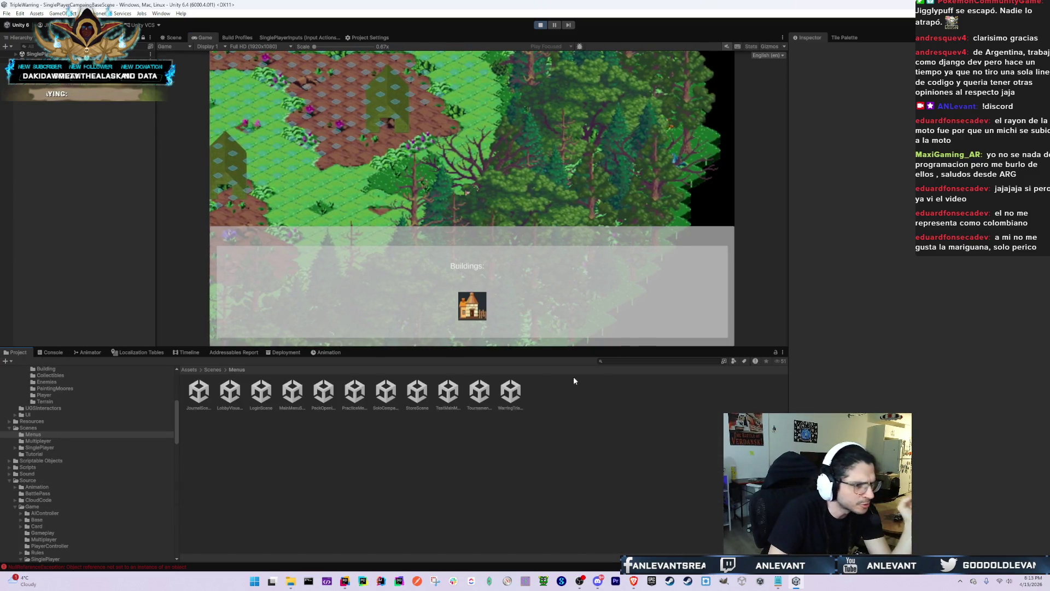
click(618, 362)
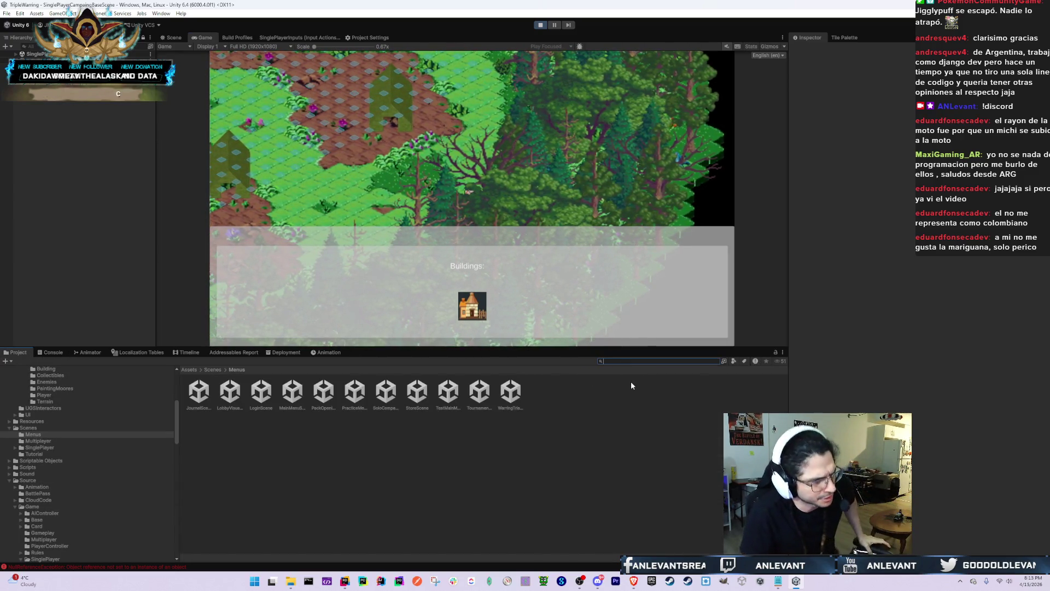
text(in)
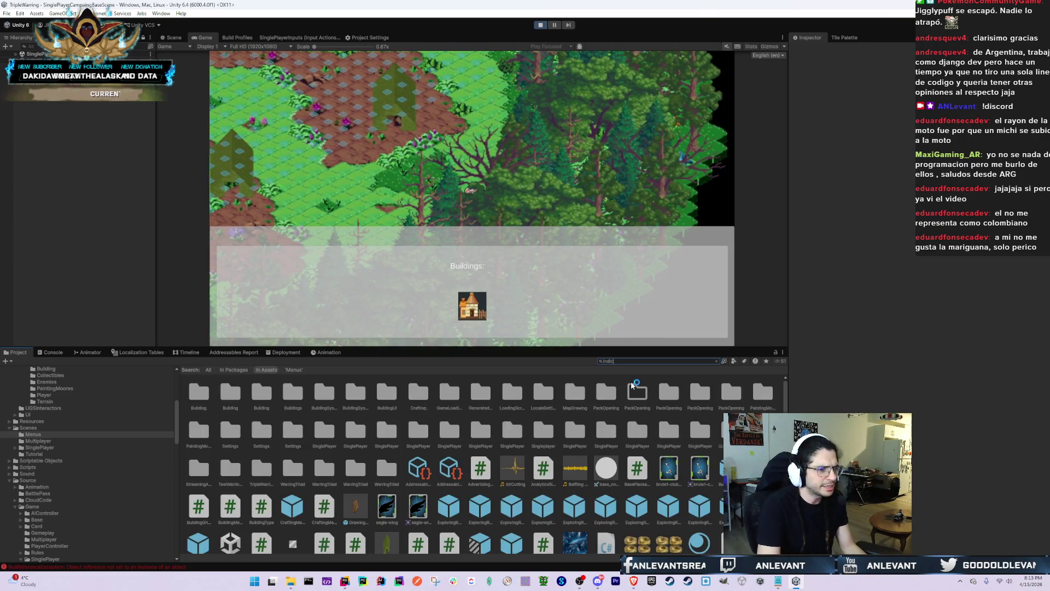
text(dic)
click(294, 392)
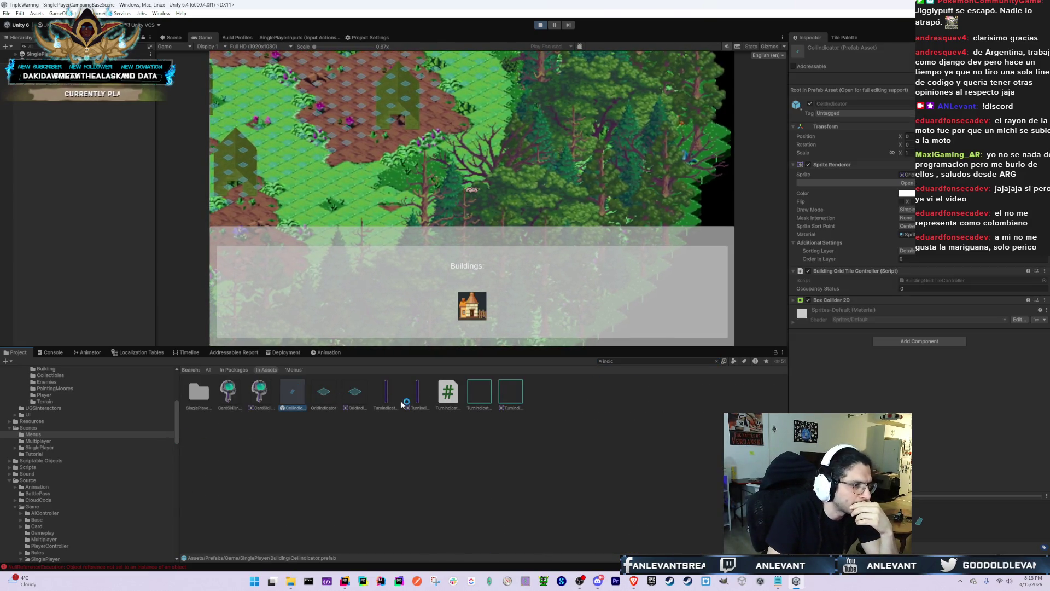
click(716, 361)
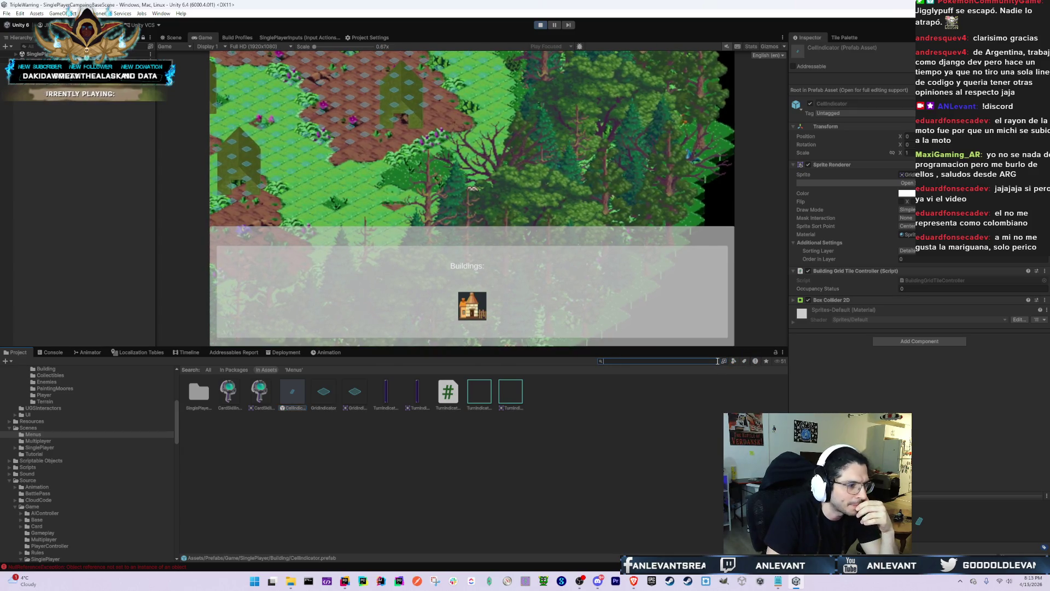
double_click(905, 174)
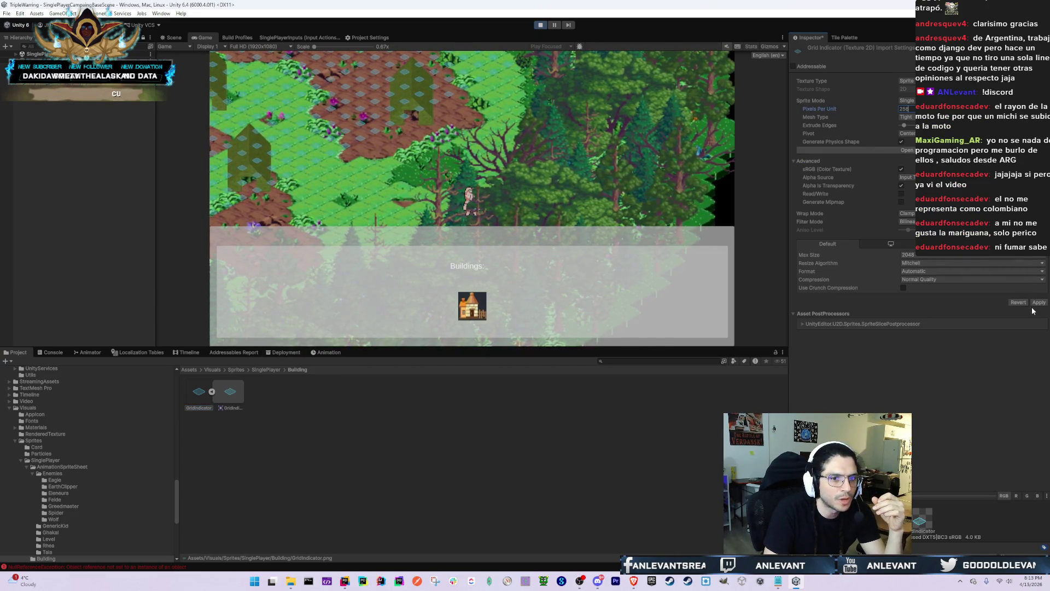
- Try GridIndicator Pixels Per Unit values 34 and 36, then apply 40
click(1041, 303)
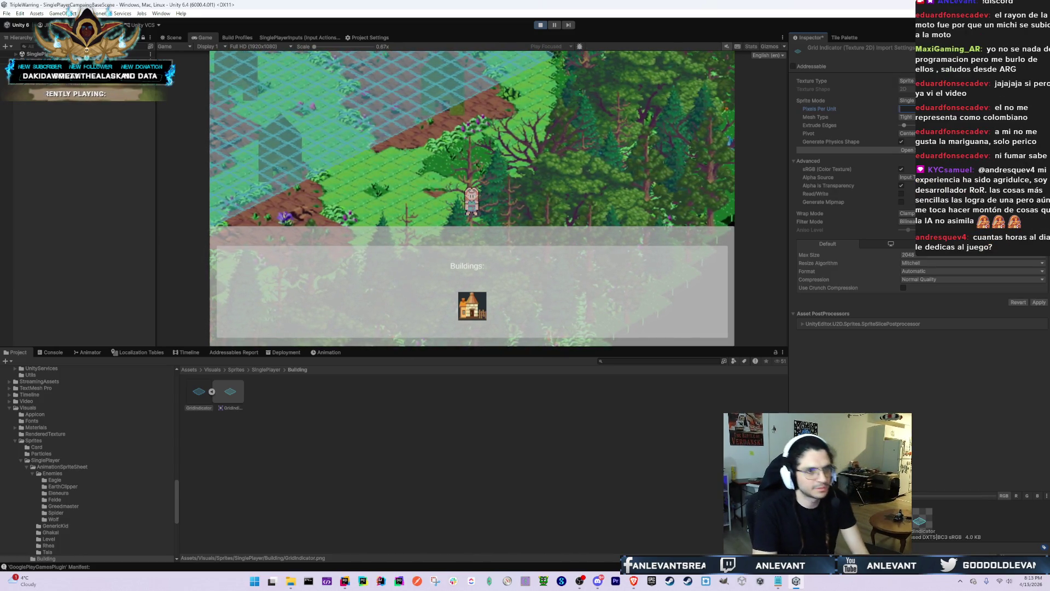
click(1038, 302)
click(905, 109)
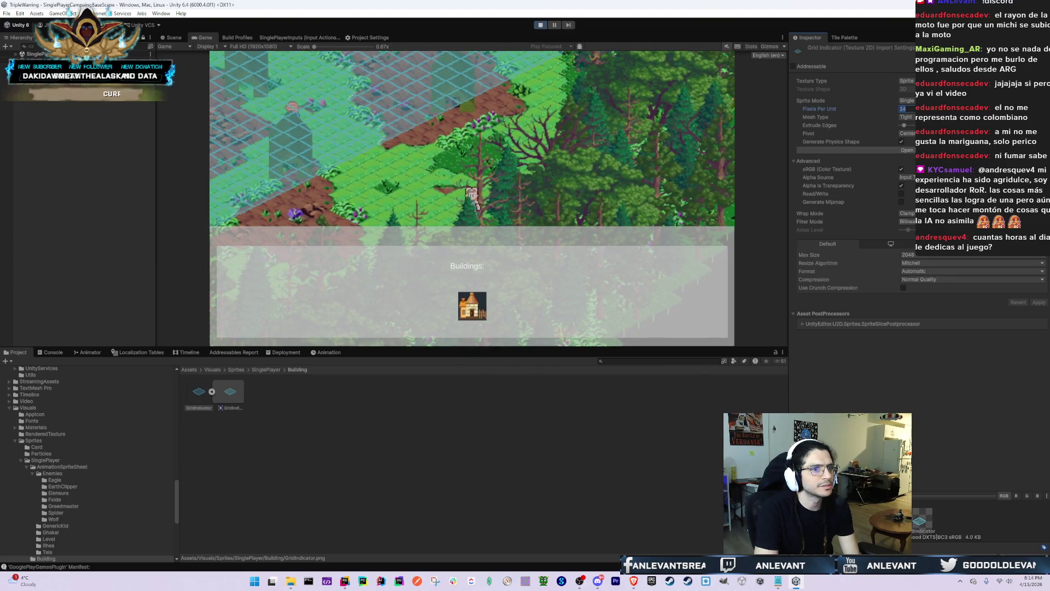
text(36)
click(1039, 302)
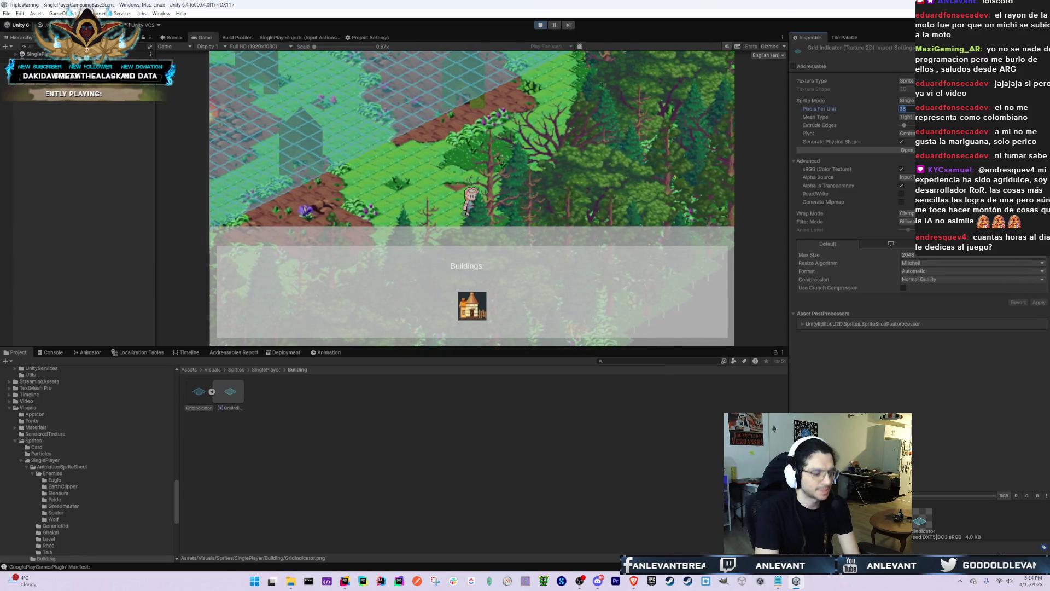
text(40)
click(1039, 302)
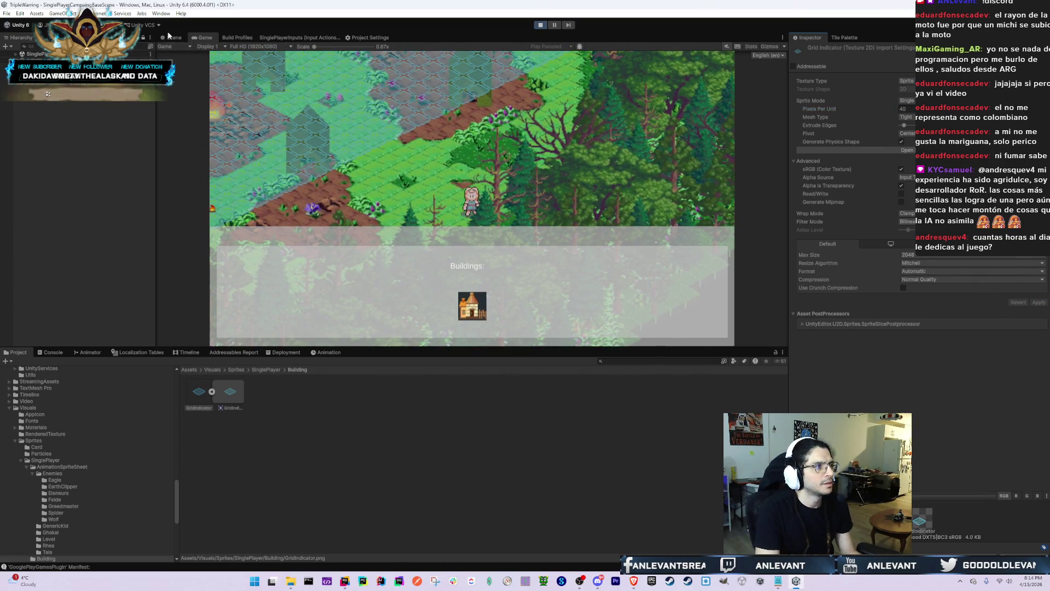
click(109, 53)
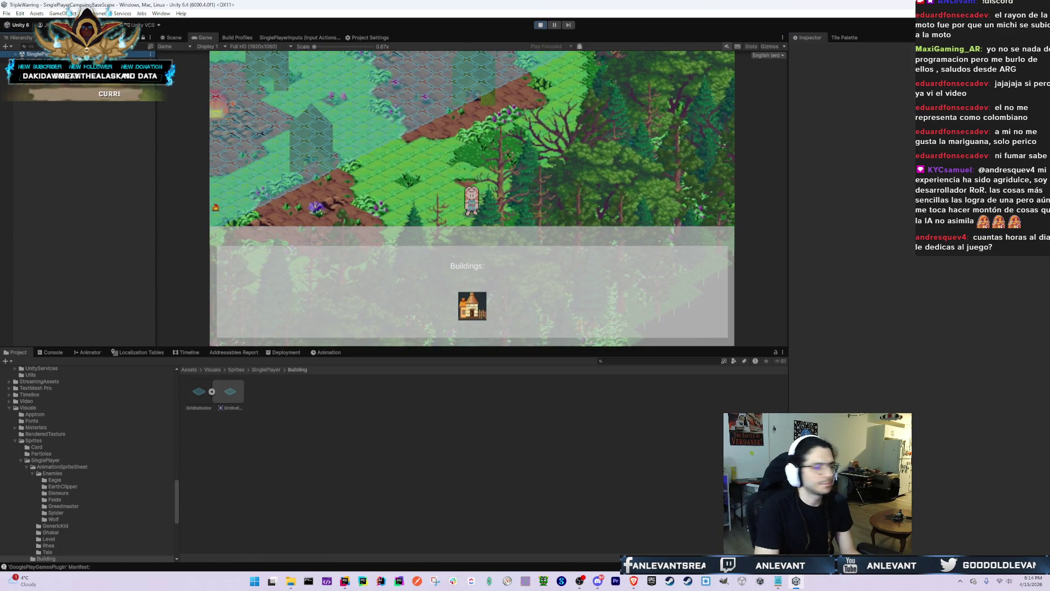
- Expand the running scene and inspect BaseBuildingGridController and the BaseKid clones
key(Right)
key(Down)
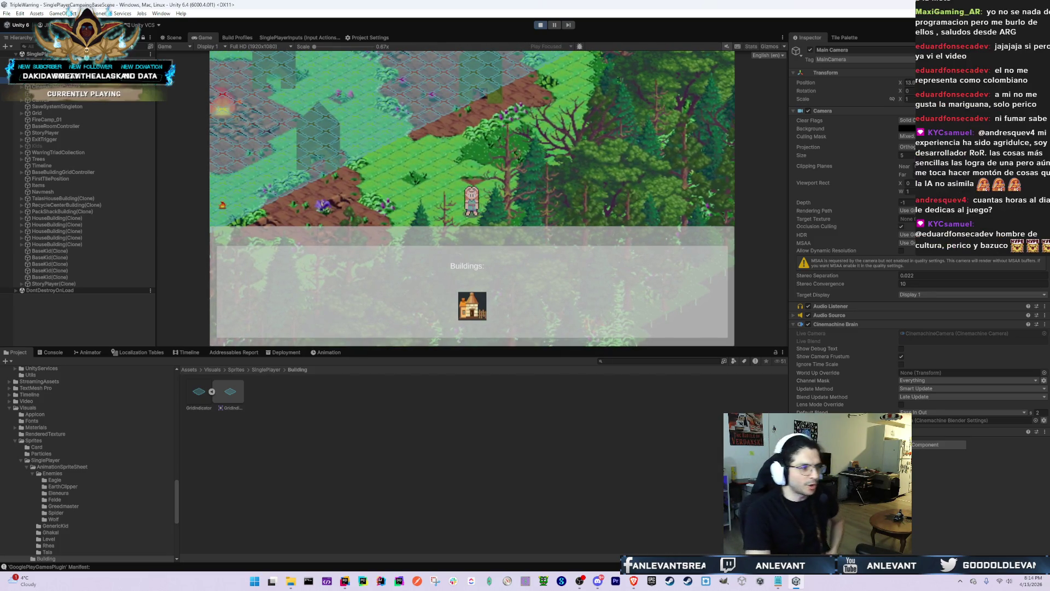
key(Down)
key(Down)
key(Down)
key(Down)
key(Down)
key(Down)
key(Down)
key(Down)
key(Down)
key(Down)
key(Down)
key(Down)
key(Up)
key(Up)
key(Up)
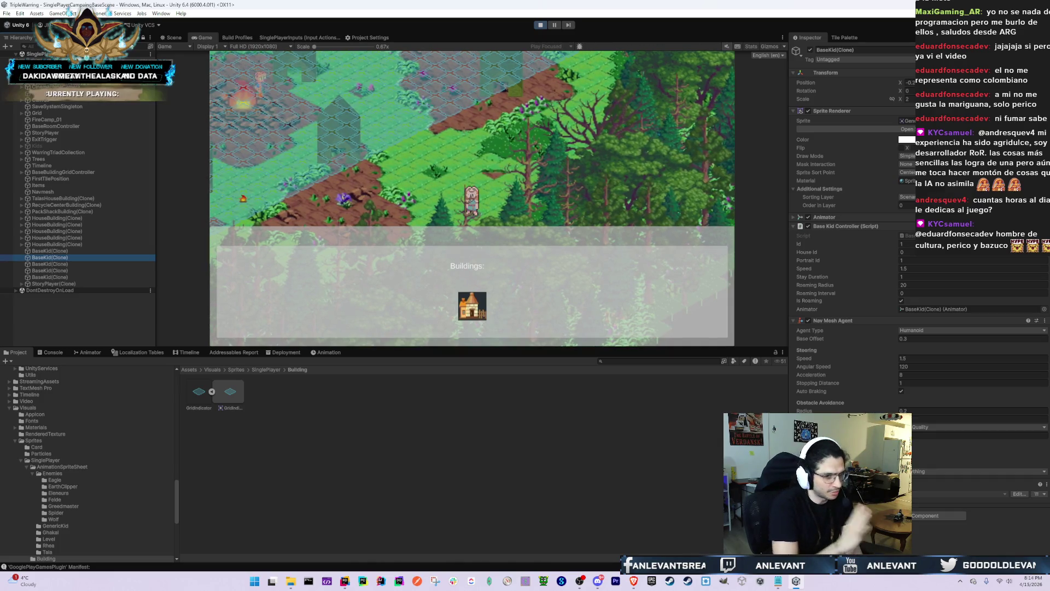
key(Up)
key(Down)
key(Down)
key(Down)
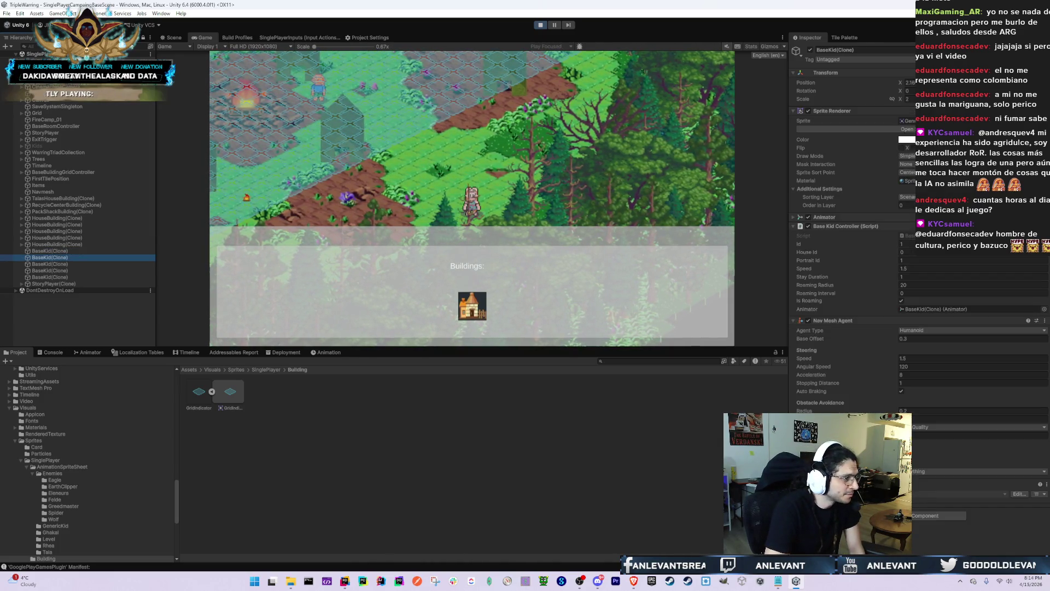
key(Up)
key(Up)
key(Up)
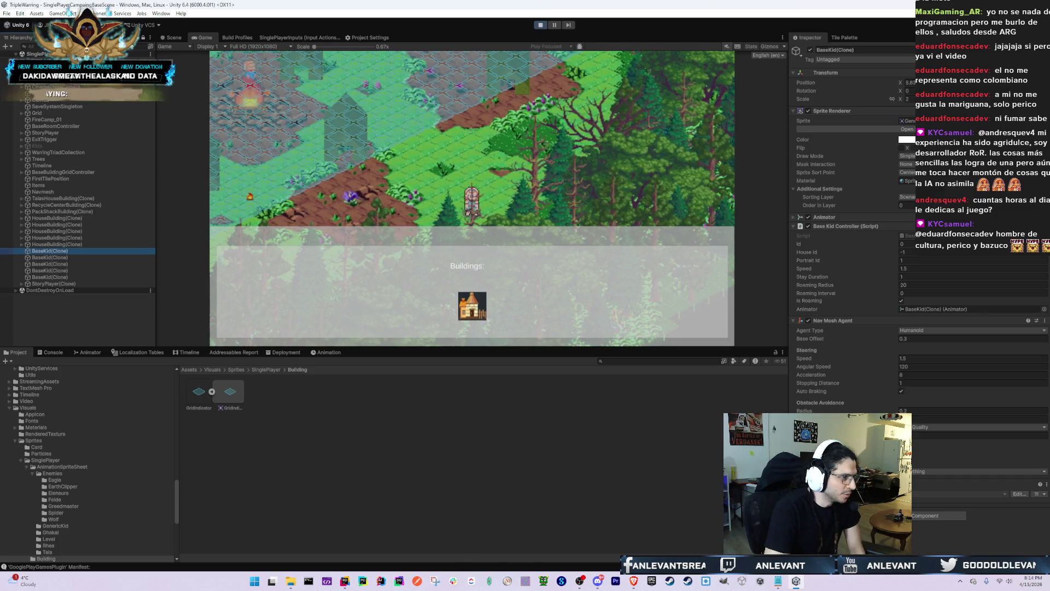
- Inspect PackShackBuilding, Items and FirstTilePosition, ending on BaseBuildingGridController's settings
key(Up)
key(Up)
key(Up)
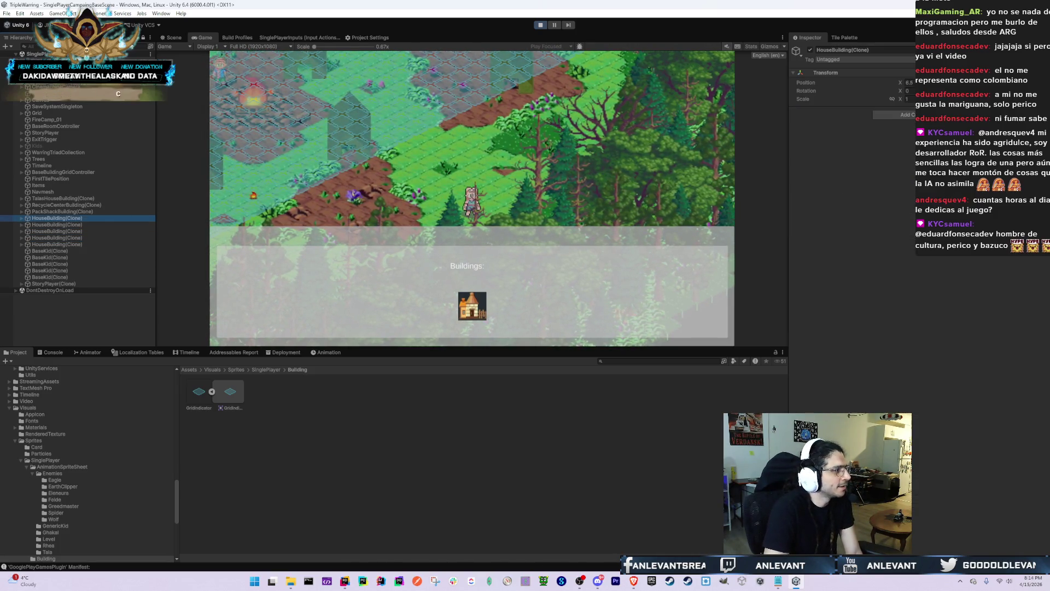
key(Up)
key(Up)
key(Up)
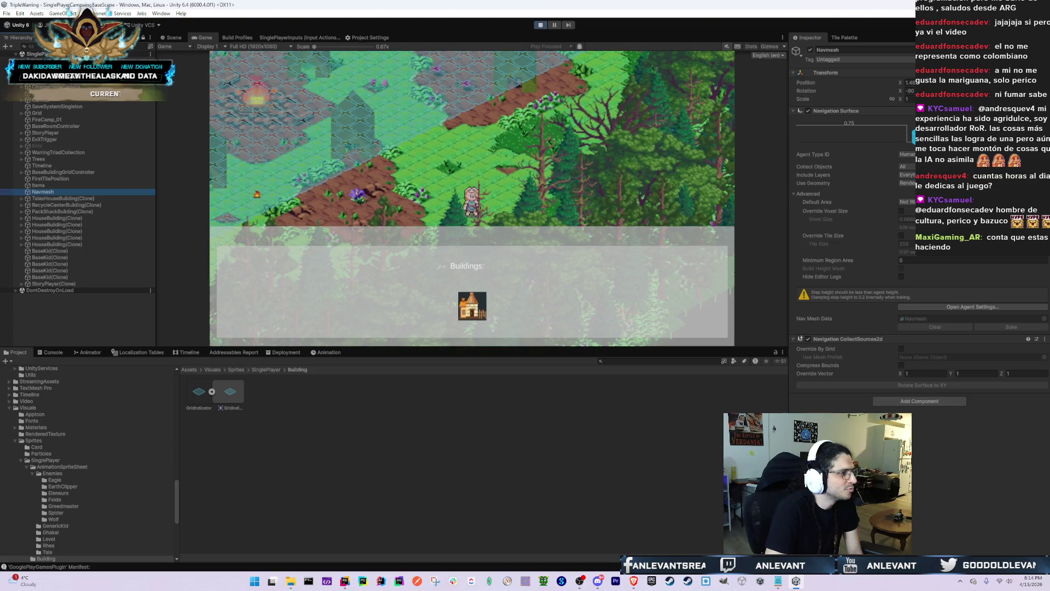
key(Up)
key(Up)
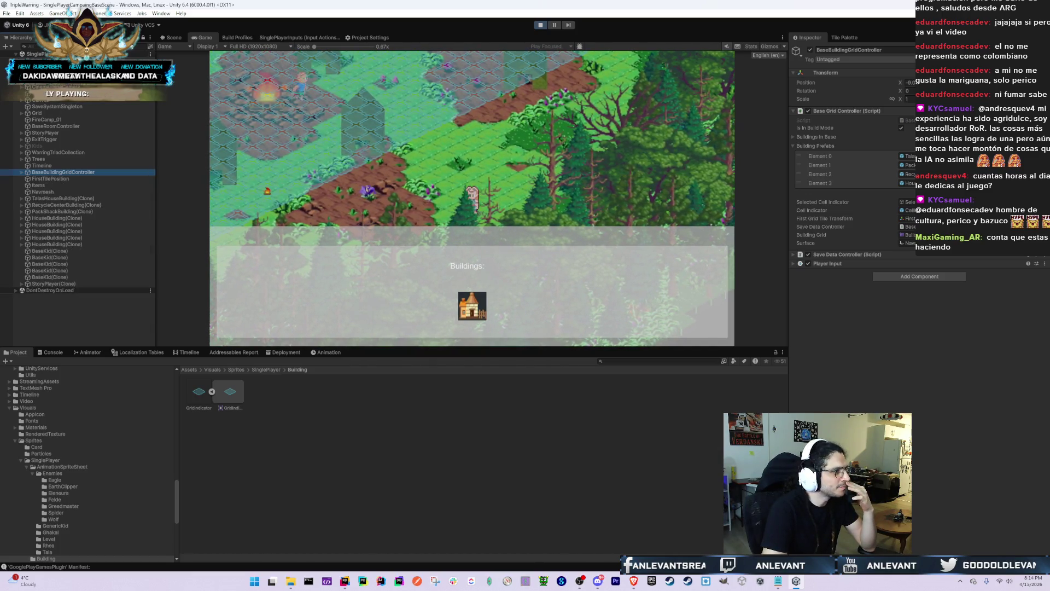
key(Down)
key(Up)
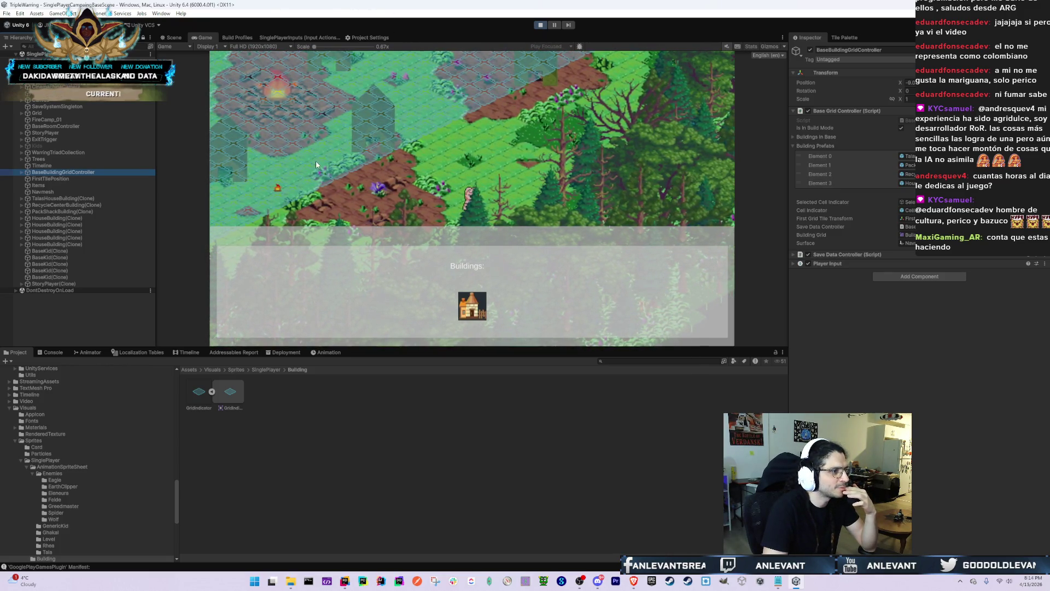
click(314, 199)
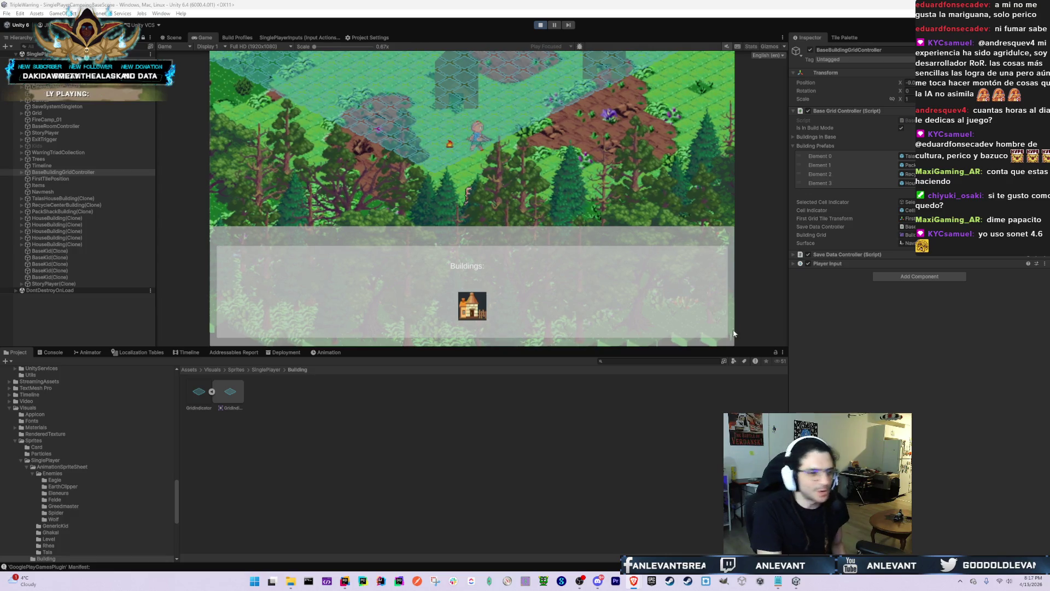
- Switch the editor from the running game to the Scene view
click(171, 39)
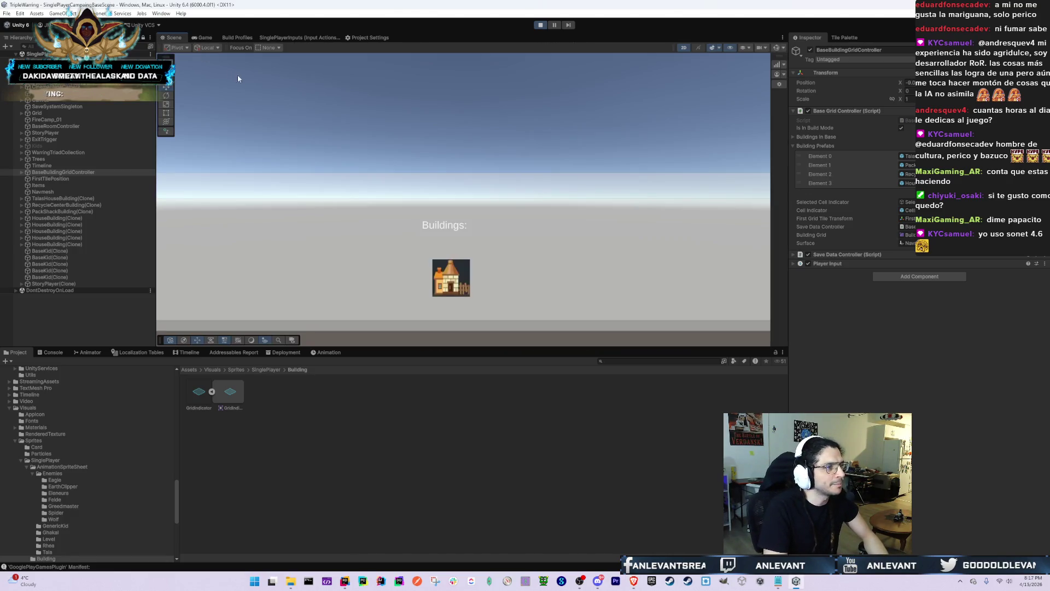
- Toggle between Scene and Game views and select StoryPlayer in the Hierarchy
click(212, 38)
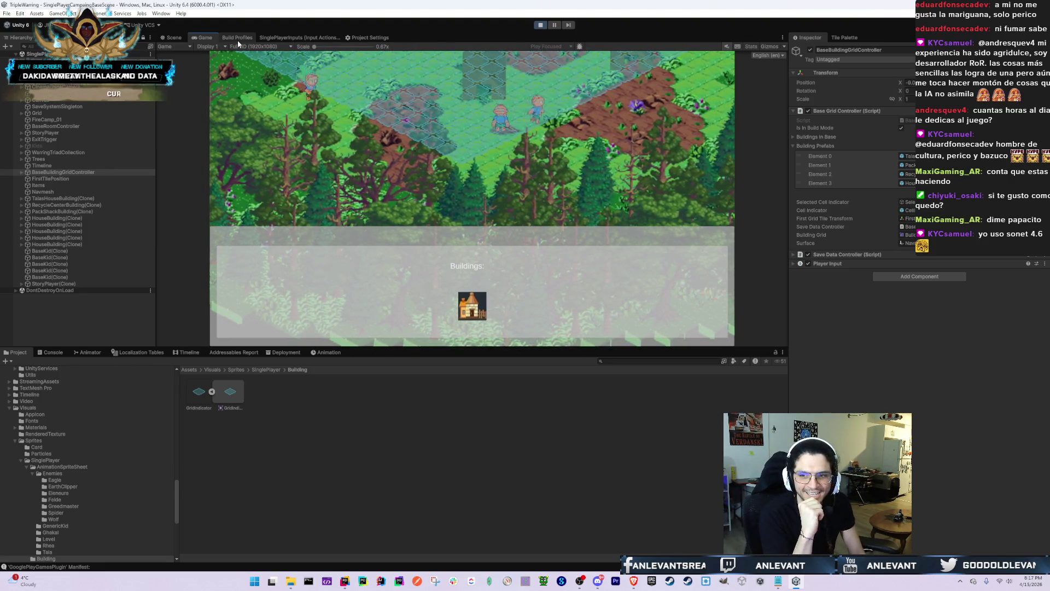
click(174, 37)
click(192, 38)
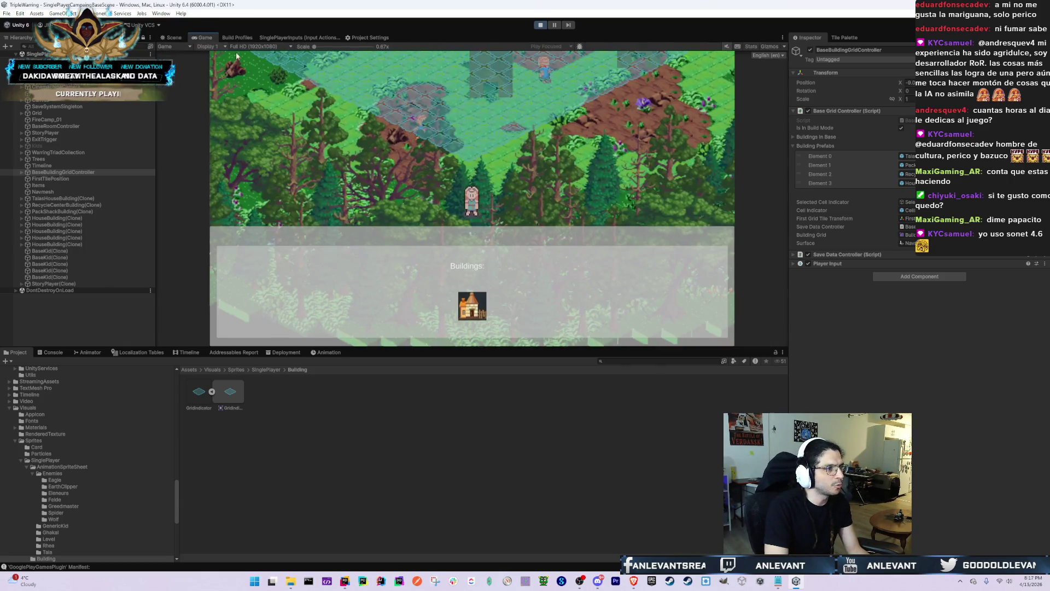
click(50, 133)
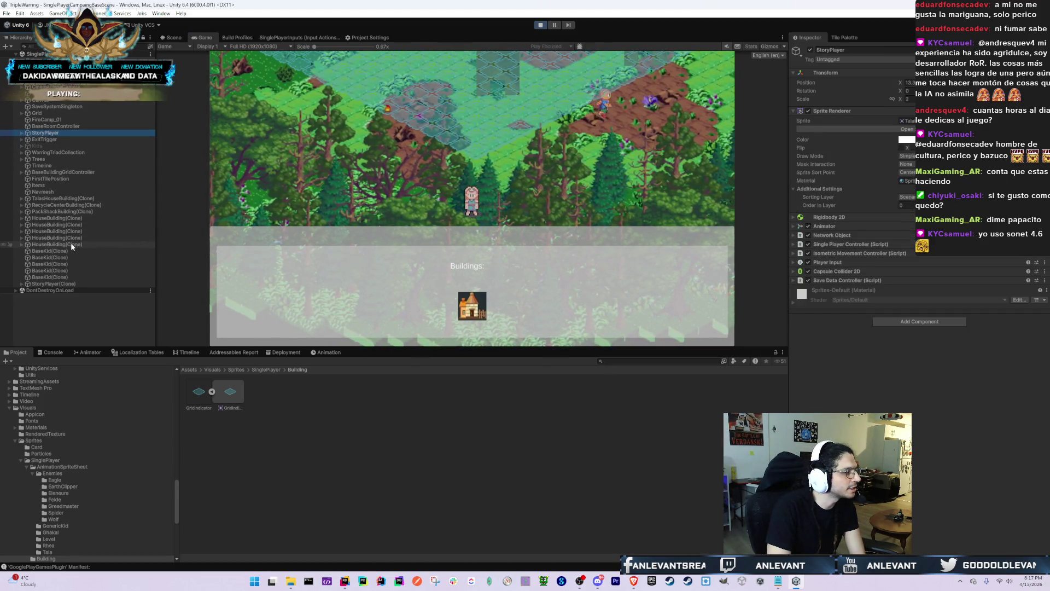
click(69, 205)
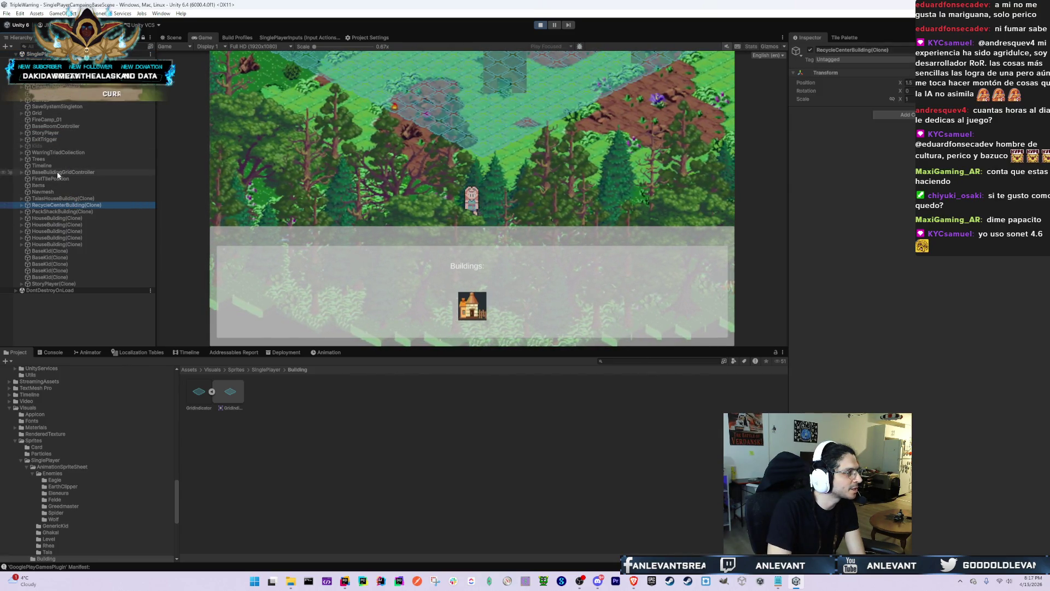
click(60, 284)
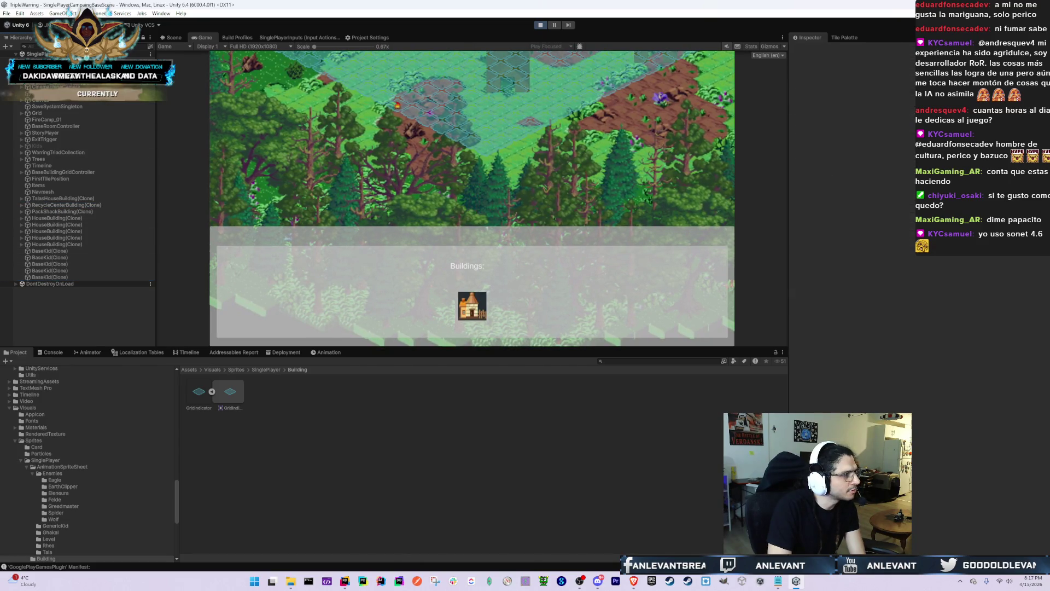
click(50, 132)
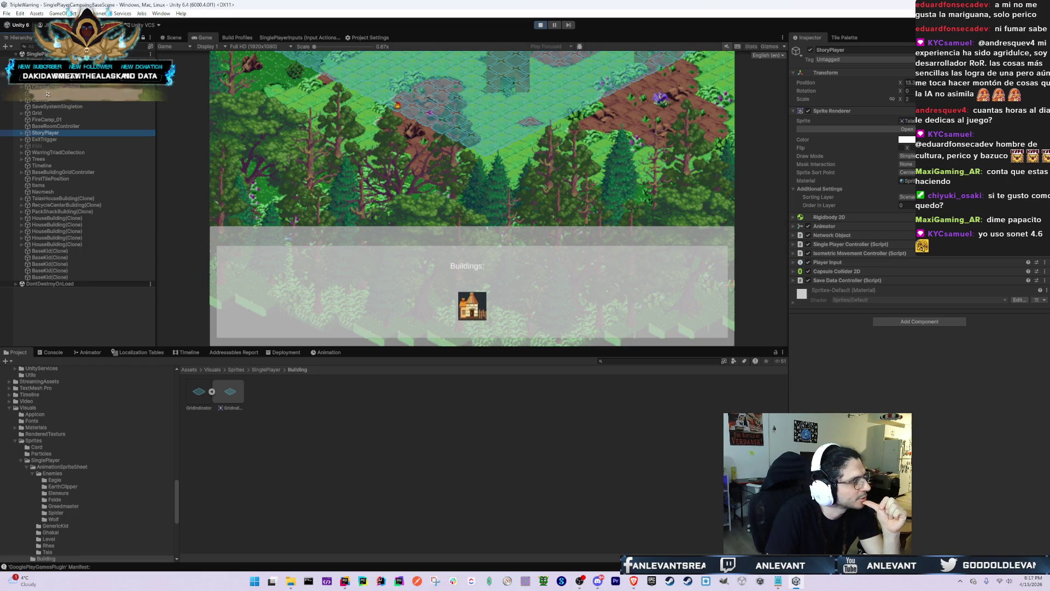
- Set StoryPlayer as the CinemachineCamera's Cinemachine Follow Tracking Target
click(55, 86)
drag(62, 138, 943, 292)
drag(924, 209, 924, 209)
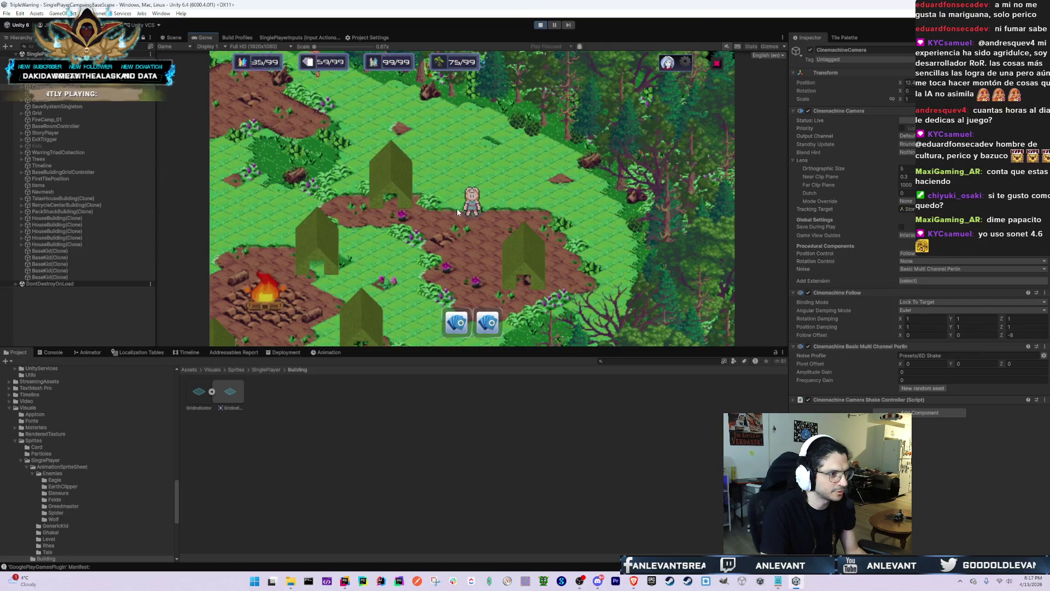
click(458, 207)
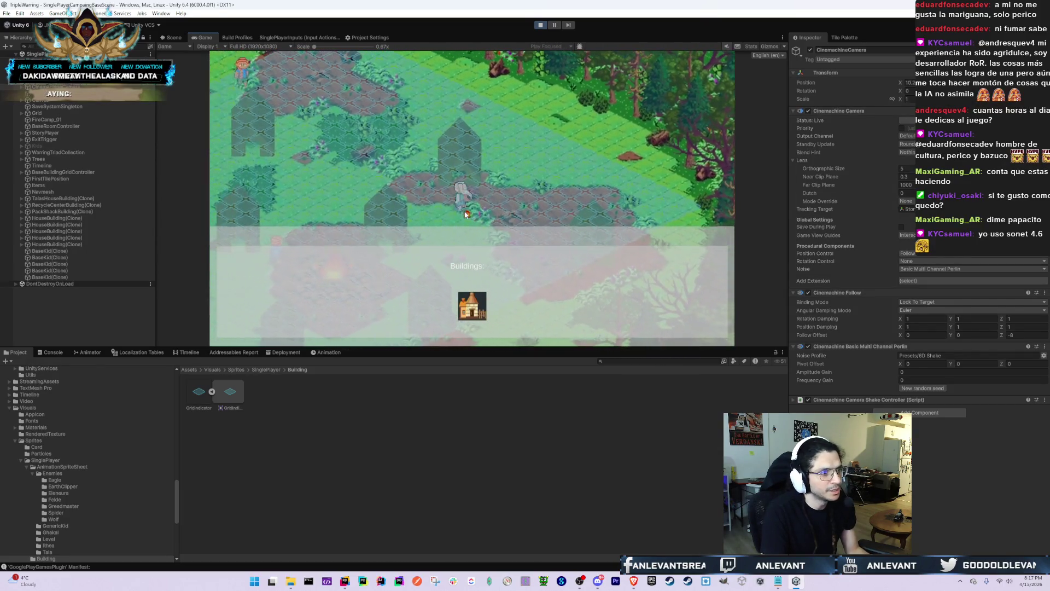
click(463, 214)
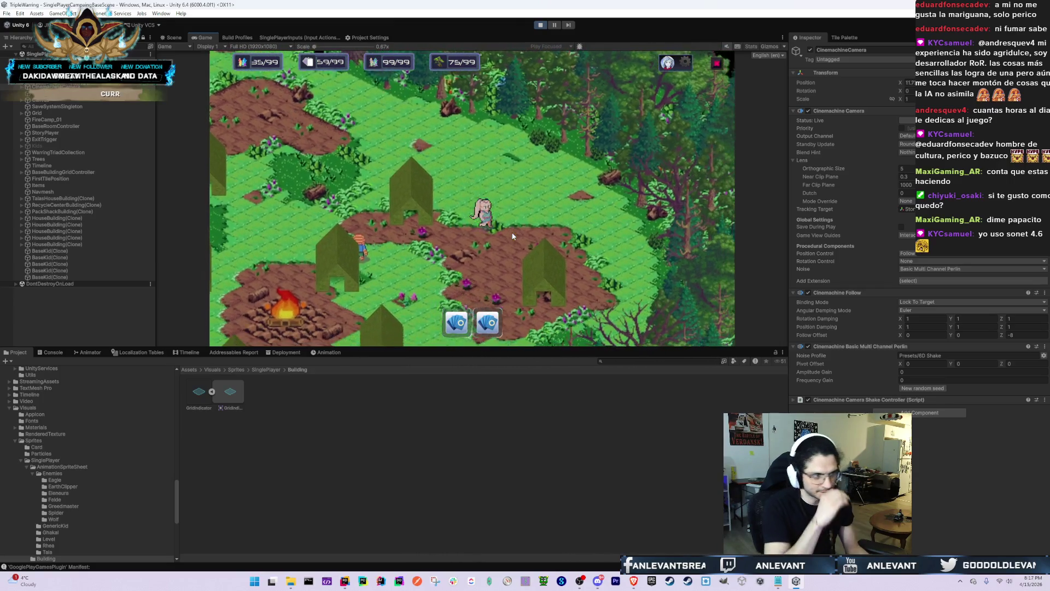
key(a+s)
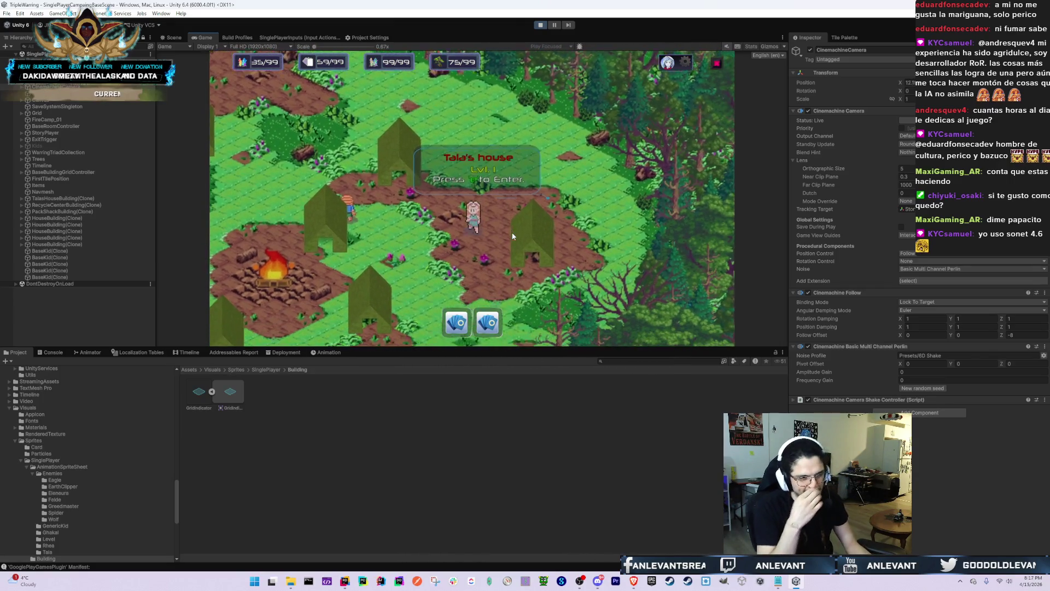
key(w+a)
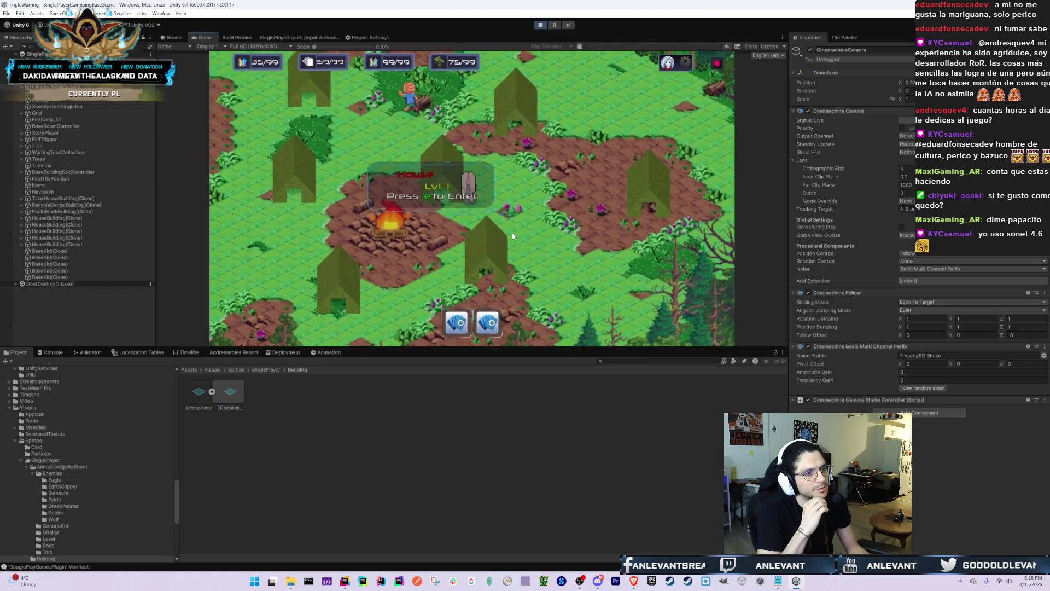
key(s+d)
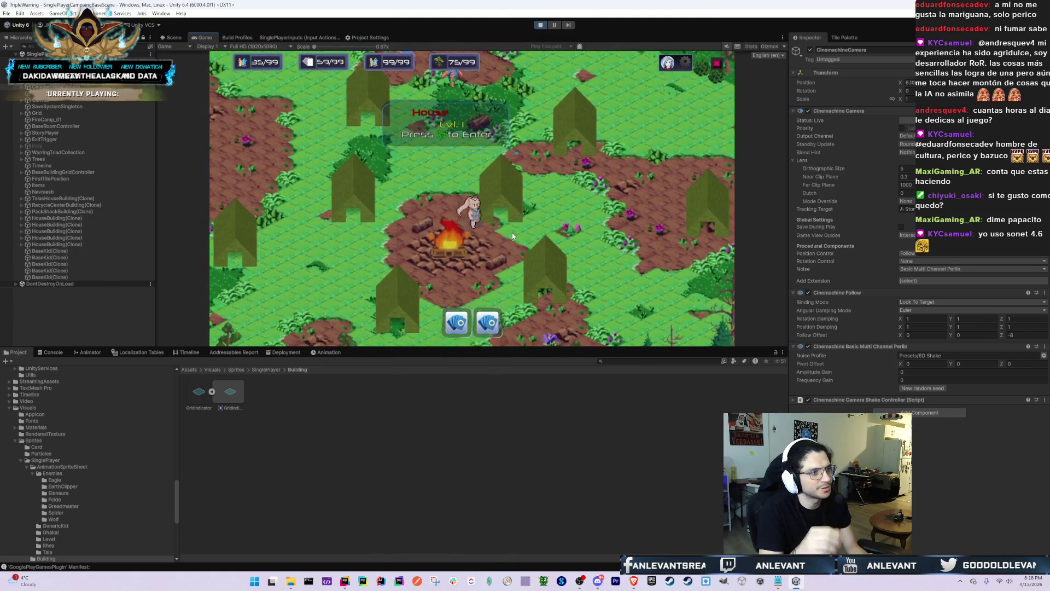
key(w+d)
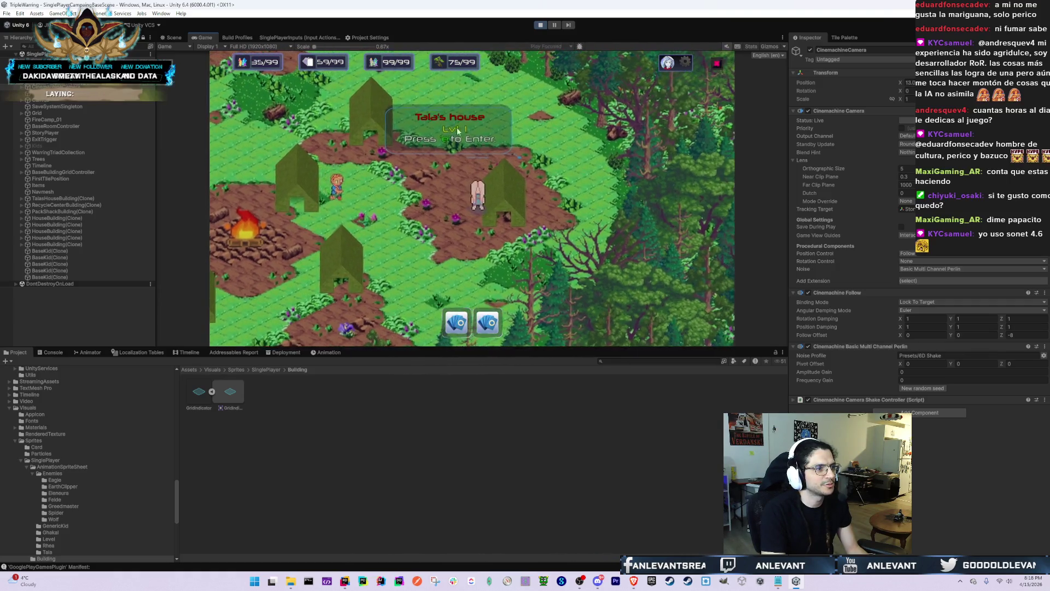
key(w+a)
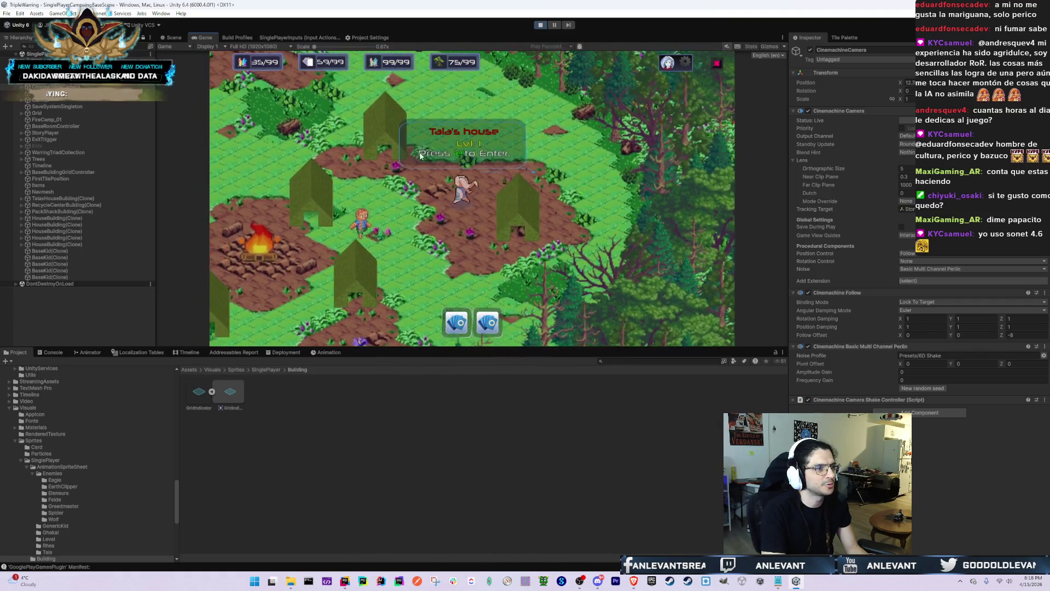
key(a)
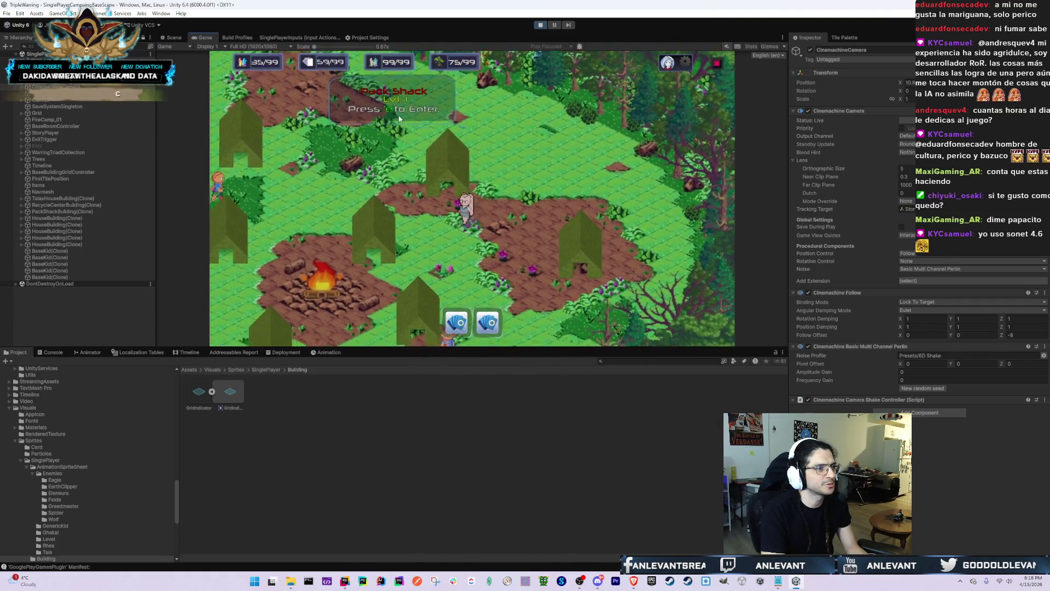
key(s+a)
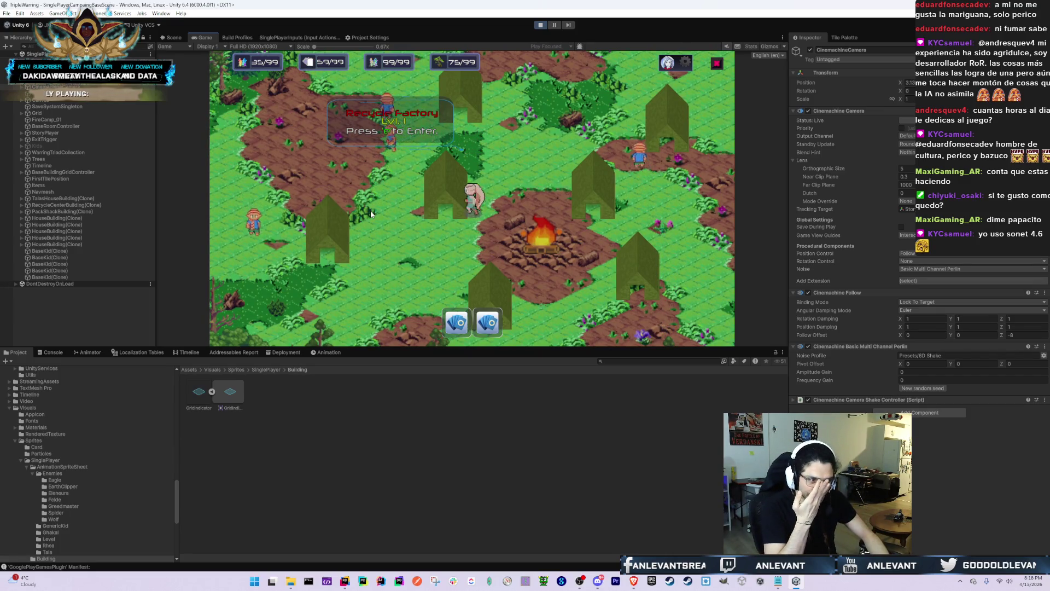
key(s+a)
key(w)
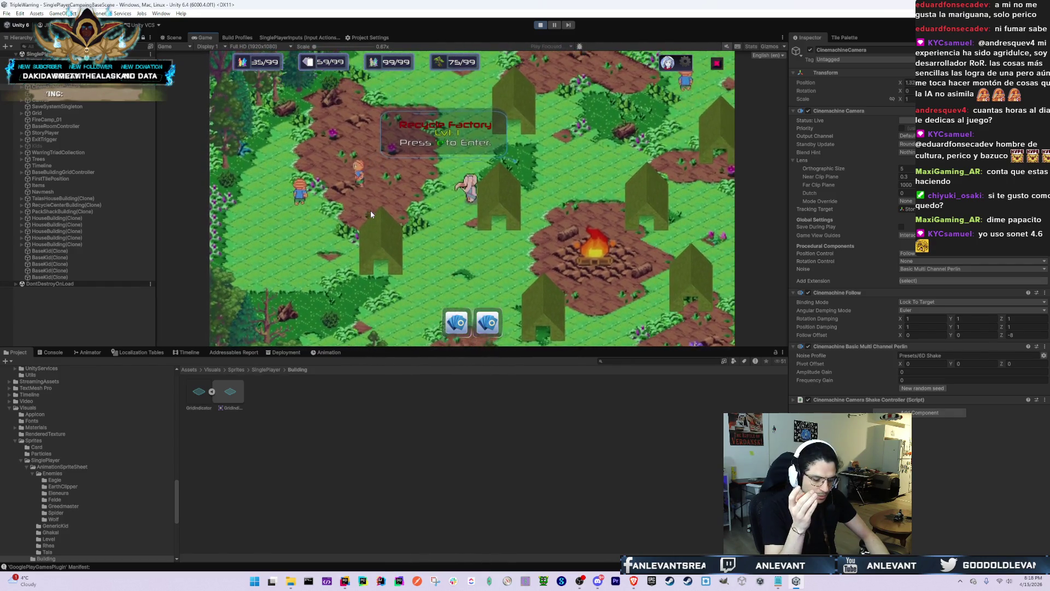
key(s+d)
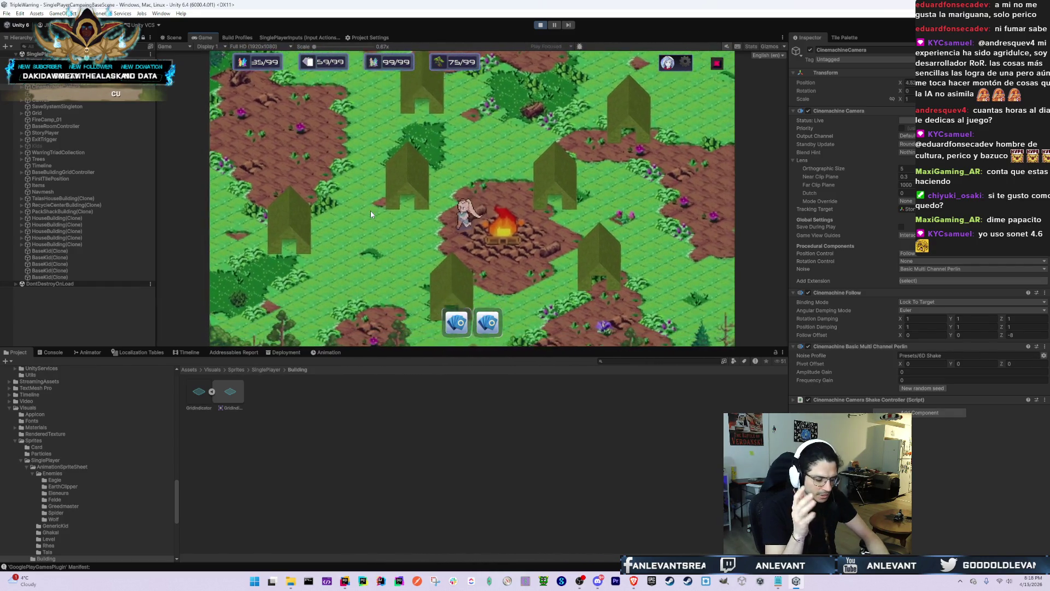
key(a)
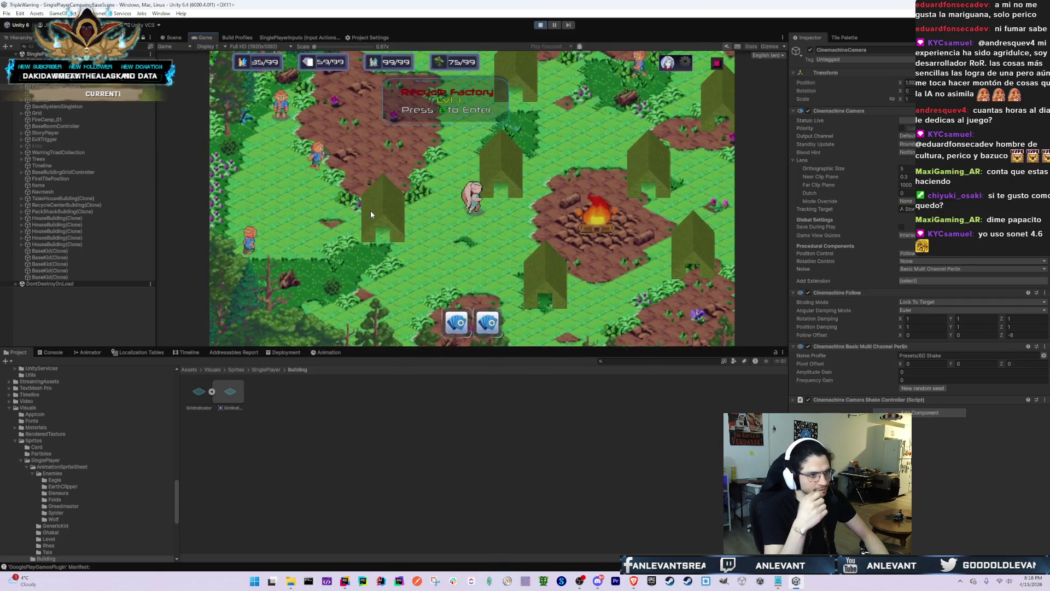
key(d)
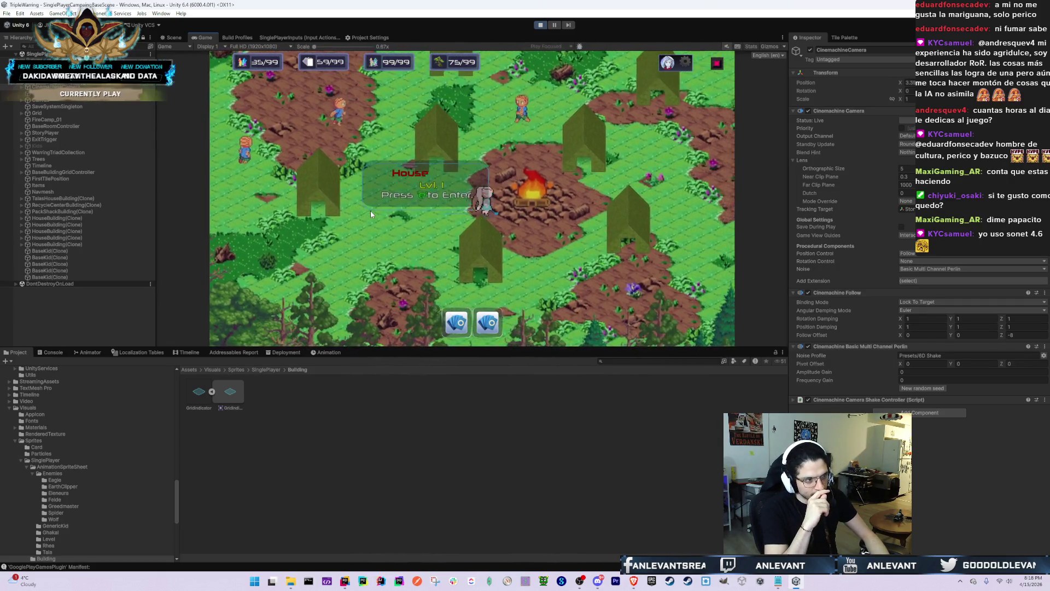
key(w+a)
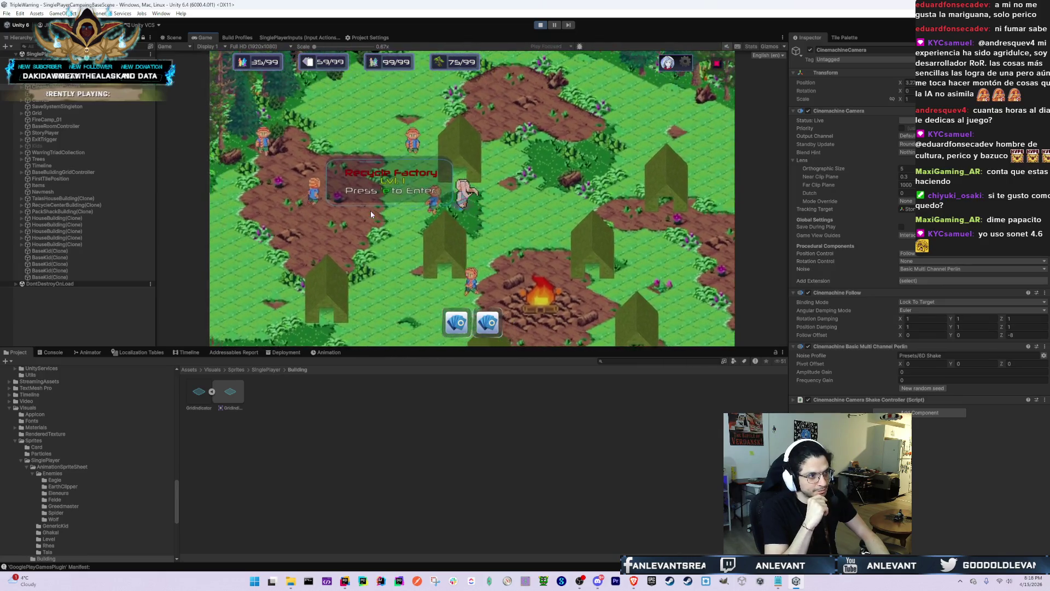
key(w)
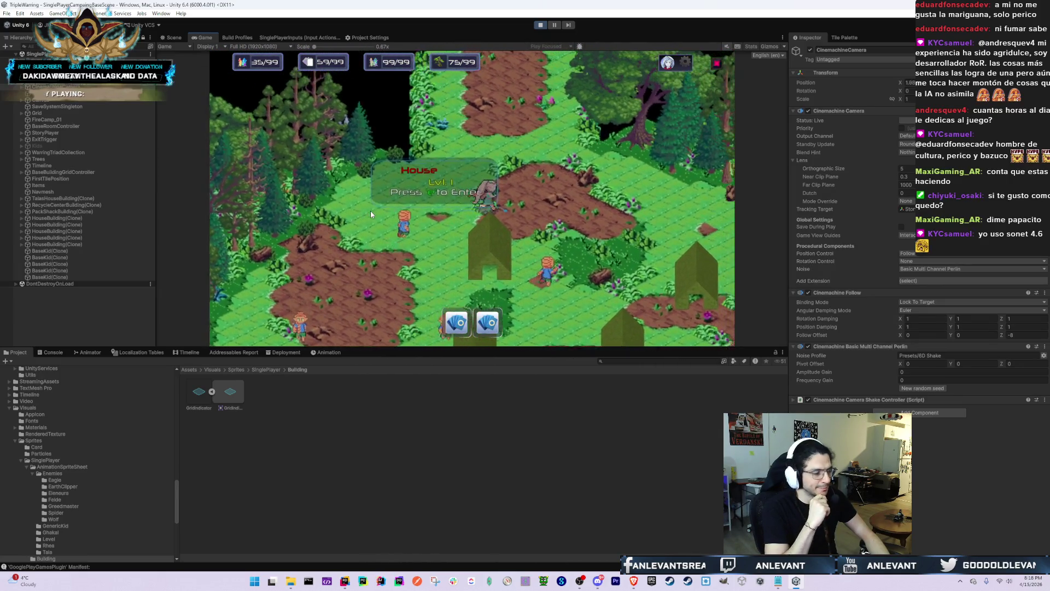
key(s)
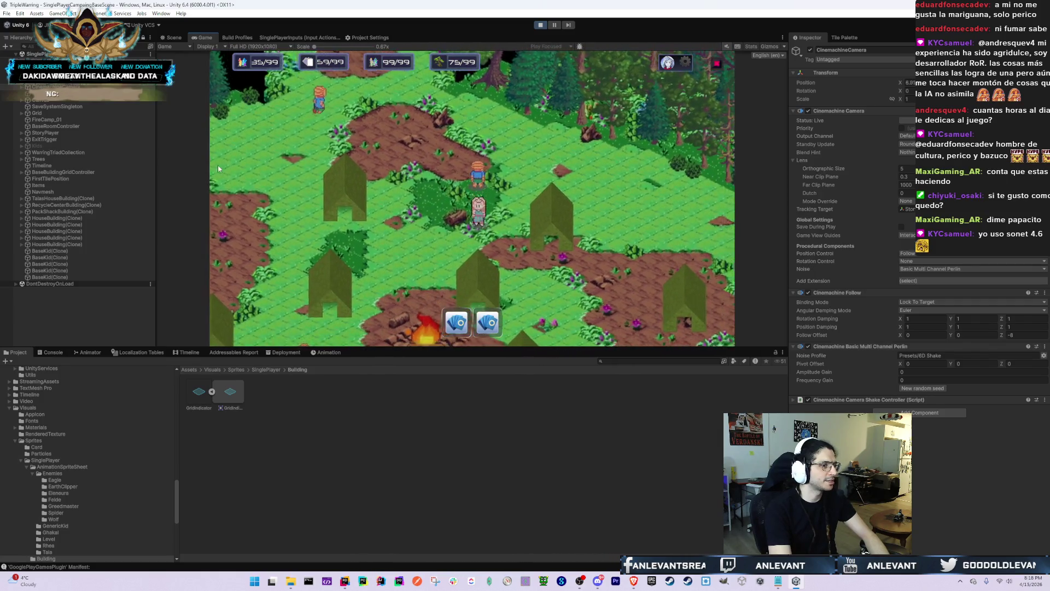
key(s)
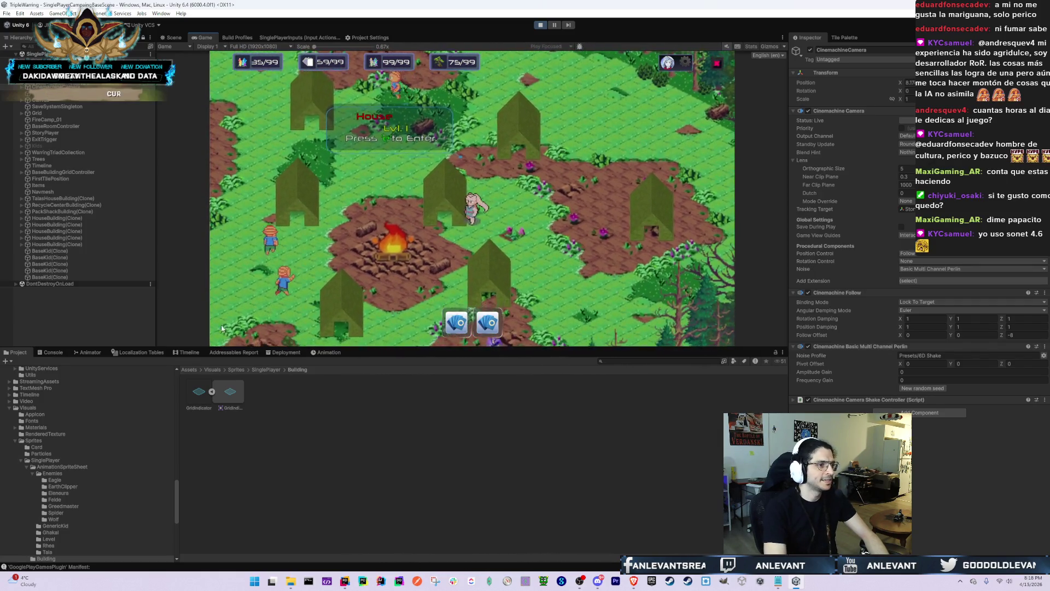
key(a)
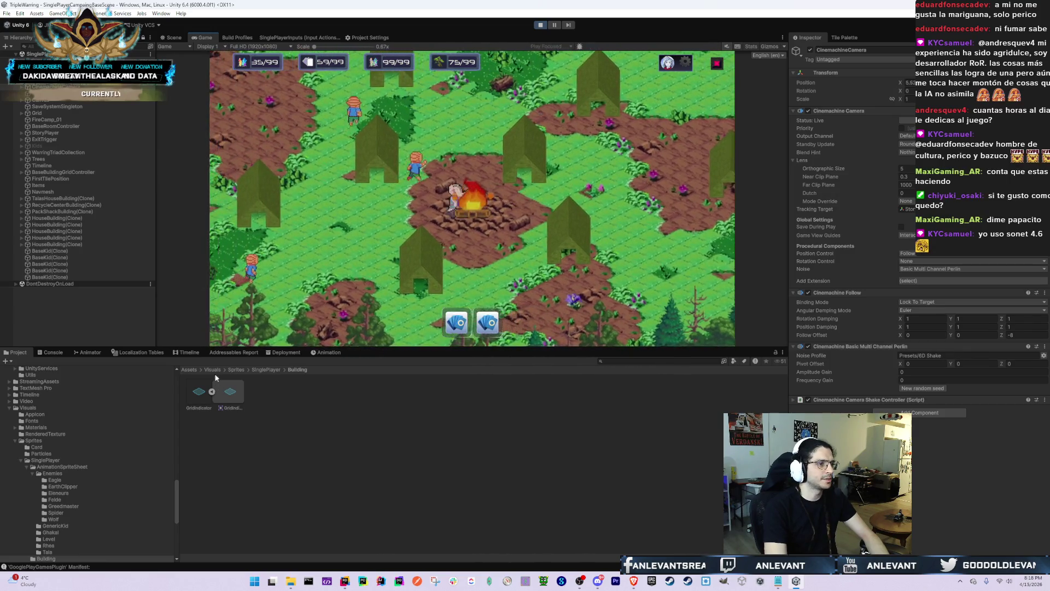
key(w)
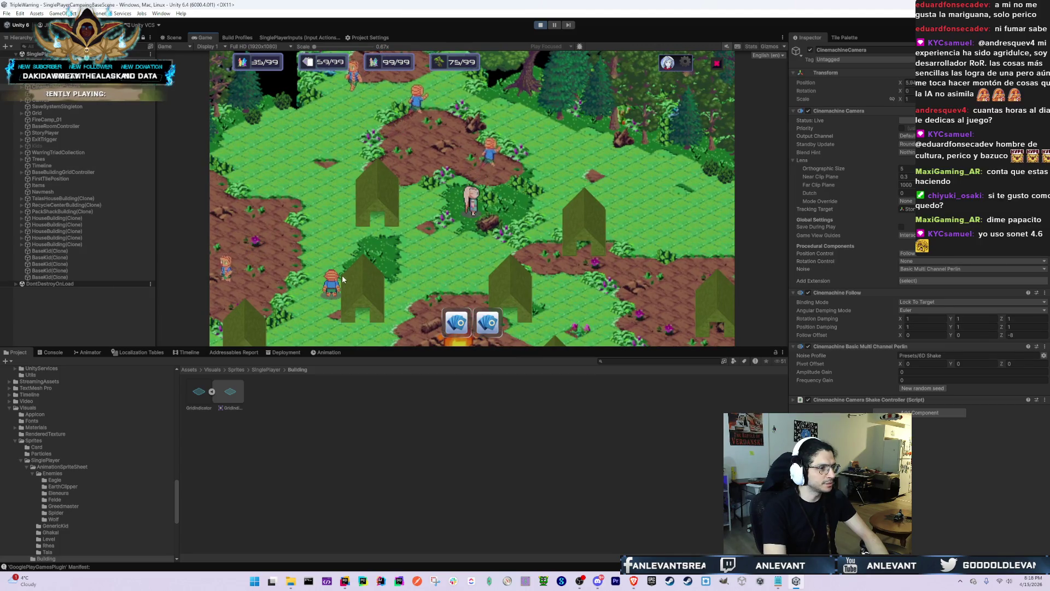
key(a)
key(a)
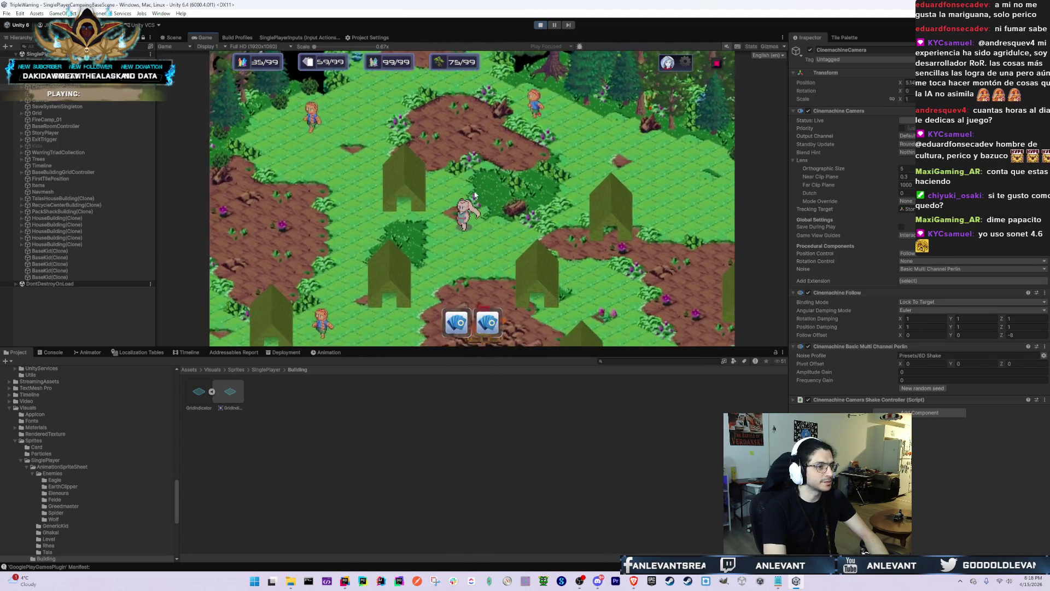
key(s)
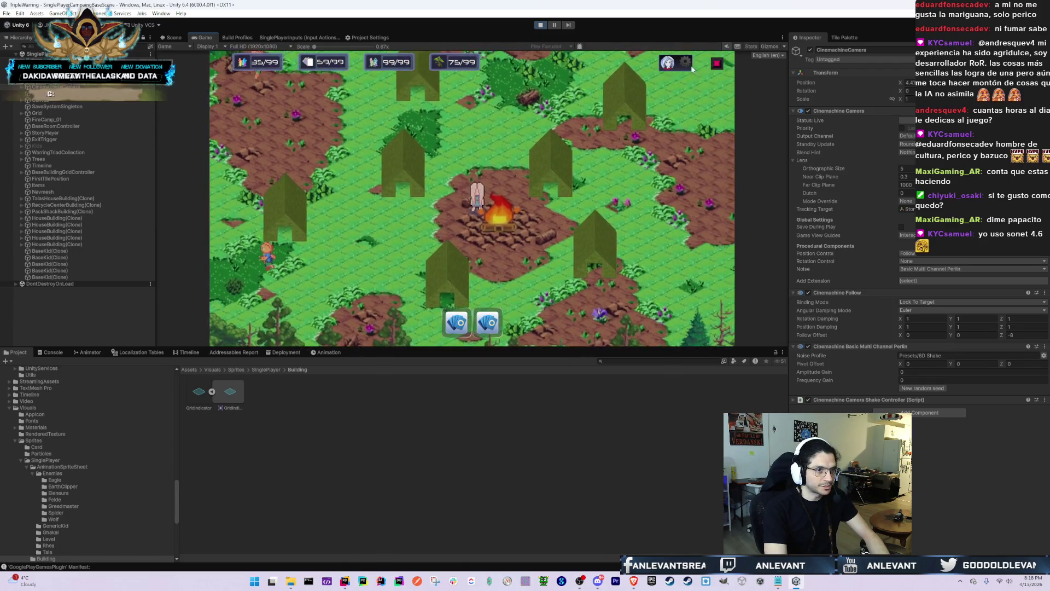
- Enter build mode, walk the player around, and enlarge the Game view using both splitters
click(668, 65)
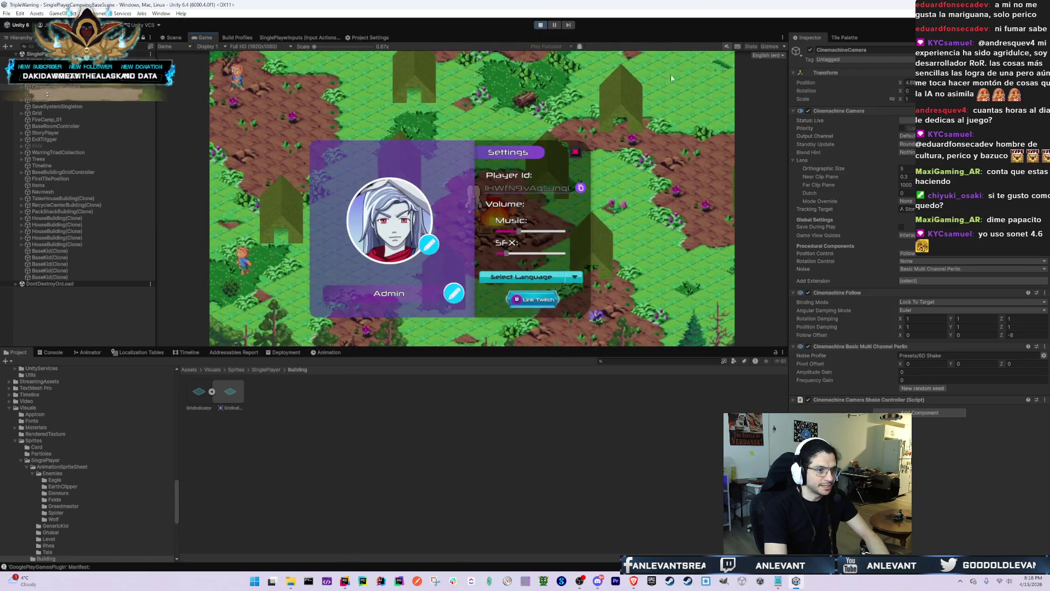
click(576, 152)
key(b)
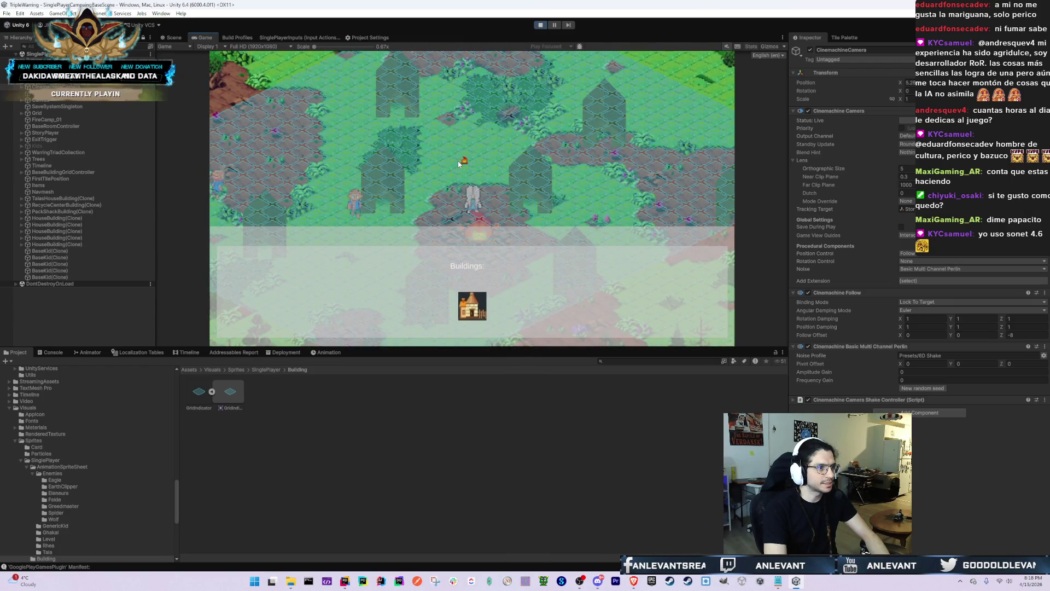
key(a)
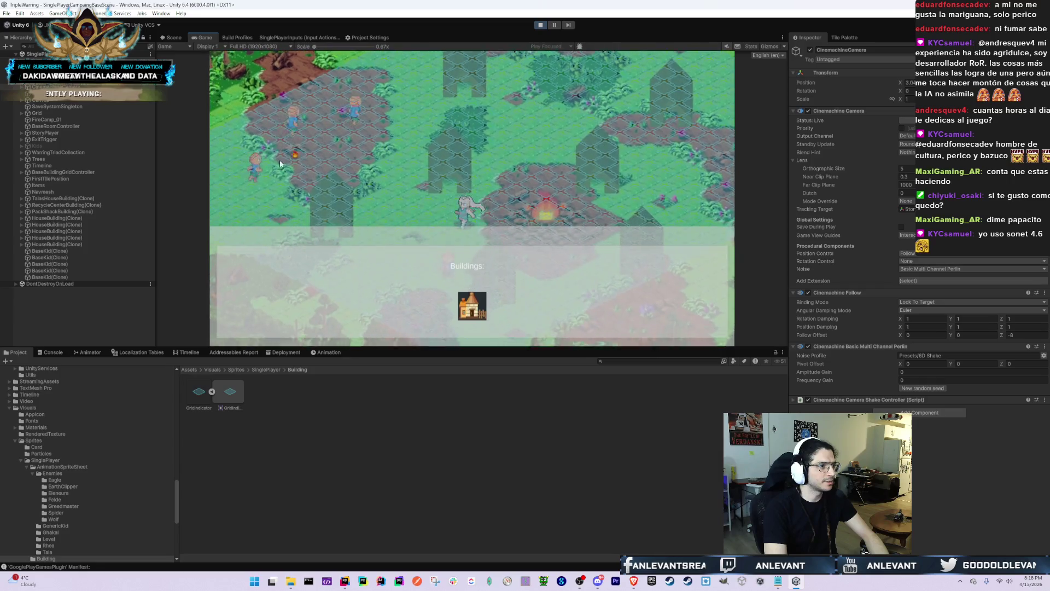
key(a)
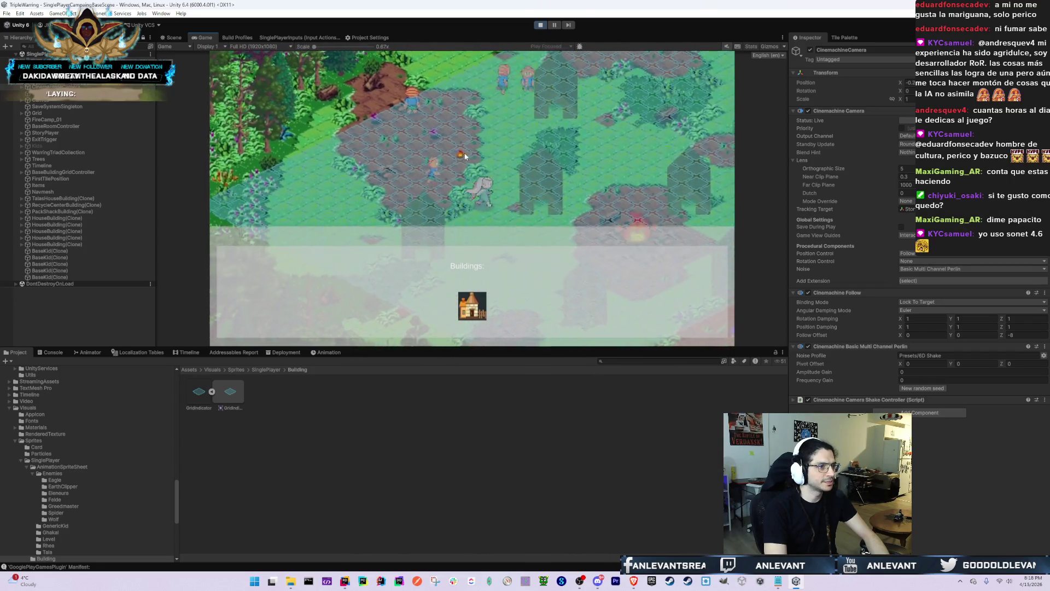
key(d)
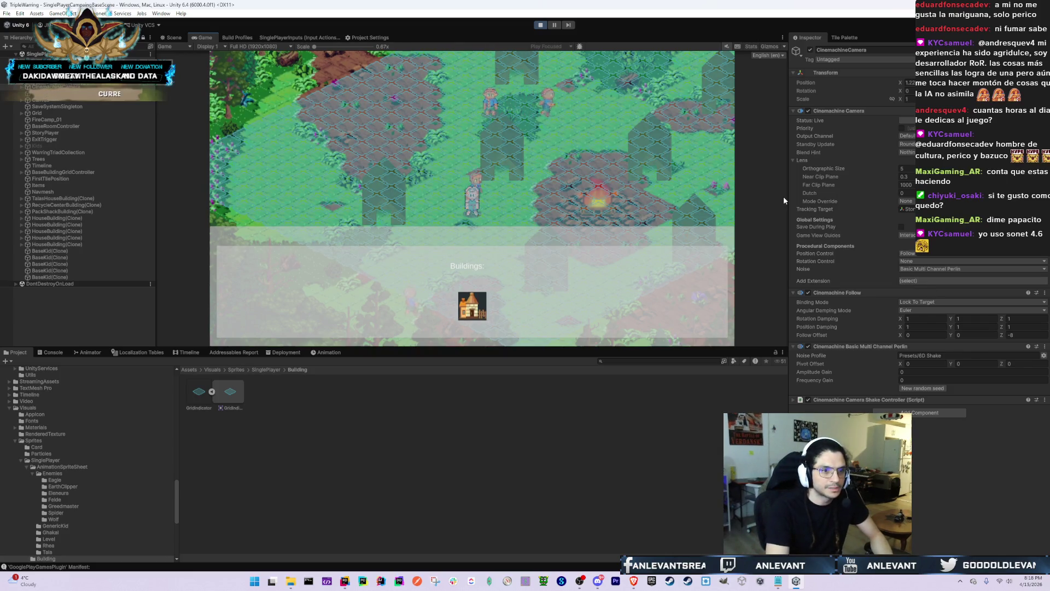
drag(789, 197, 870, 197)
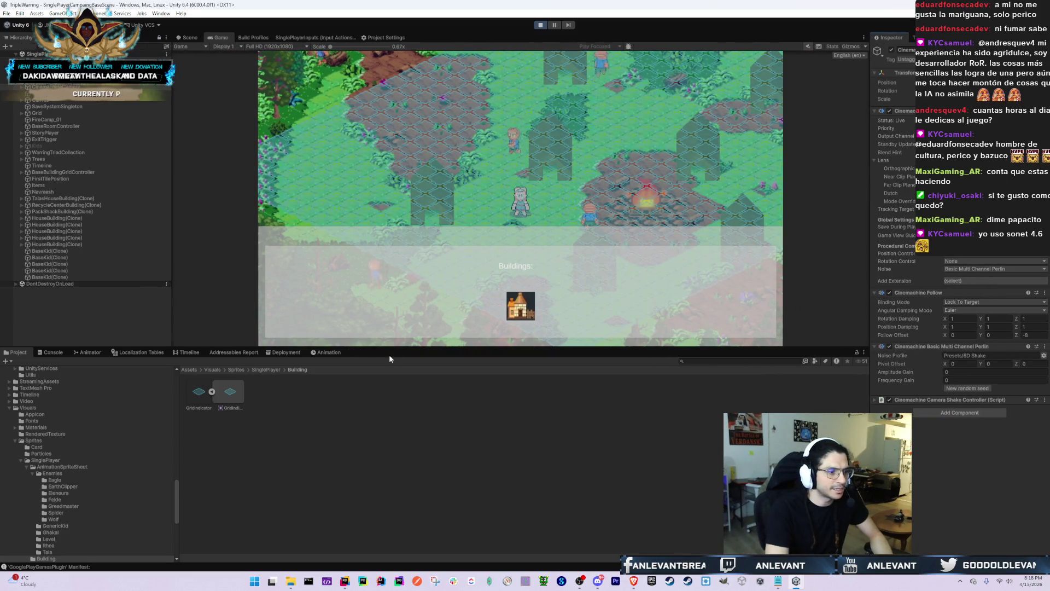
mouse_move(385, 354)
mouse_down()
mouse_move(350, 383)
mouse_move(250, 556)
mouse_up()
- Apply several revised Pixels Per Unit and import settings to GridIndicator.png
click(229, 550)
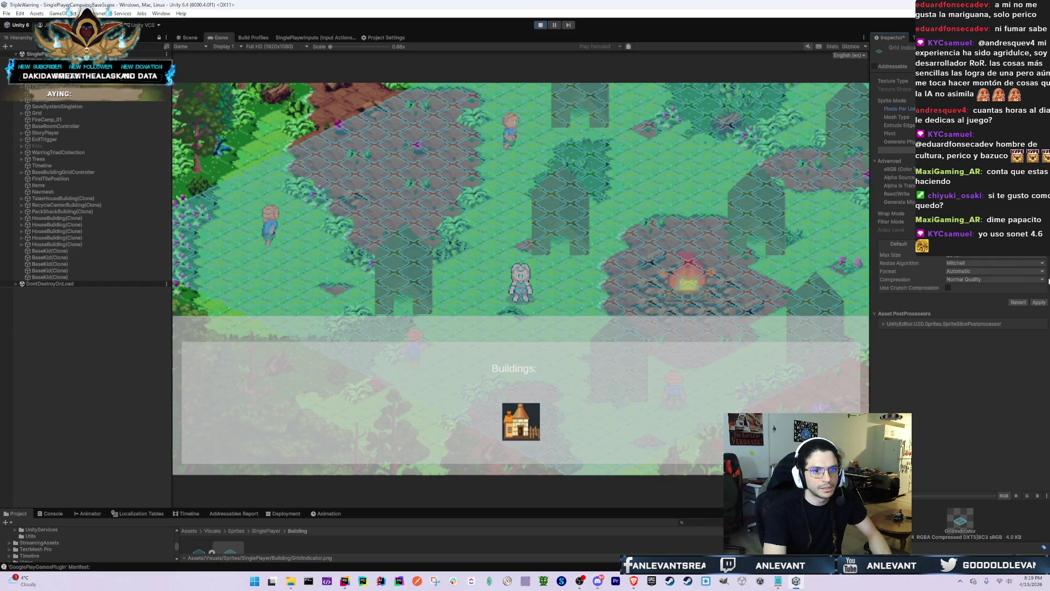
click(1038, 303)
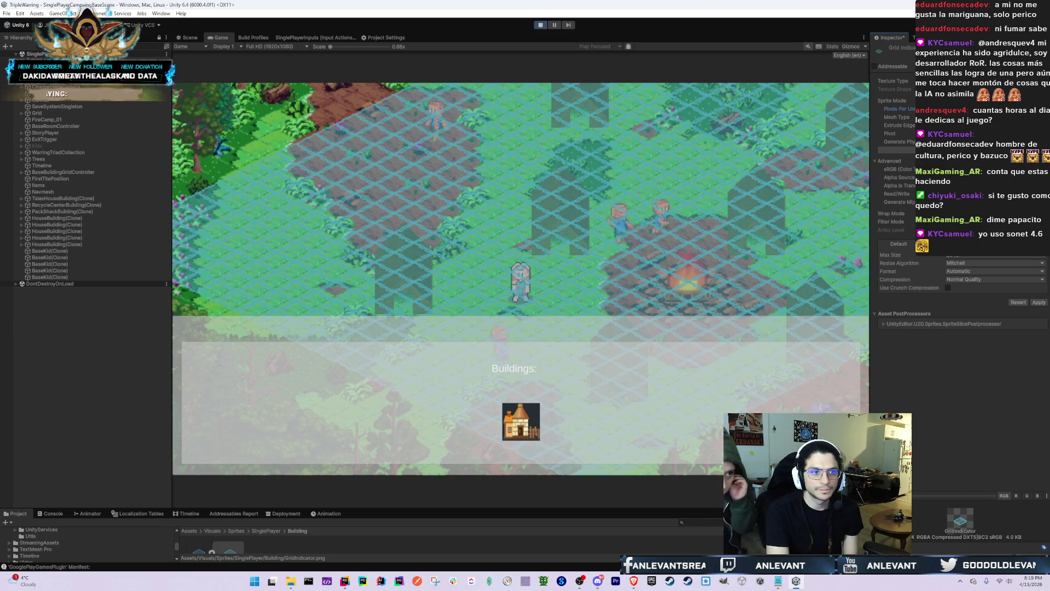
click(1038, 303)
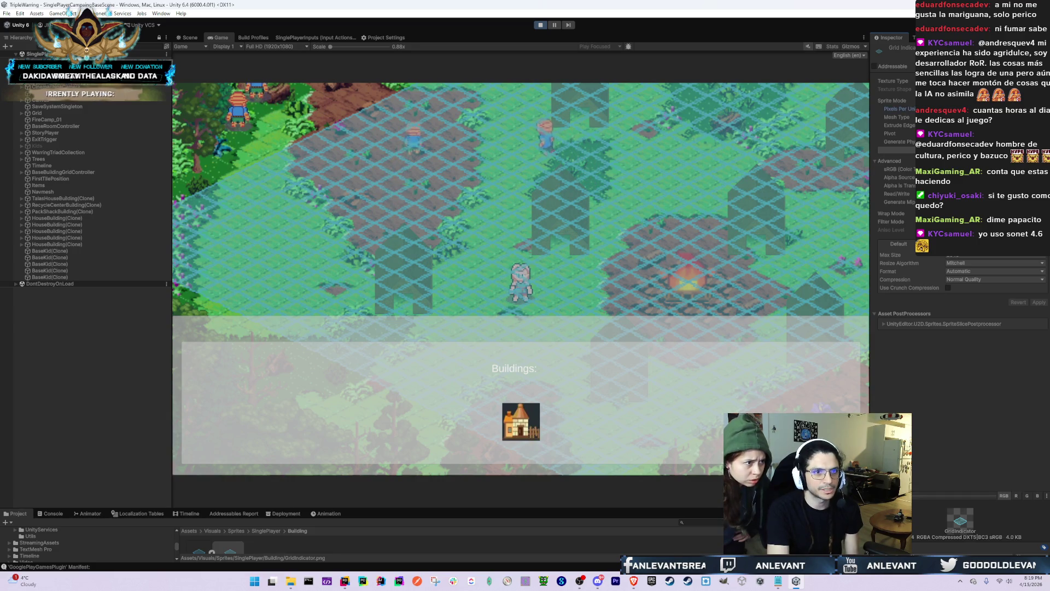
click(1041, 302)
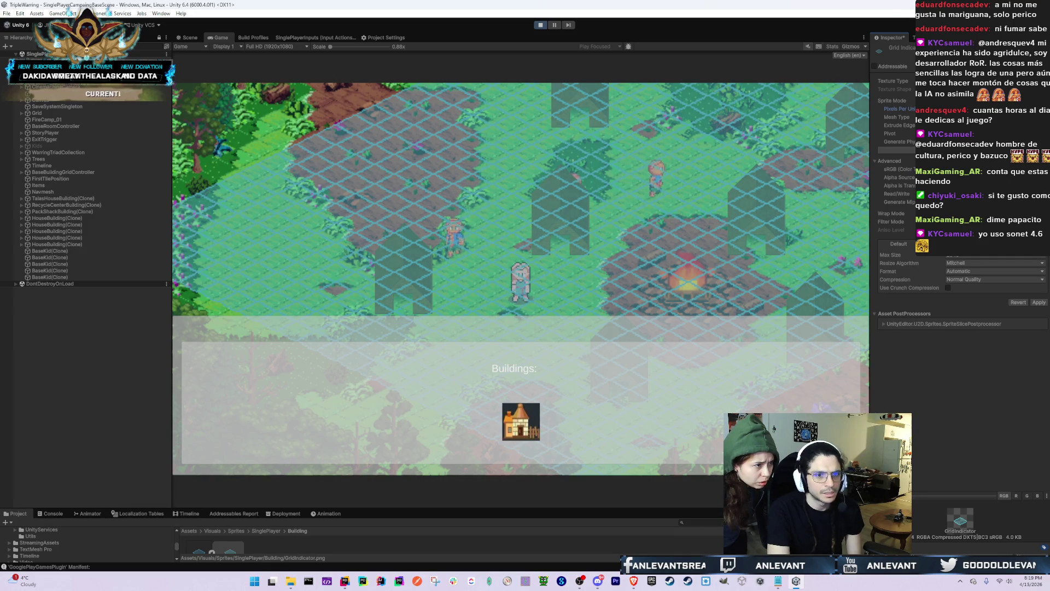
click(1039, 303)
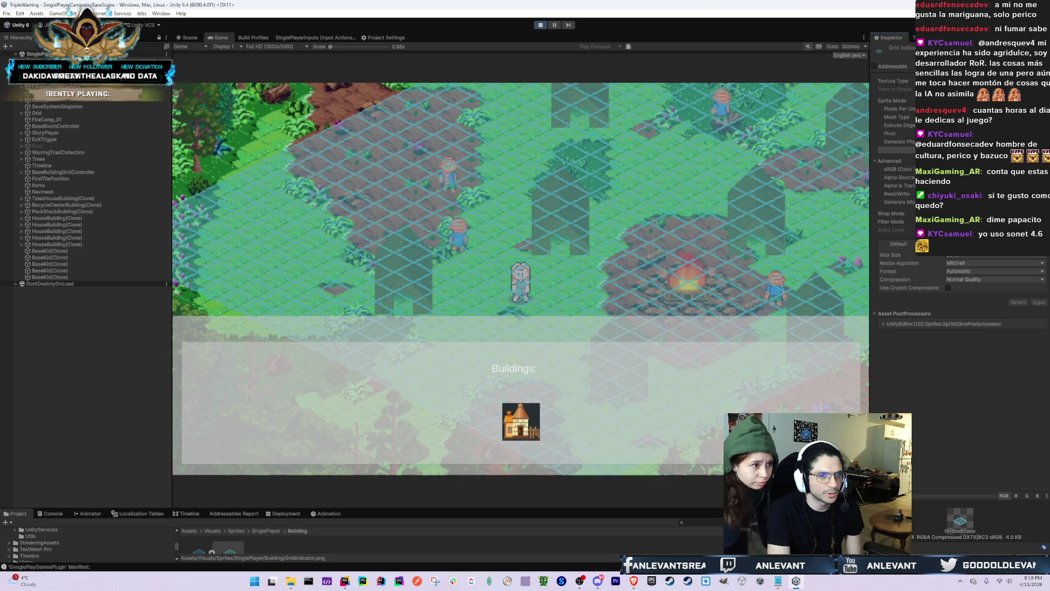
click(979, 108)
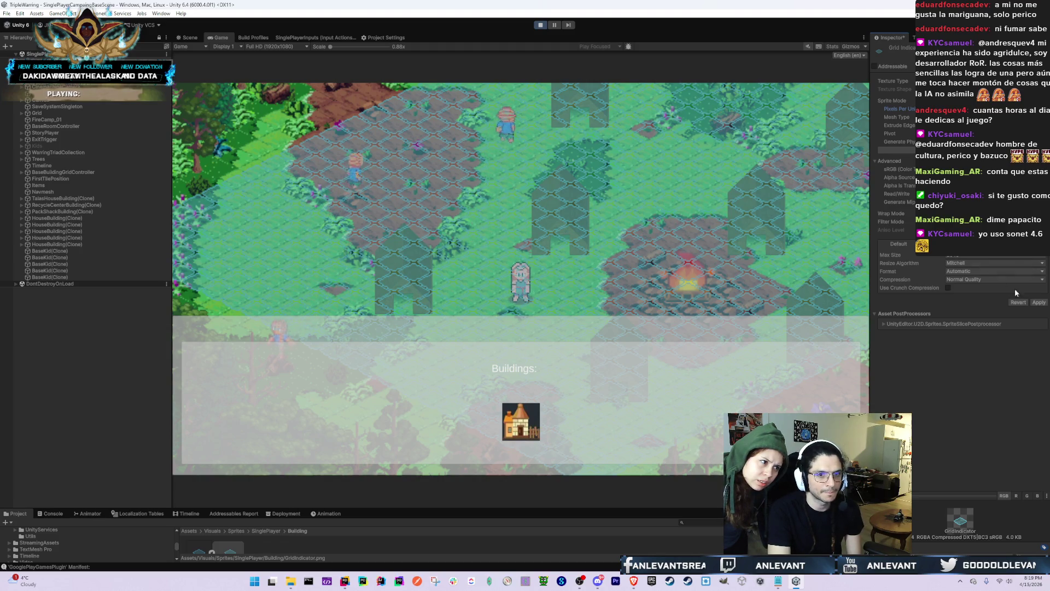
click(1044, 305)
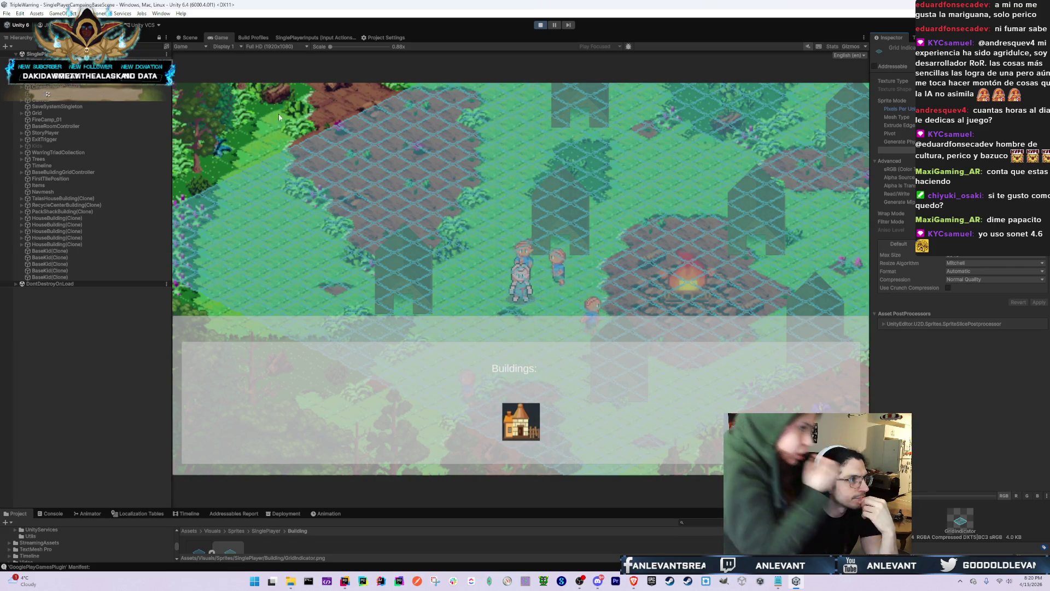
- Compare Scene and Game views and select the RecycleCenterBuilding clone
click(191, 38)
click(219, 38)
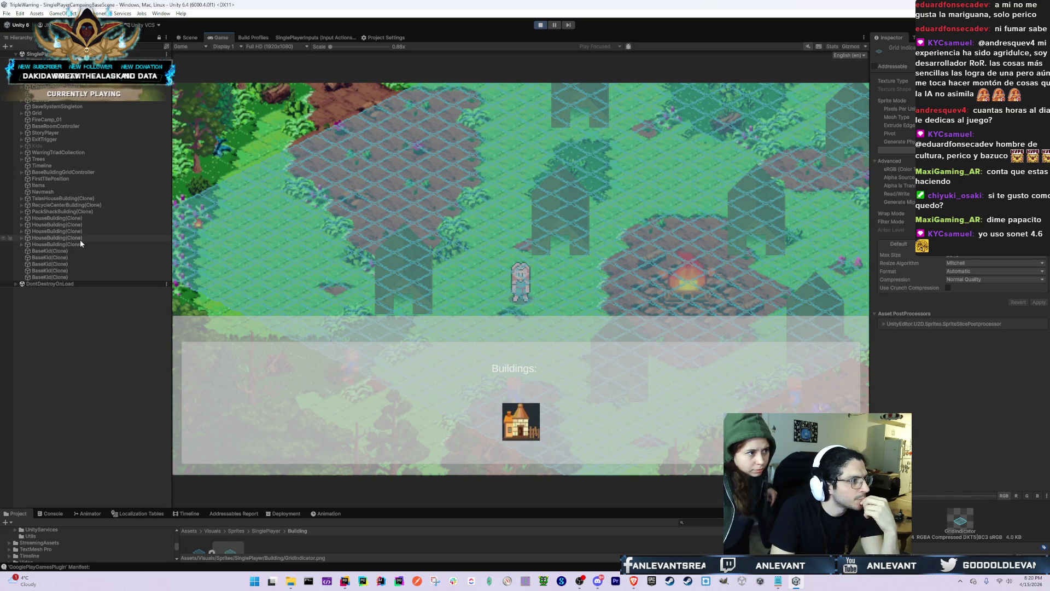
click(60, 205)
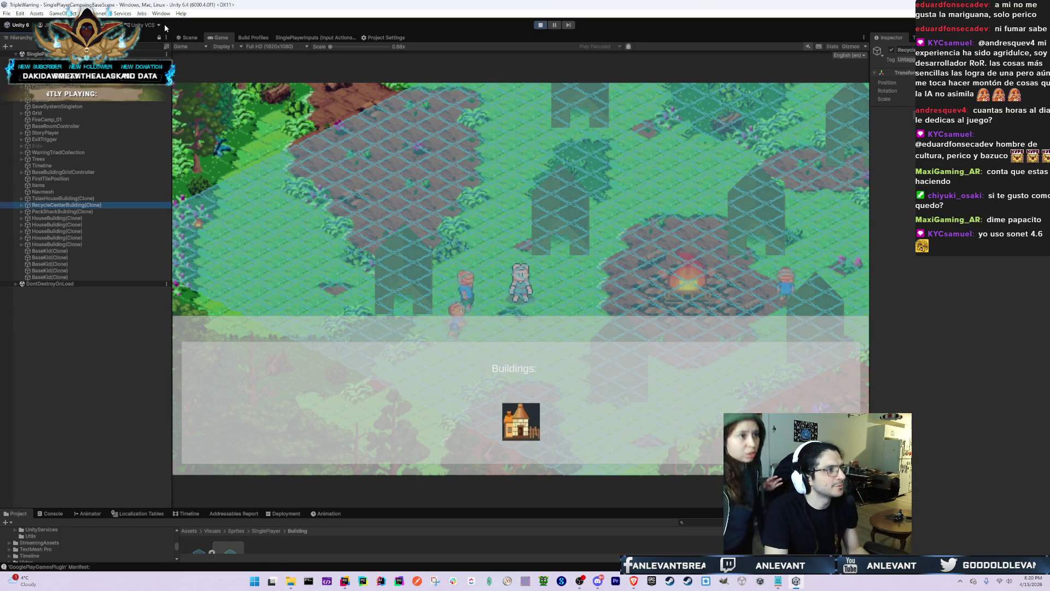
click(190, 38)
- Frame the recycle center in the Scene view and select BaseBuildingGridController
key(f)
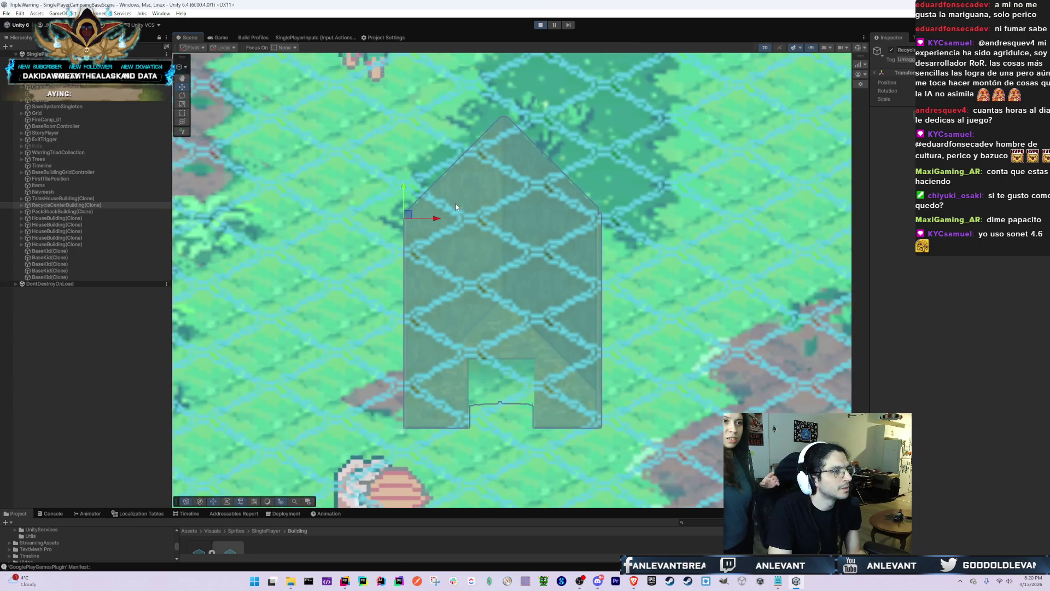
scroll(456, 207, down, 5)
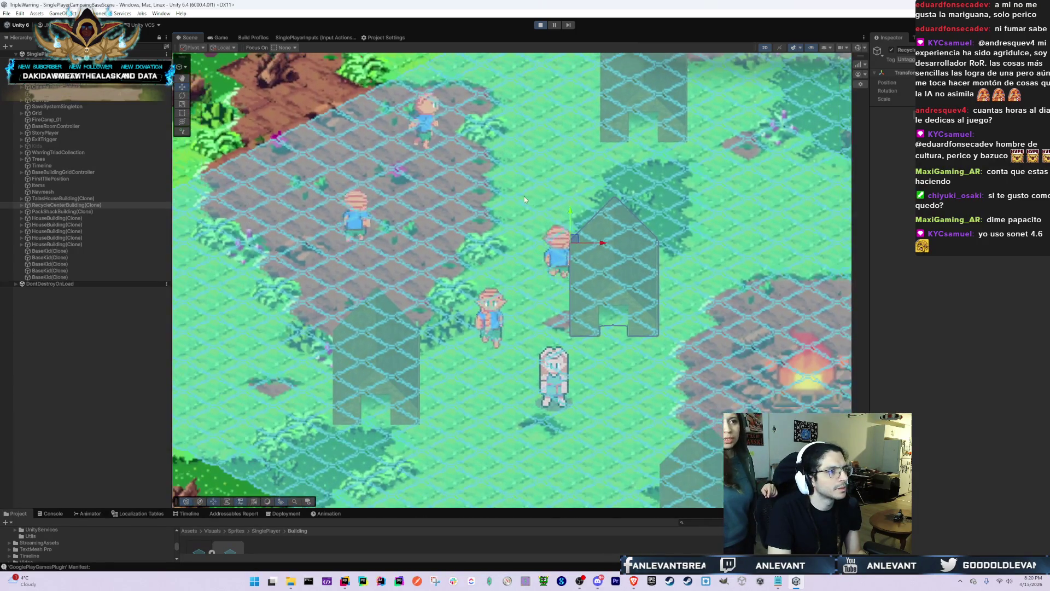
scroll(524, 198, down, 5)
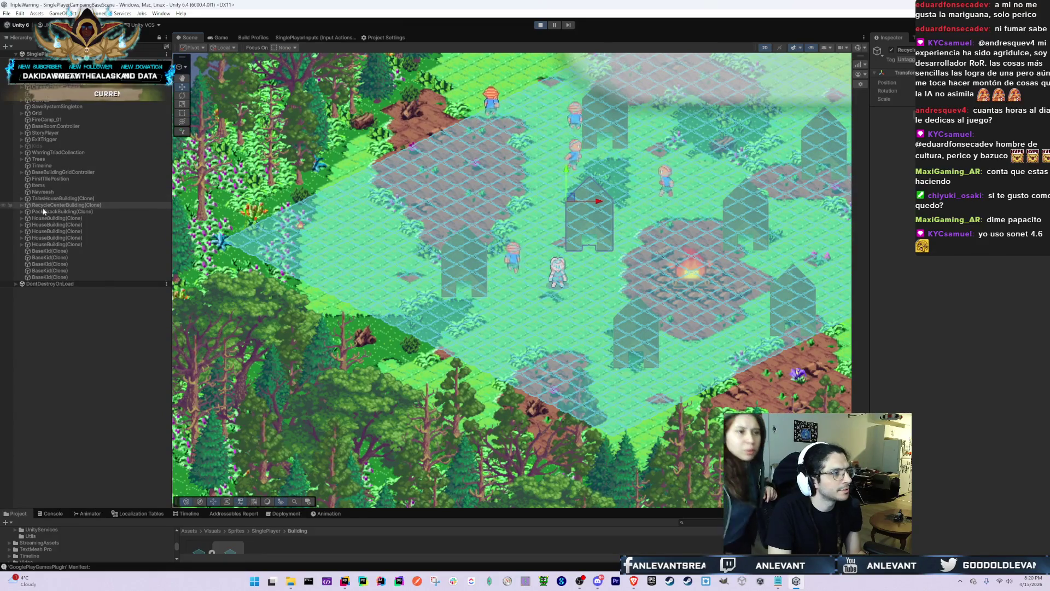
click(52, 198)
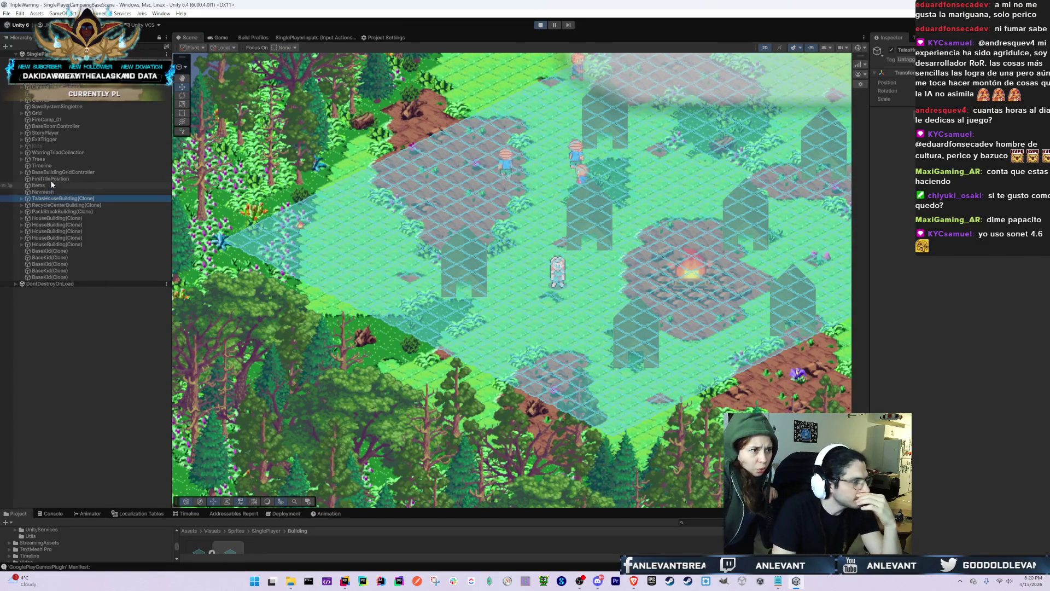
click(59, 172)
- Nudge BaseBuildingGridController slightly upward in the Scene view and return to the Game view
scroll(262, 170, up, 10)
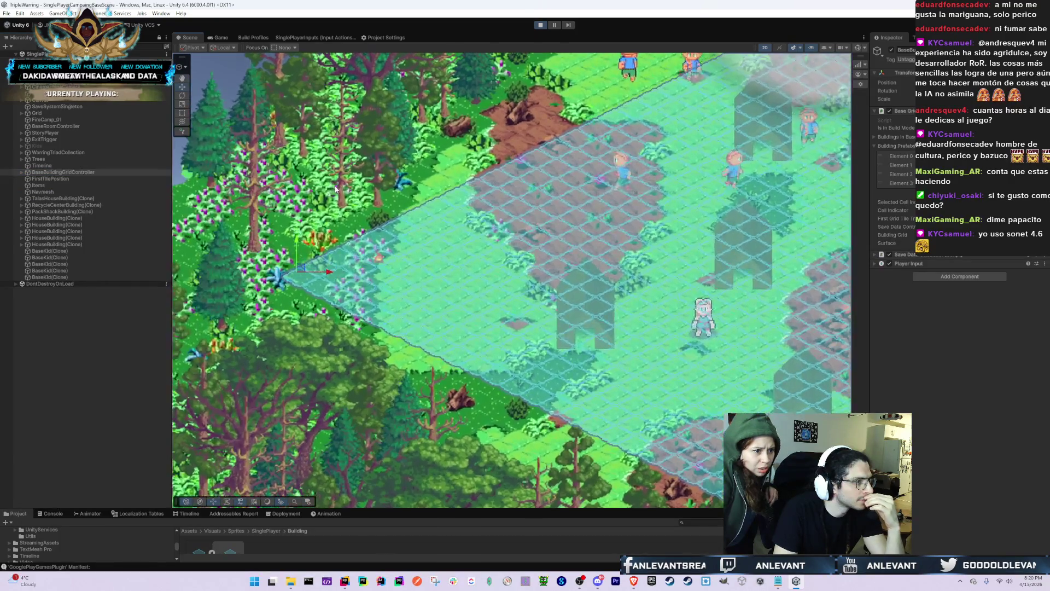
scroll(443, 180, up, 5)
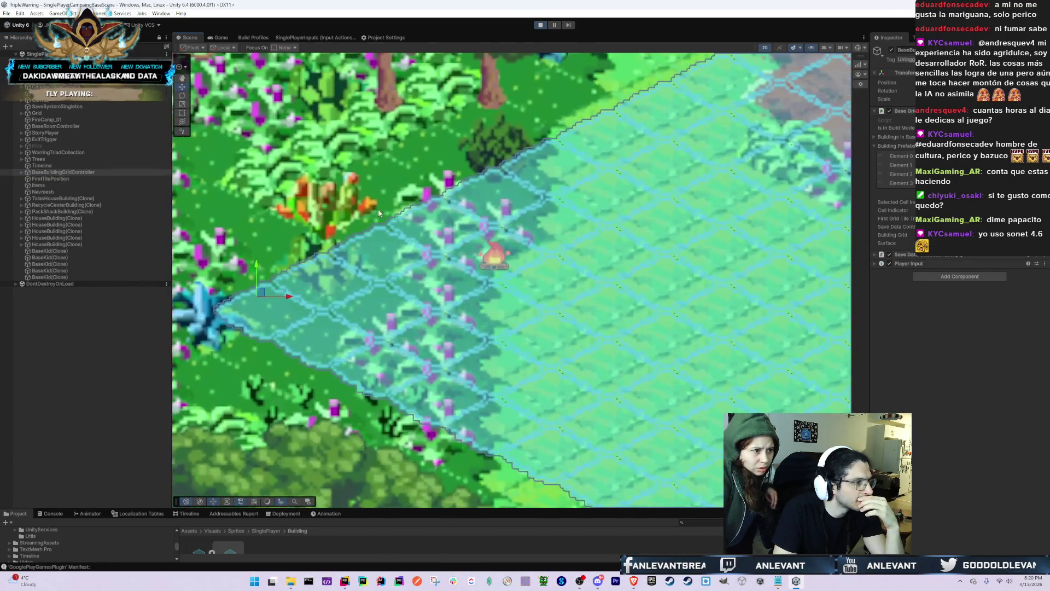
scroll(448, 184, down, 4)
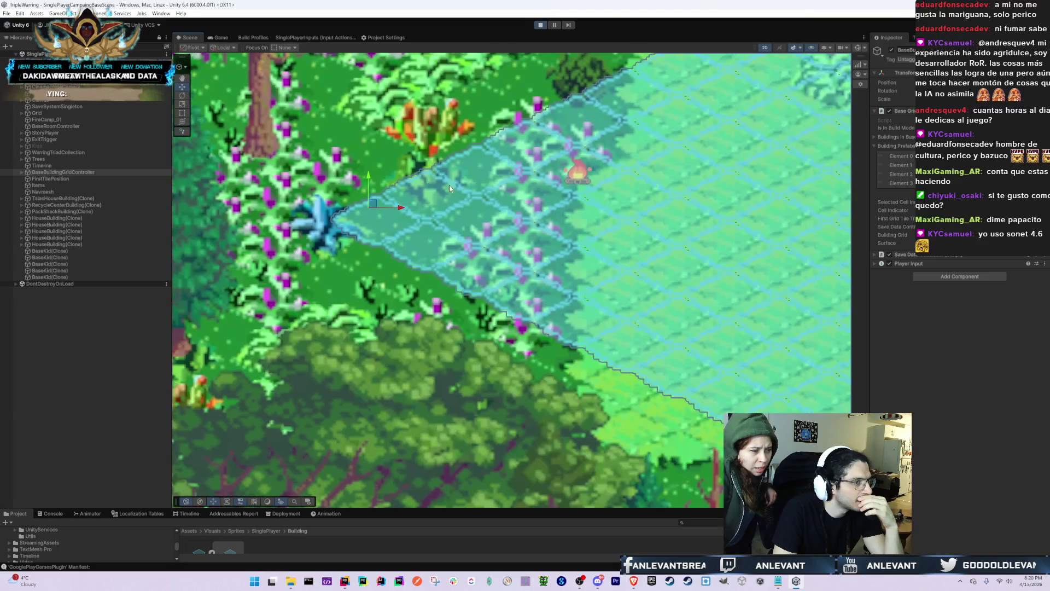
drag(394, 175, 392, 166)
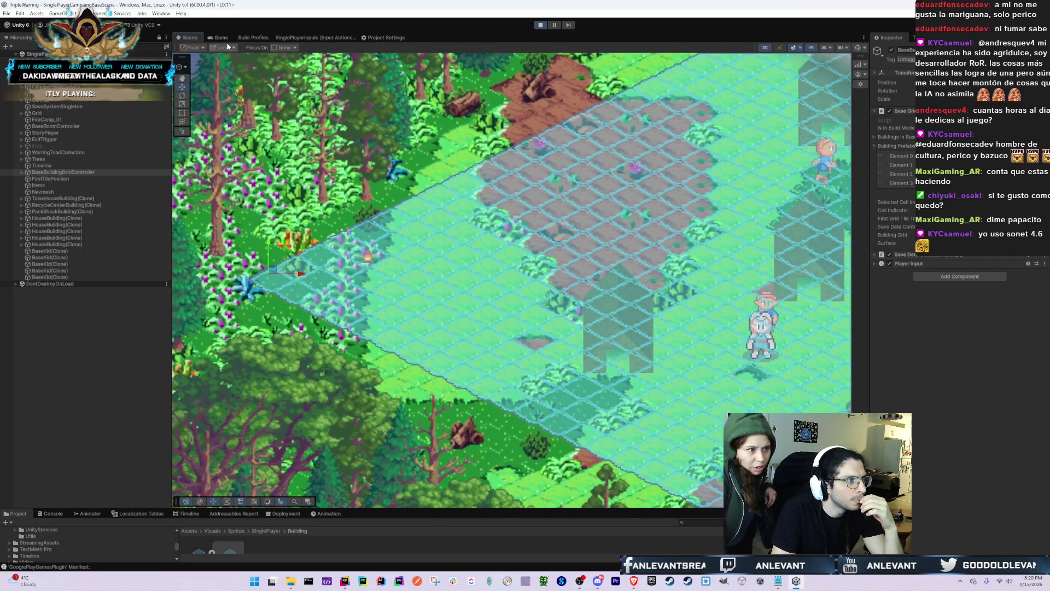
click(221, 38)
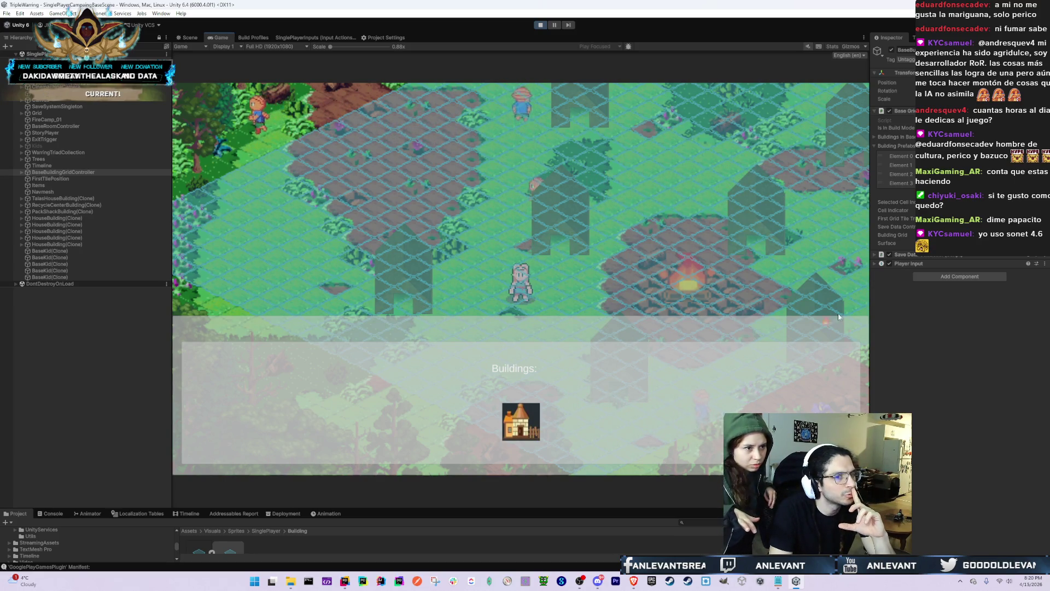
- Move all CellIndicator clones under BaseBuildingGridController to another sorting layer with Order in Layer 1
click(21, 172)
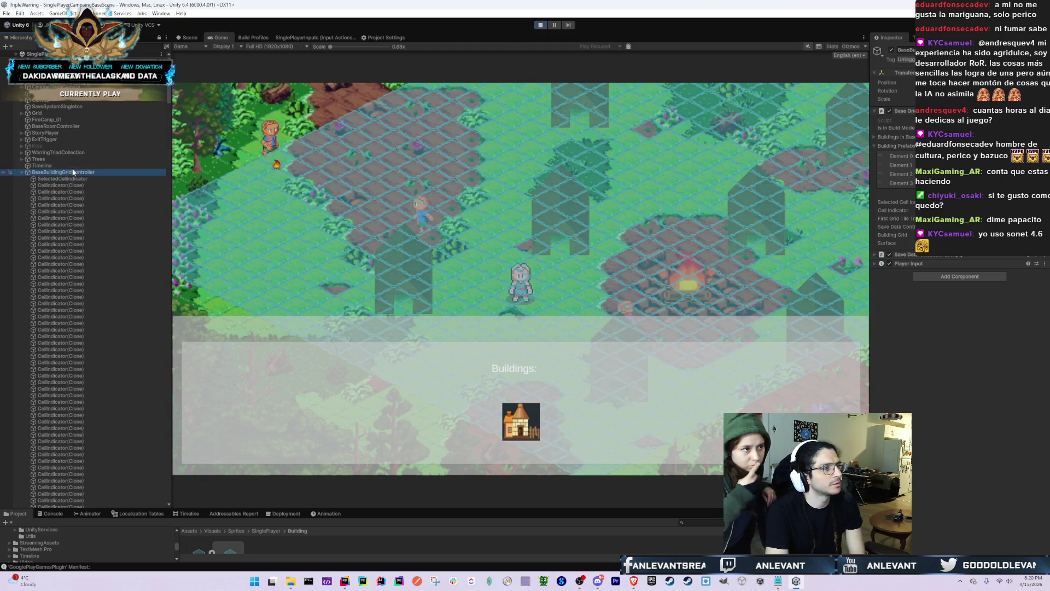
click(62, 178)
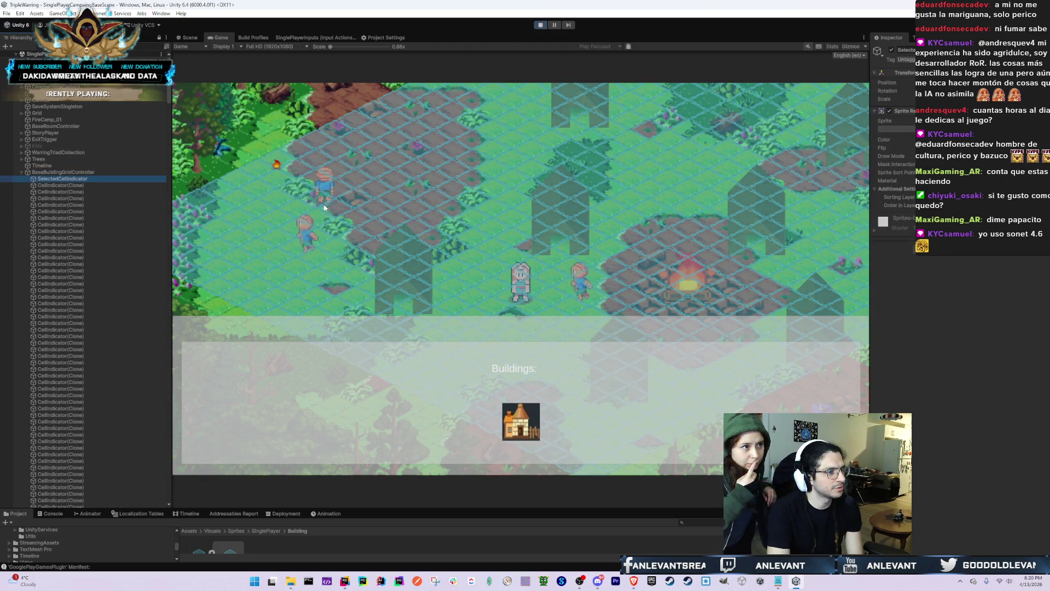
scroll(82, 328, down, 10)
shift+click(60, 392)
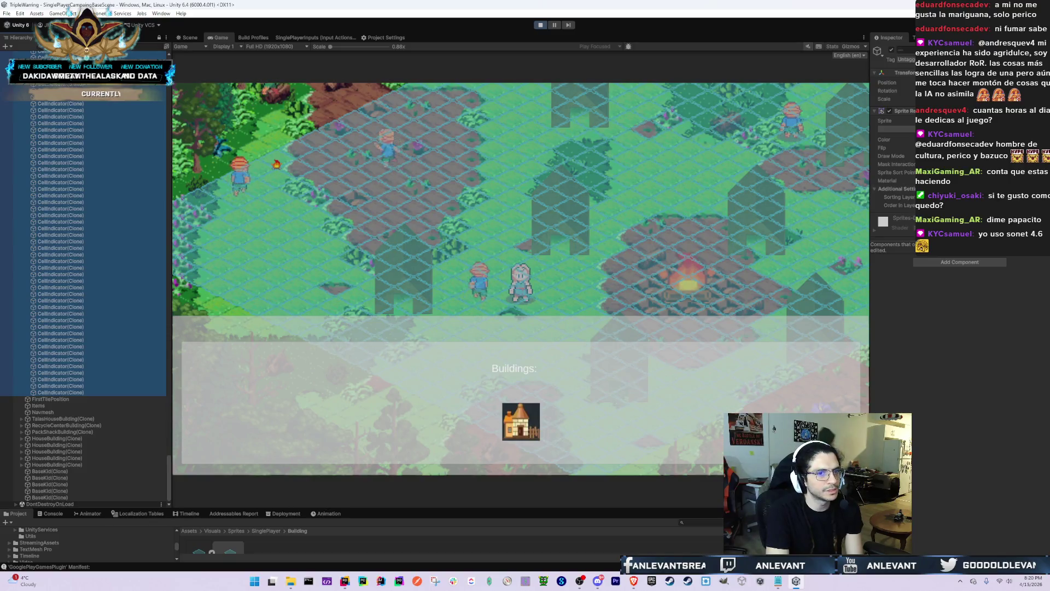
click(930, 261)
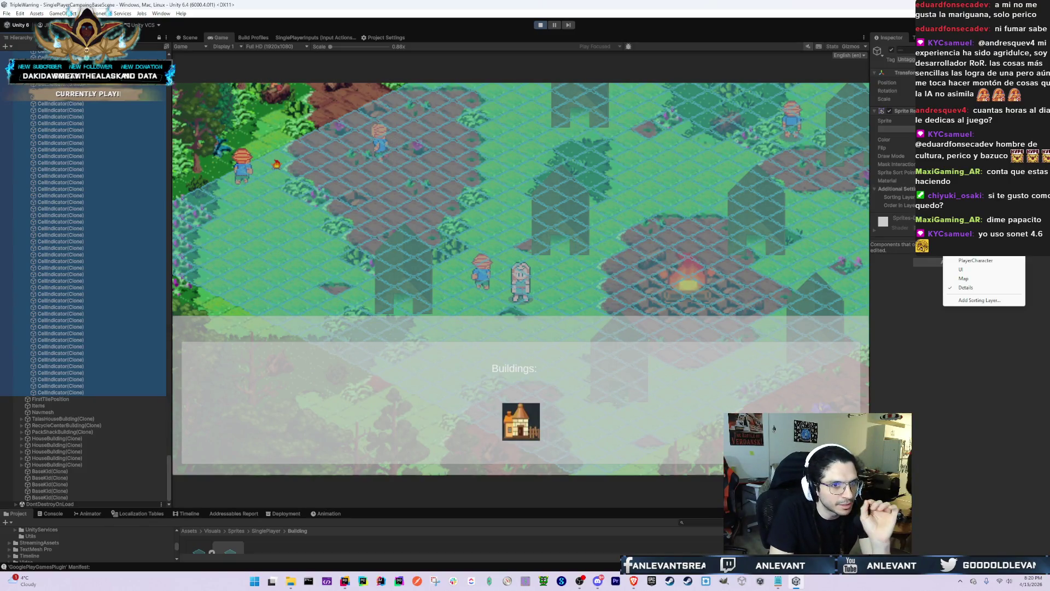
click(964, 278)
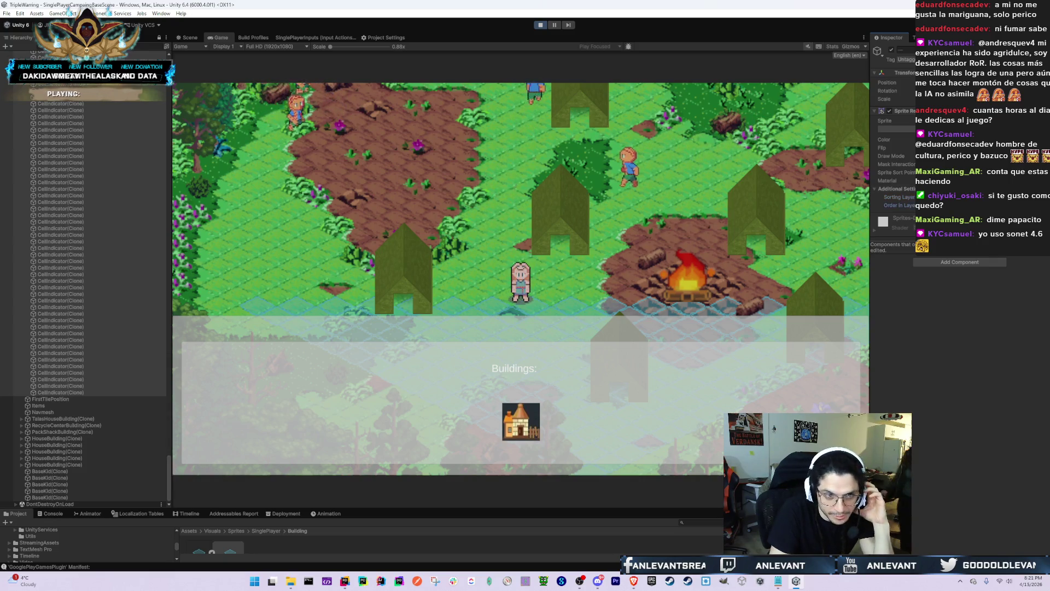
click(963, 205)
text(1)
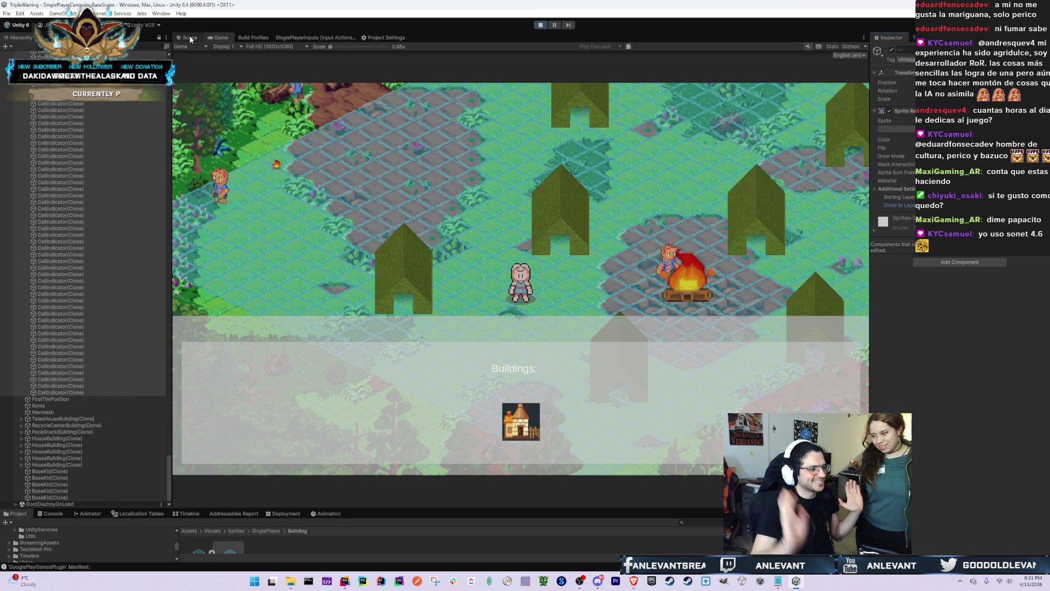
scroll(77, 172, up, 5)
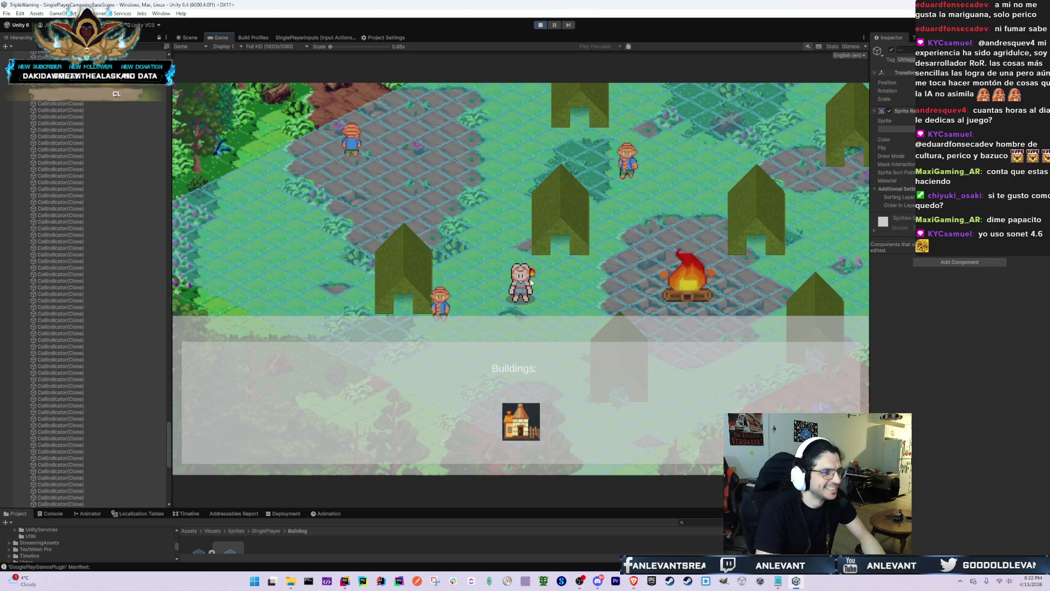
- Stop play mode and enlarge the bottom panel showing the Project asset browser
click(540, 25)
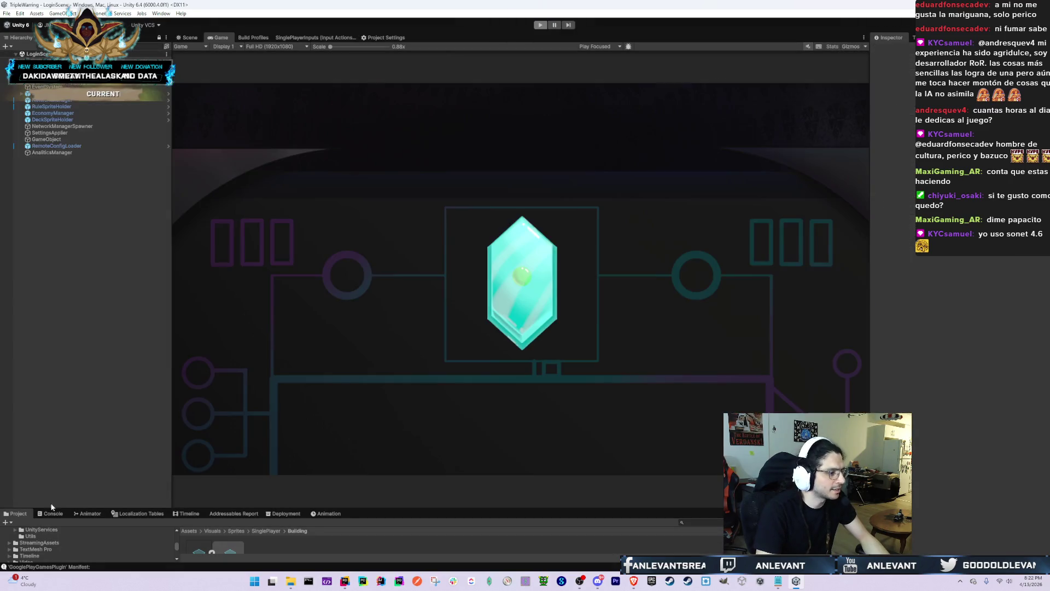
click(51, 515)
drag(56, 508, 55, 397)
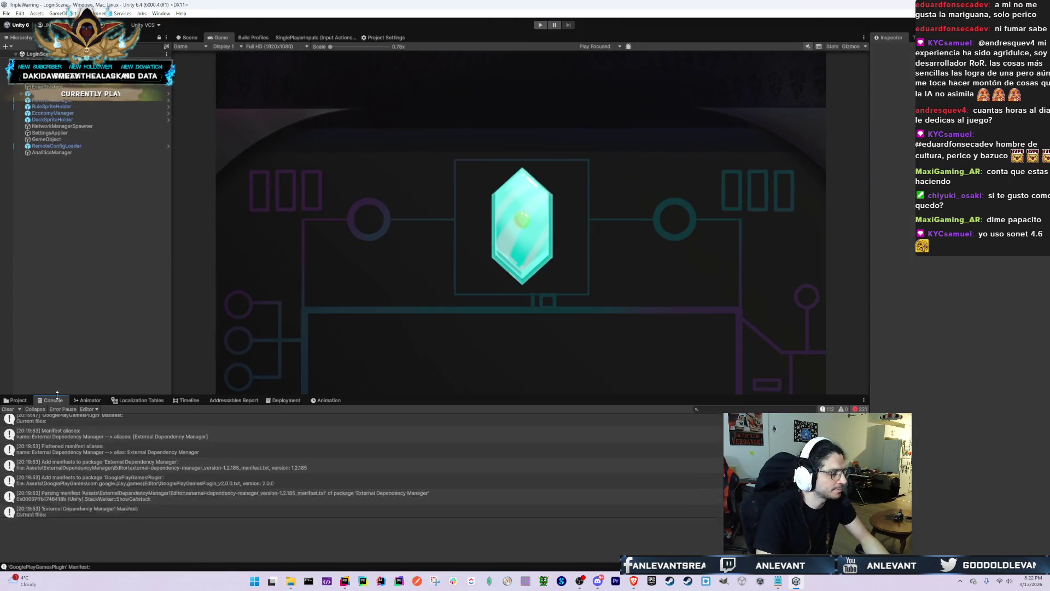
click(18, 400)
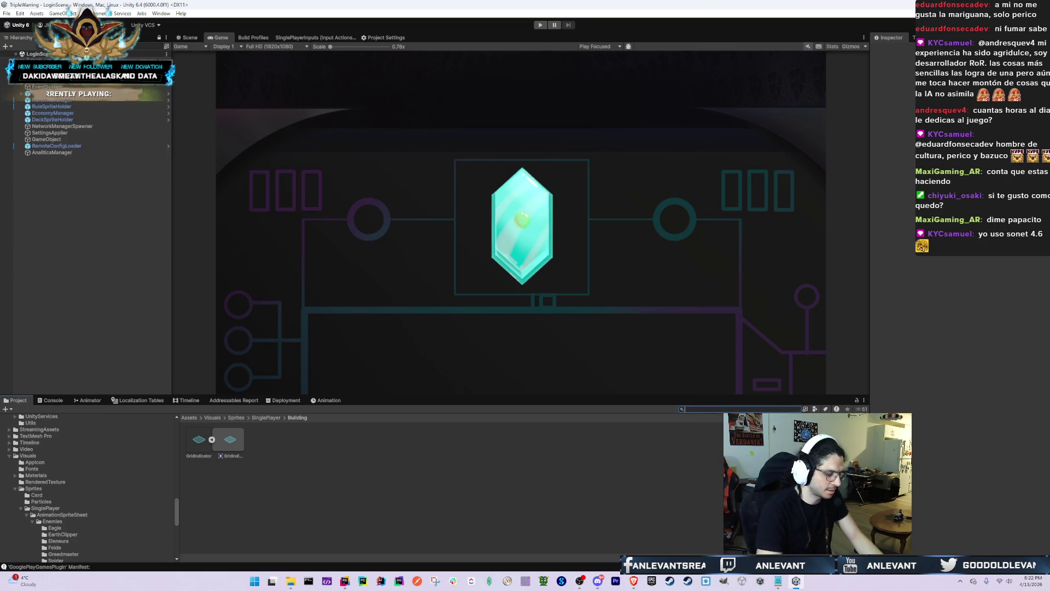
- Search the Project for 'cell', inspect the CellIndicator prefab, then search for 'Base'
text(ll)
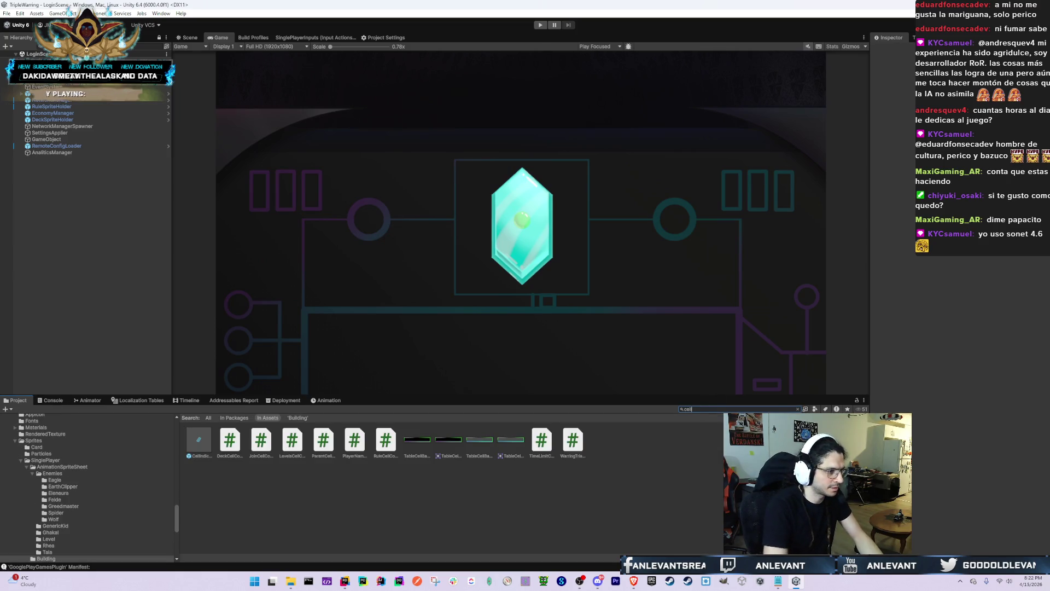
click(198, 448)
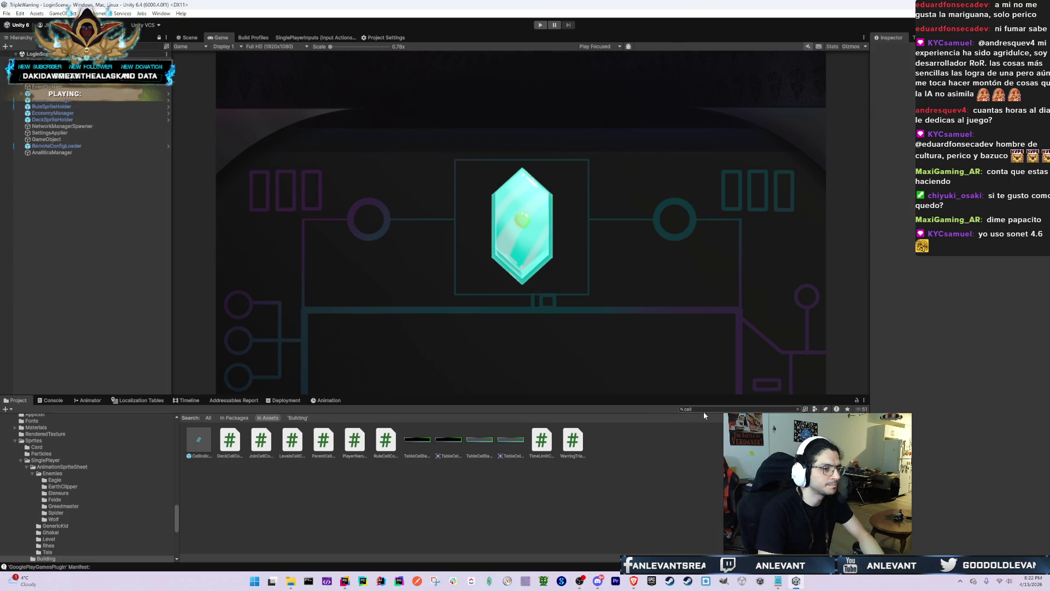
text(e)
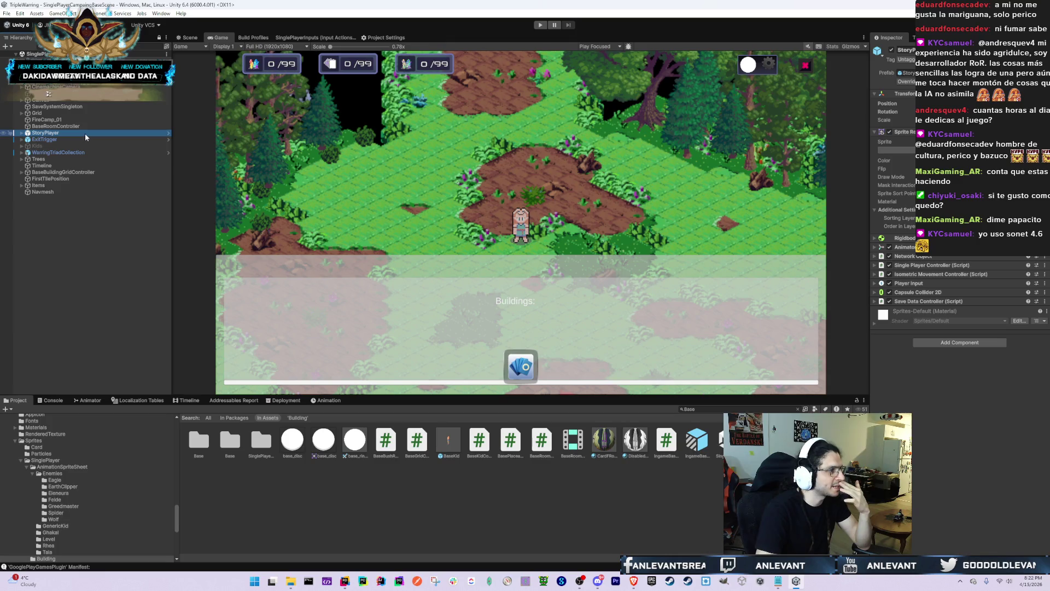
key(Down)
key(Down)
key(Down)
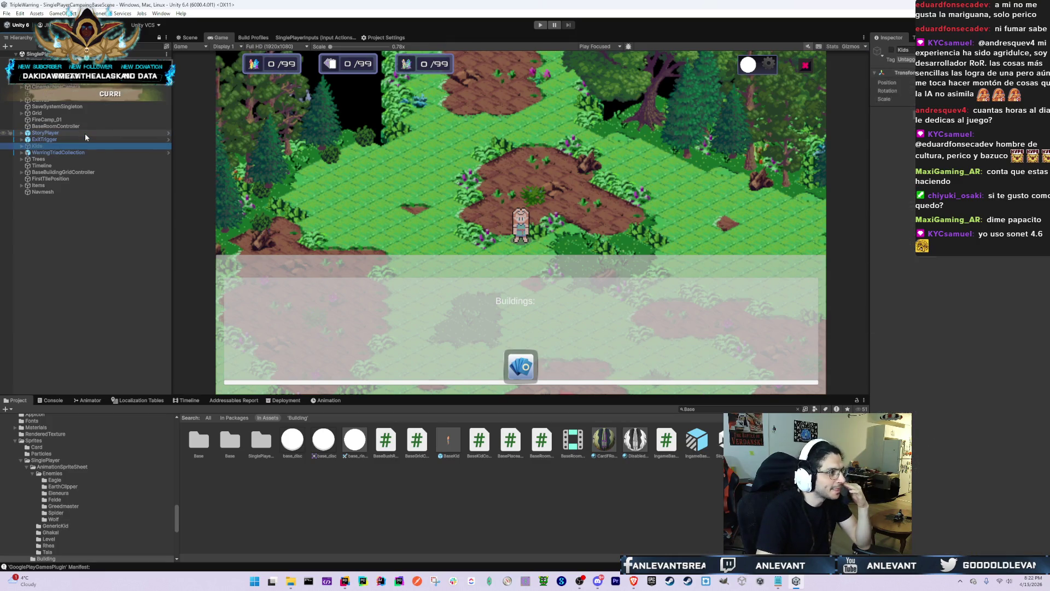
click(85, 134)
key(Up)
key(Up)
key(Up)
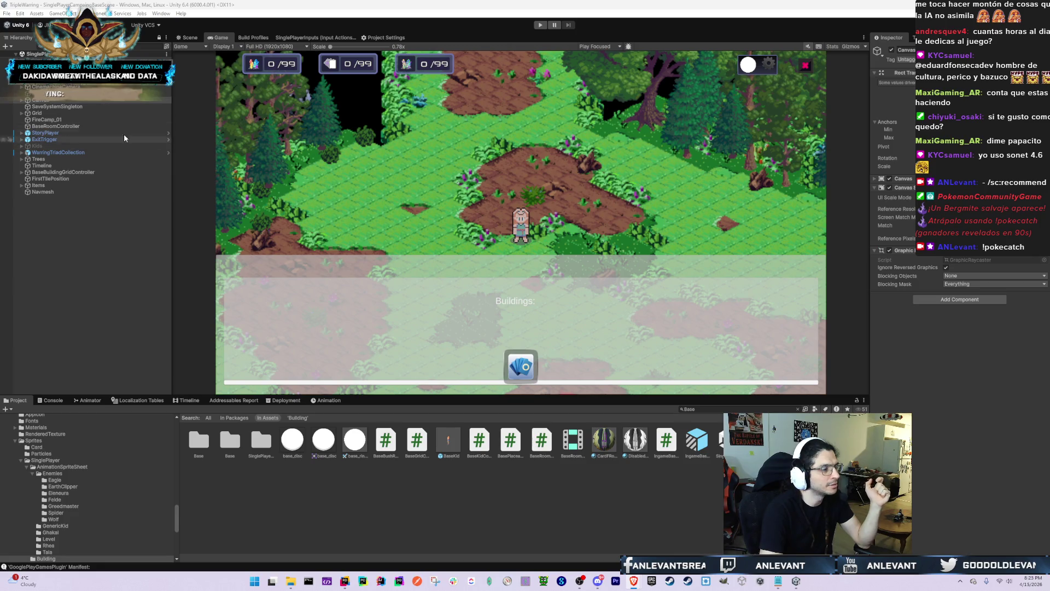
click(43, 103)
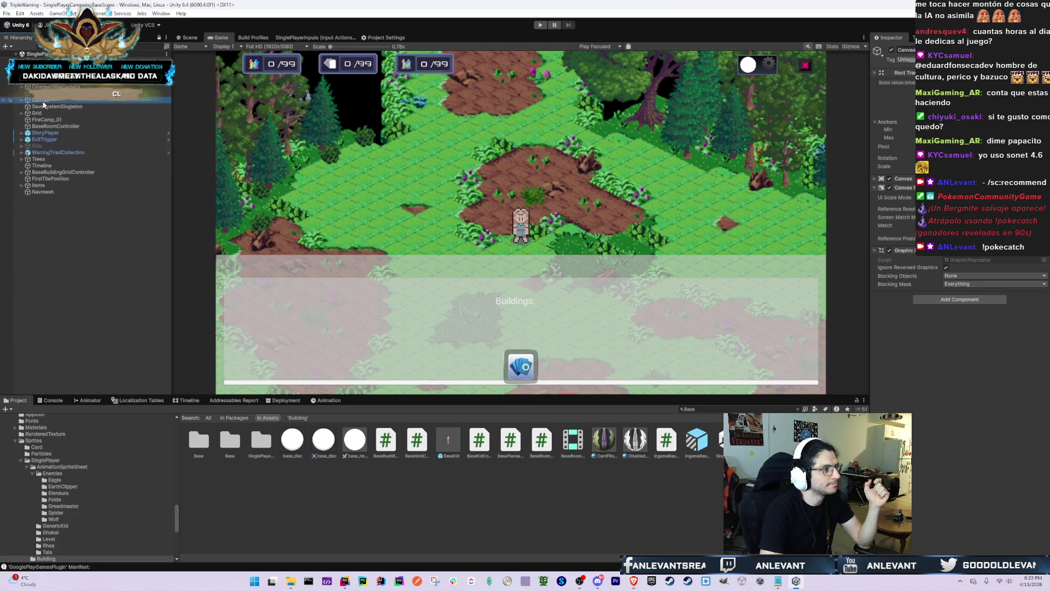
key(Right)
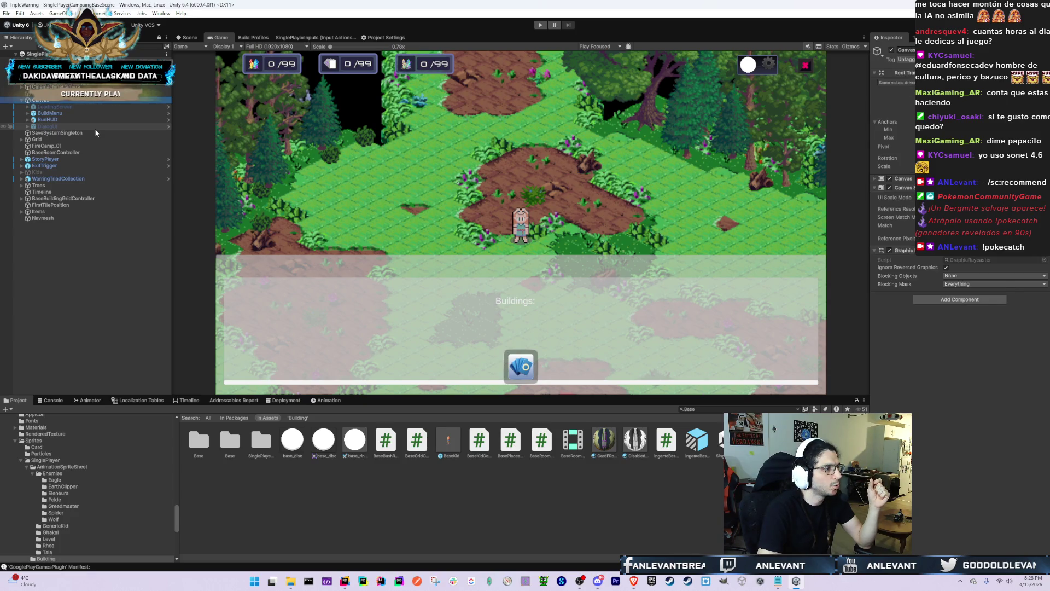
key(Left)
key(Down)
key(Down)
key(Down)
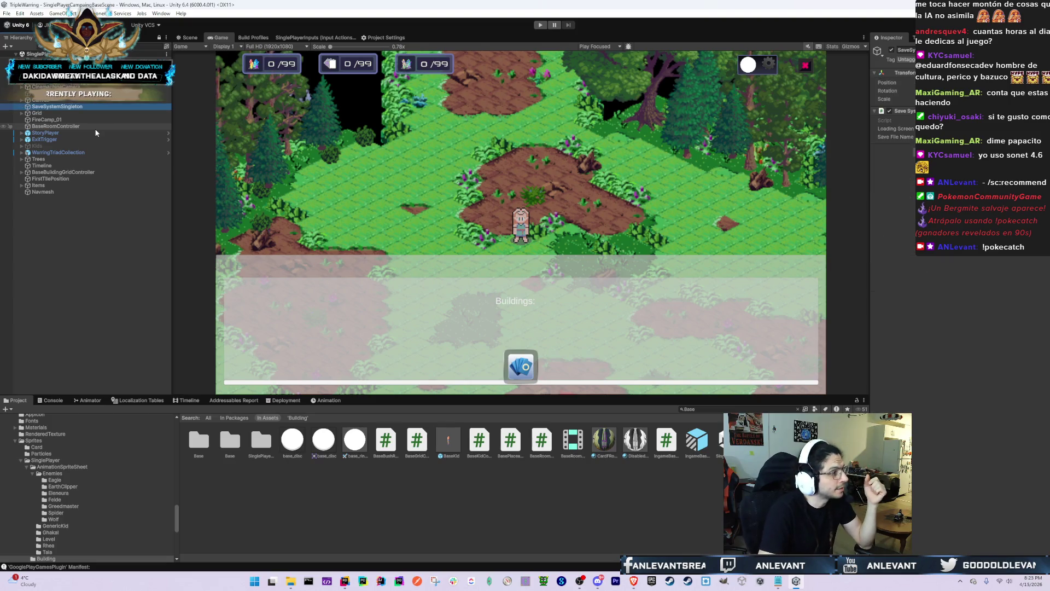
key(Right)
key(Down)
key(Down)
key(Up)
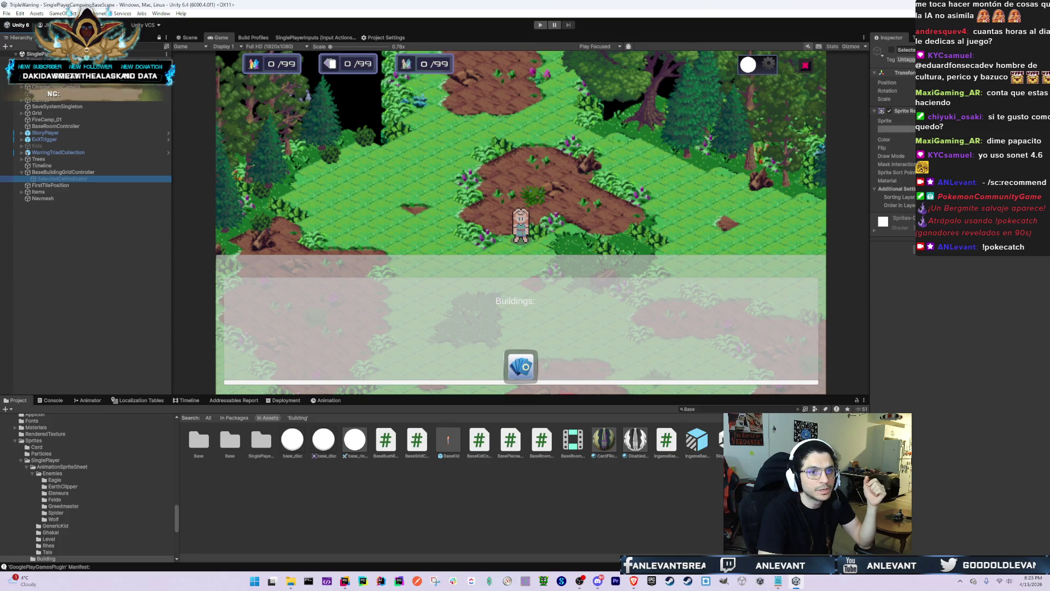
click(979, 197)
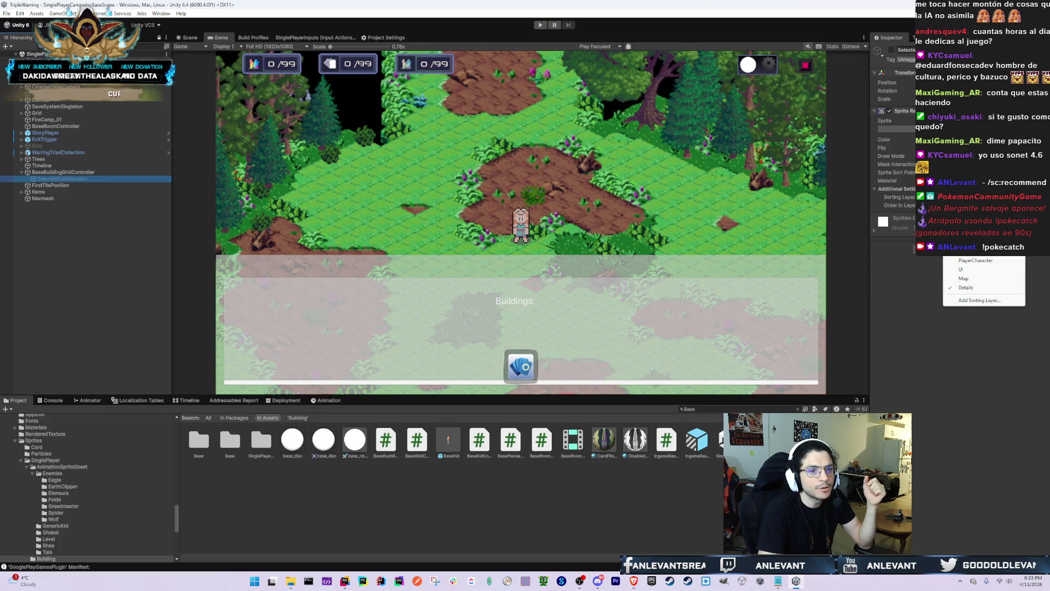
key(Escape)
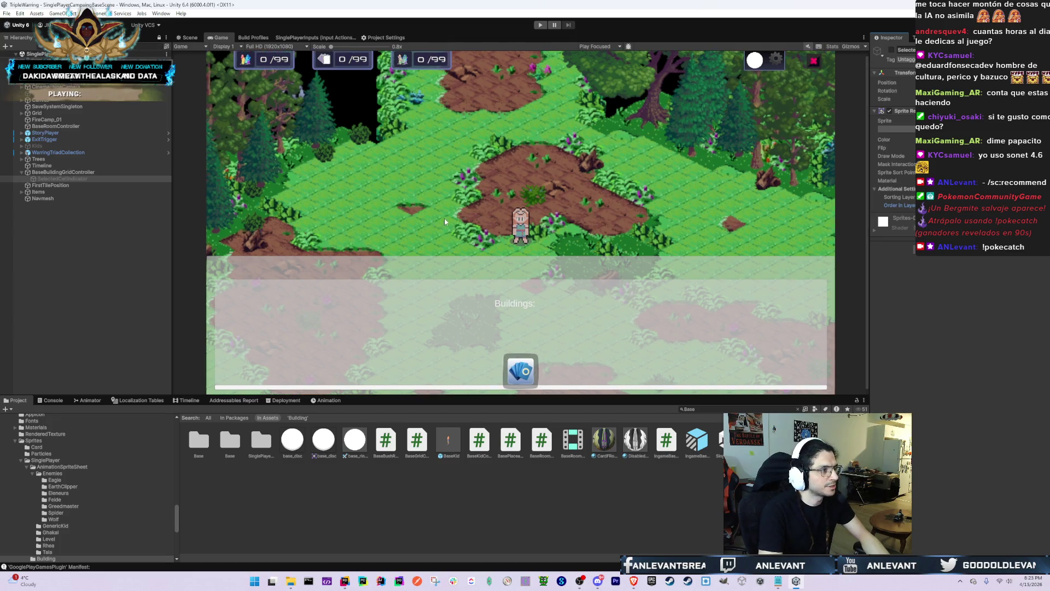
- Inspect the StoryPlayer Canvas and toggle DialogUI on, then off again
click(53, 139)
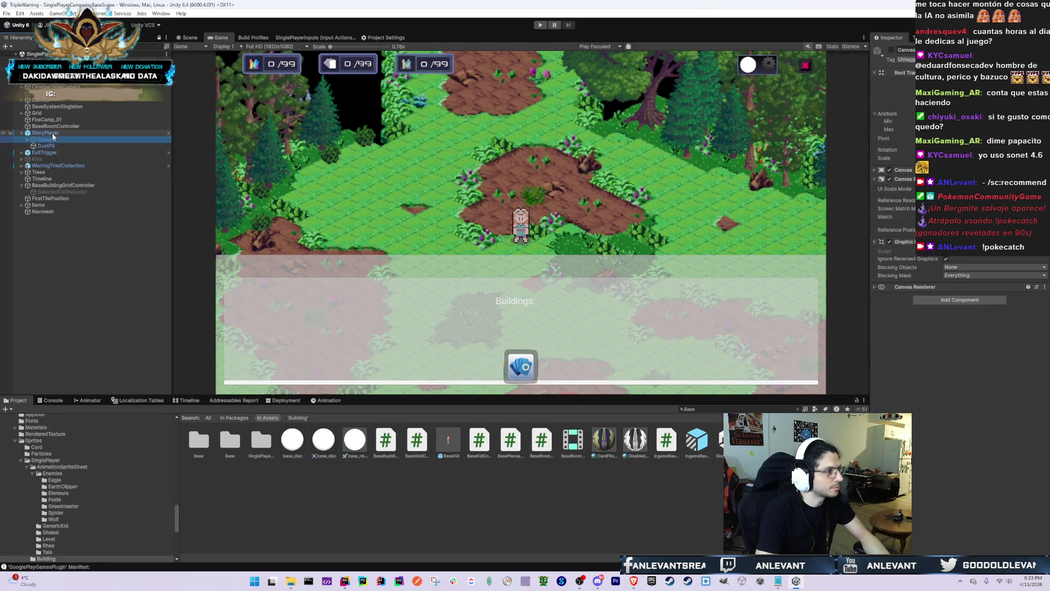
key(Left)
key(Left)
key(Up)
key(Up)
key(Up)
key(Right)
key(Down)
key(Down)
key(Down)
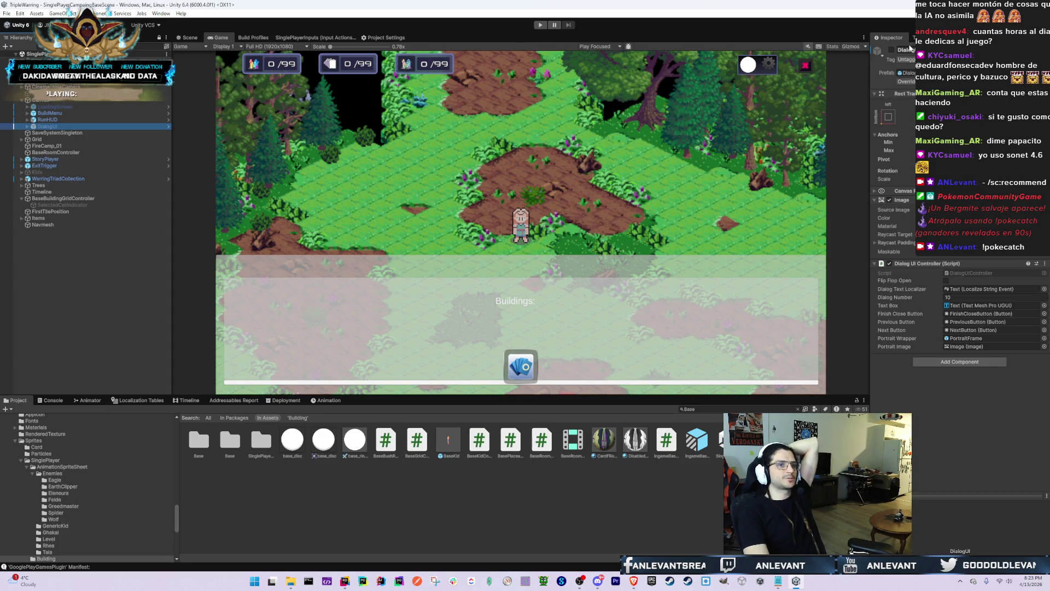
click(892, 50)
click(892, 50)
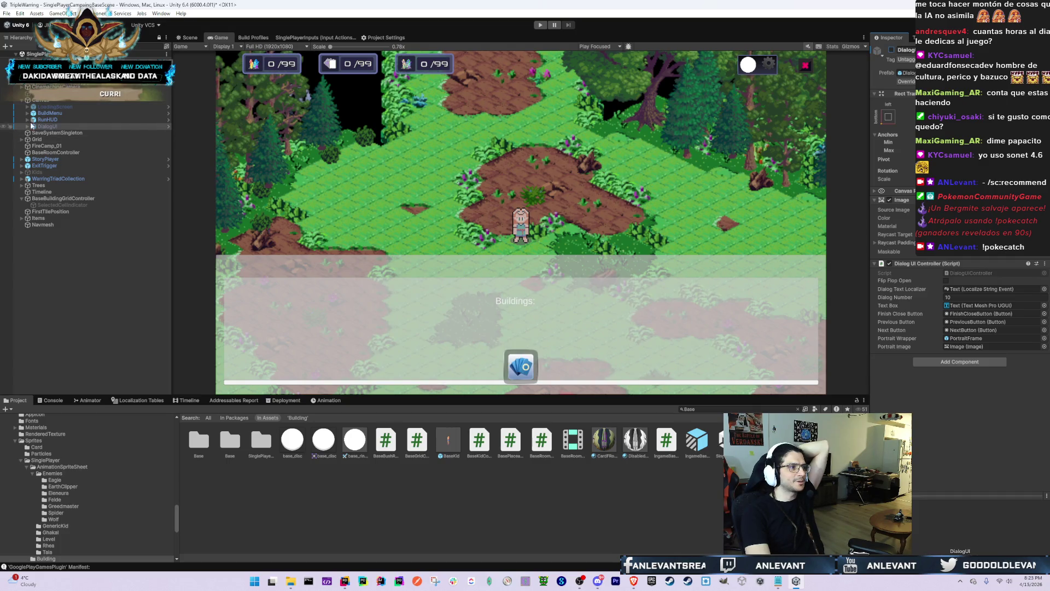
- Inspect LoadingScreen, BuildMenu and RunHUD, expand and collapse BuildMenu's bottom menu, then switch to the music player
click(54, 107)
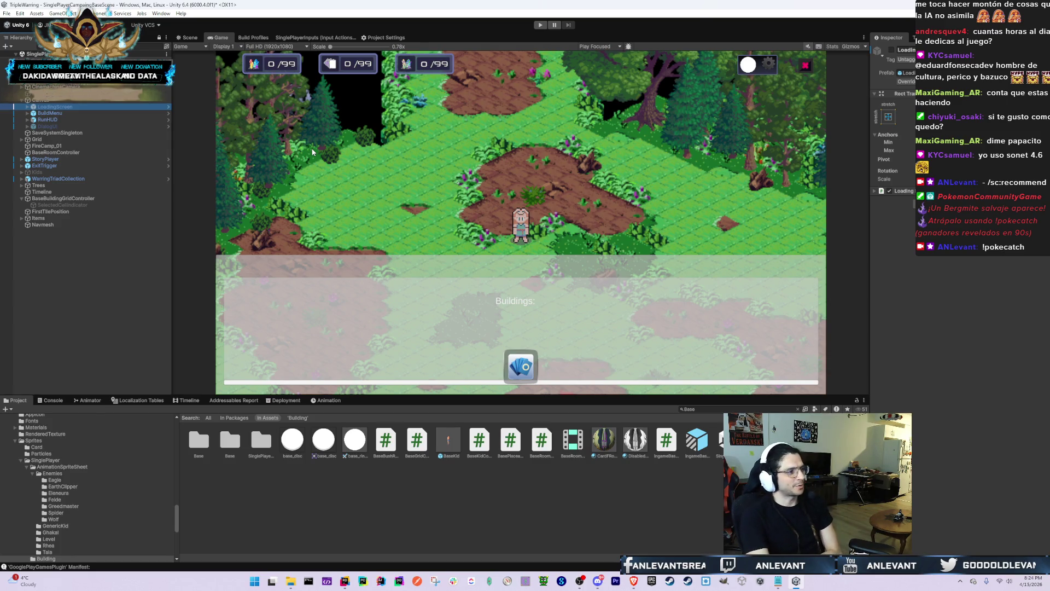
click(75, 113)
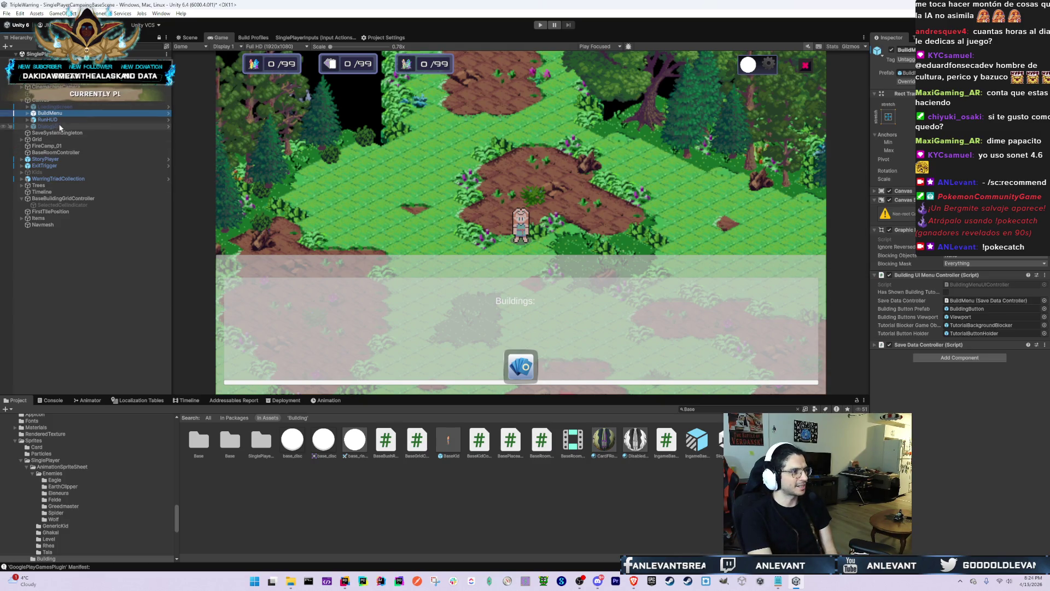
click(58, 120)
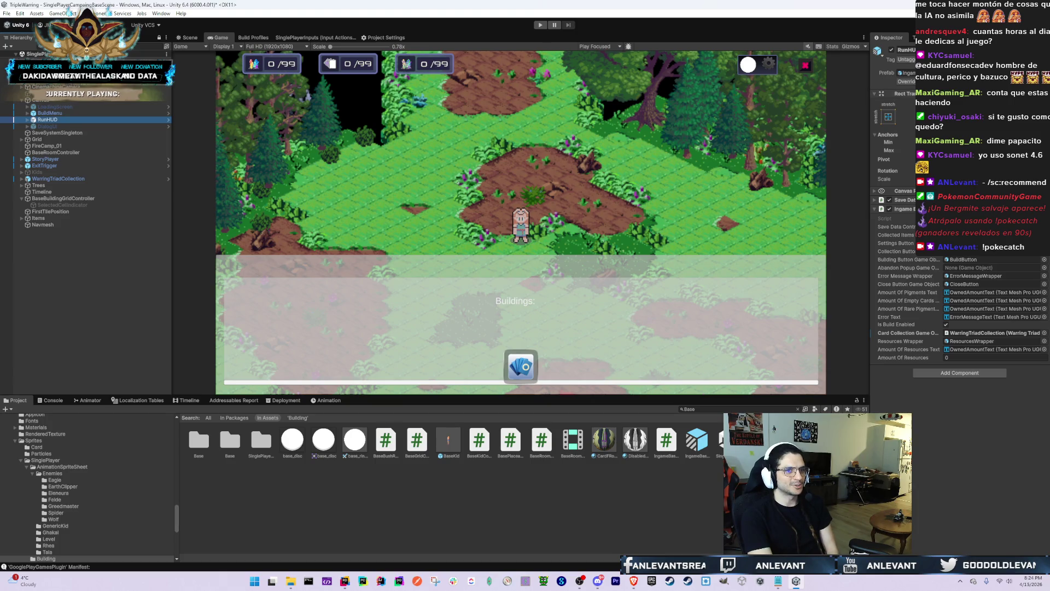
click(65, 113)
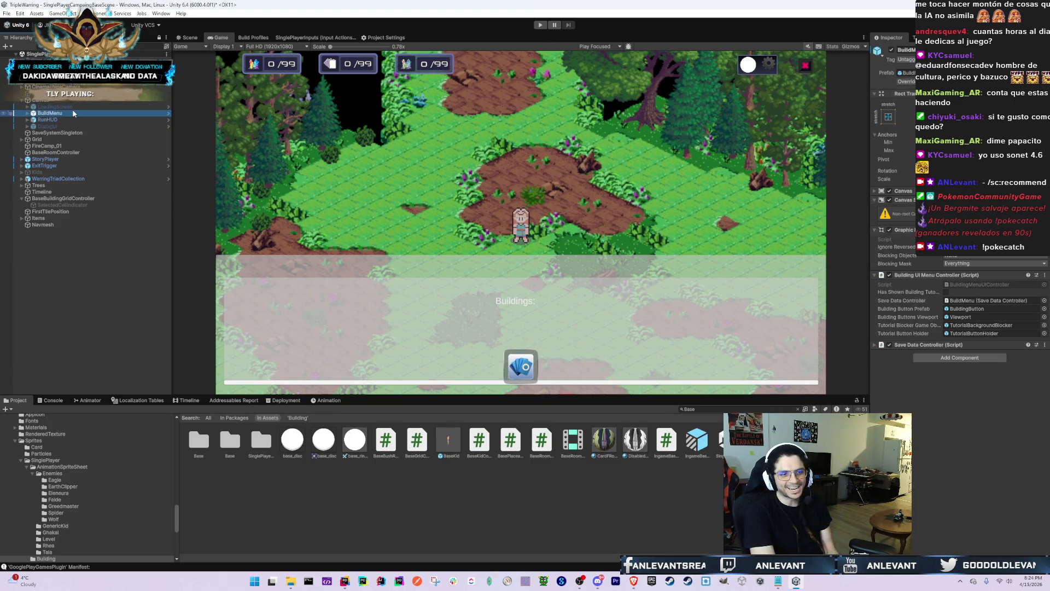
key(Right)
key(Down)
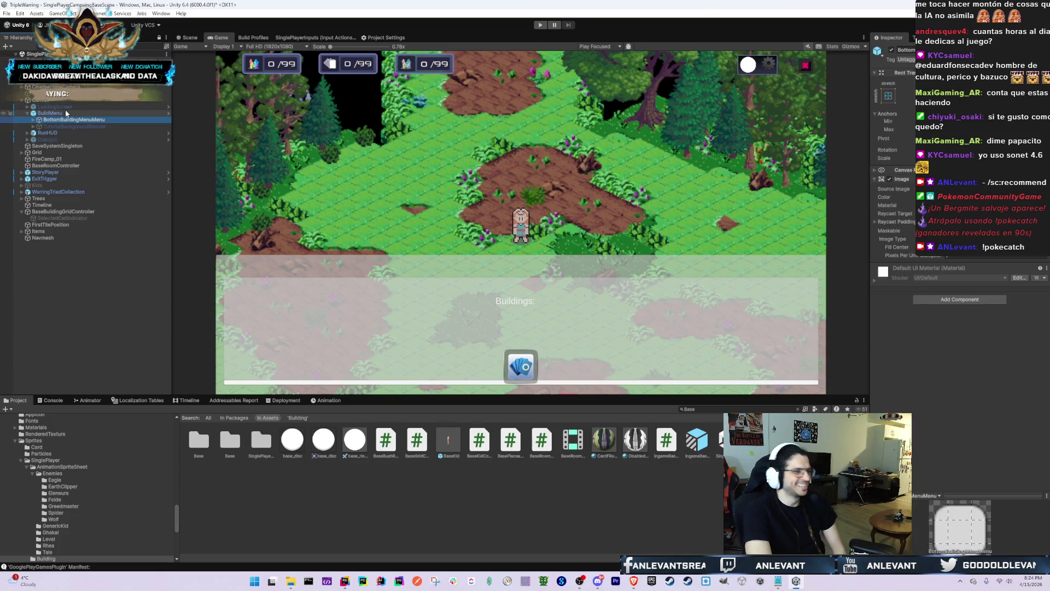
key(Right)
key(Left)
key(Left)
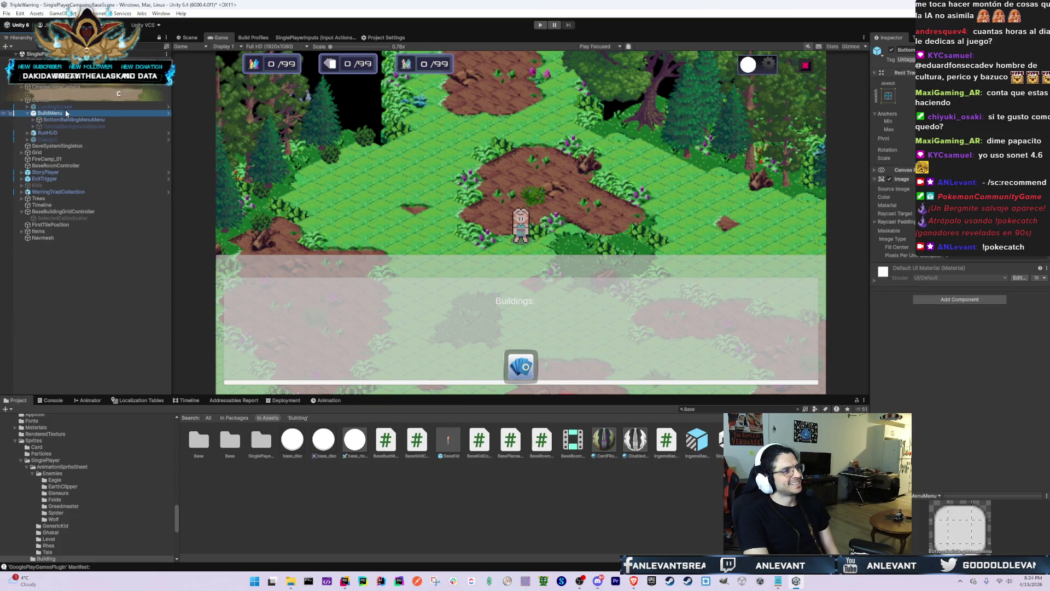
key(Left)
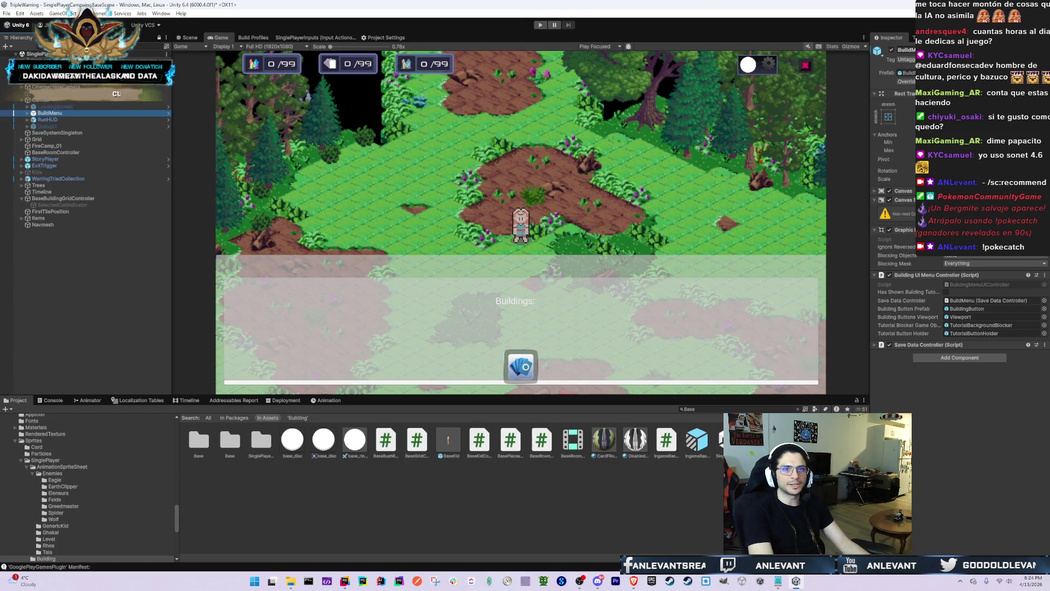
key(alt+Tab)
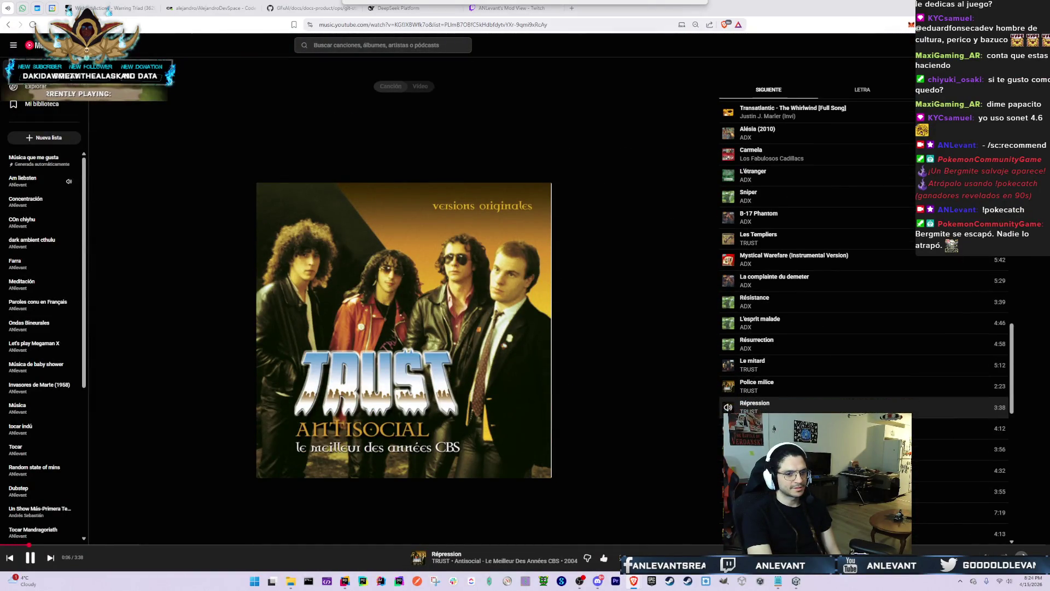
- Skip YouTube Music to the next track, Whole Lotta Love, and return to Unity
click(49, 557)
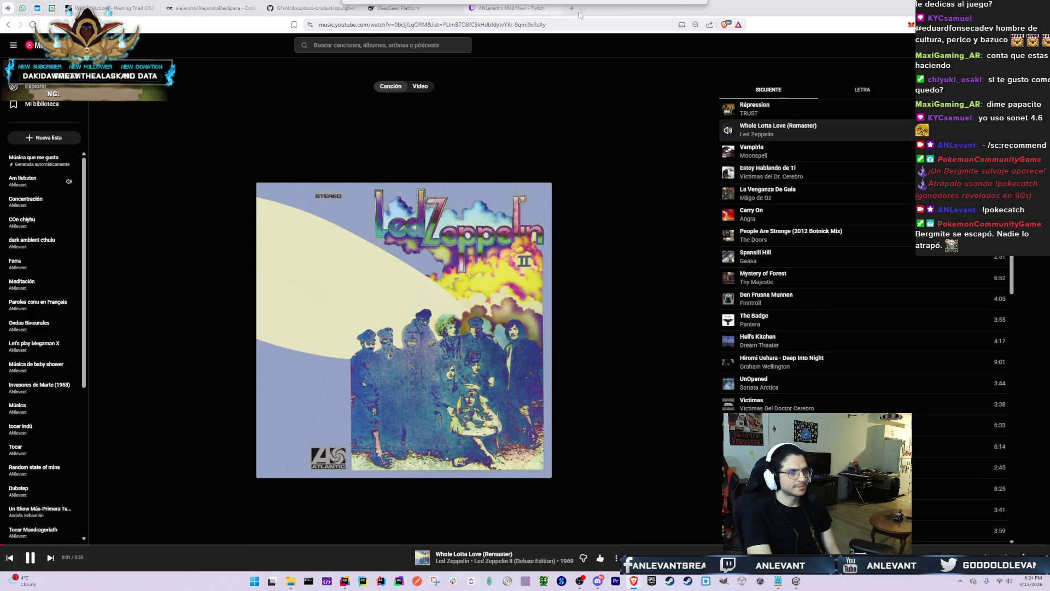
key(alt+Tab)
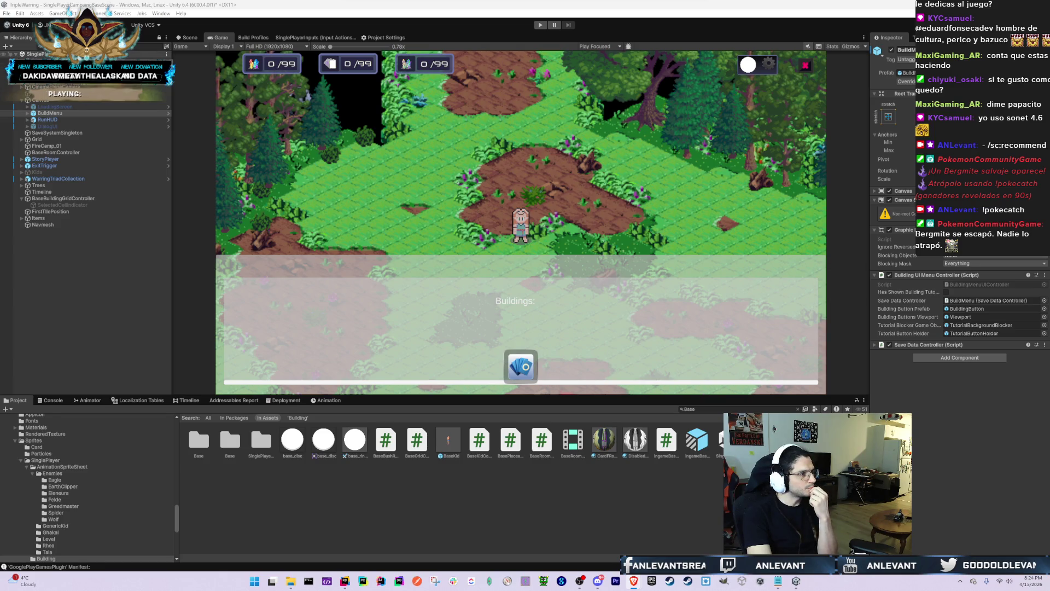
- Locate the campaign scene asset in Assets/Scenes/SinglePlayer, inspect Grid and RunHUD, then switch to Brave
click(90, 101)
right_click(95, 54)
click(121, 132)
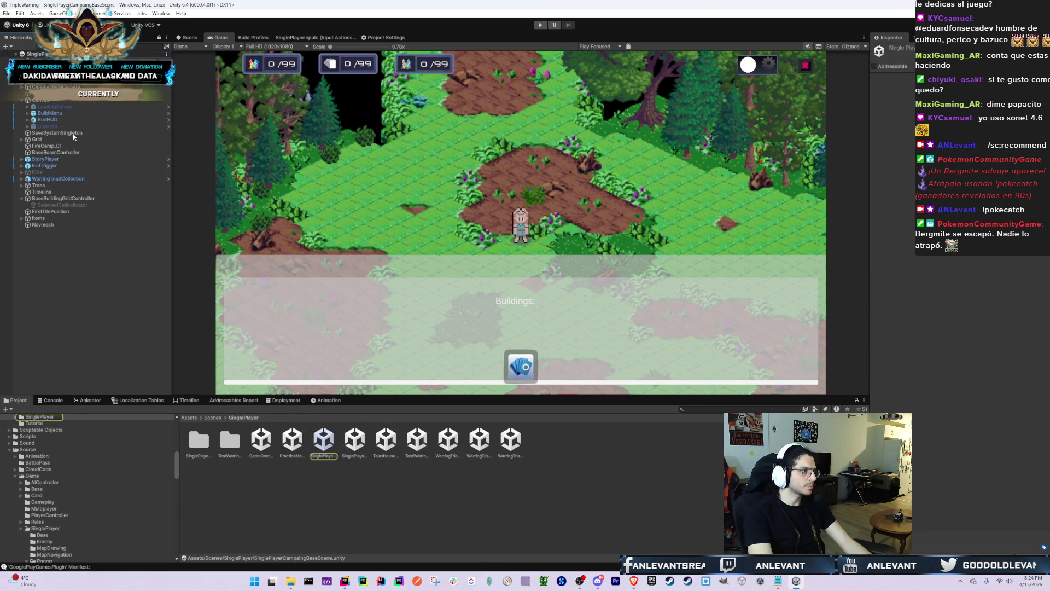
click(111, 137)
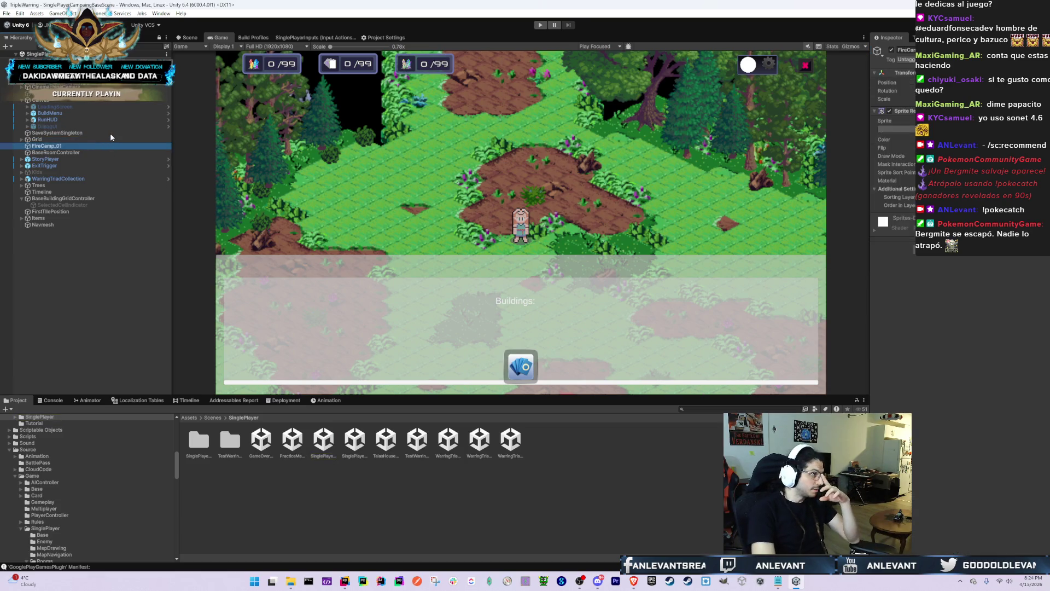
key(Up)
key(Up)
key(Up)
key(Right)
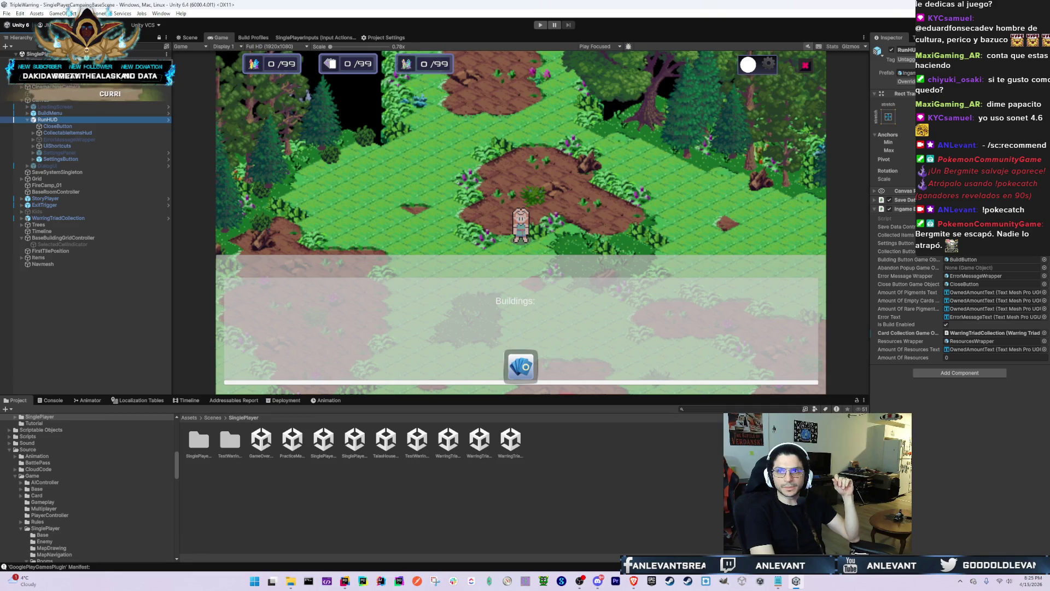
key(alt+Tab)
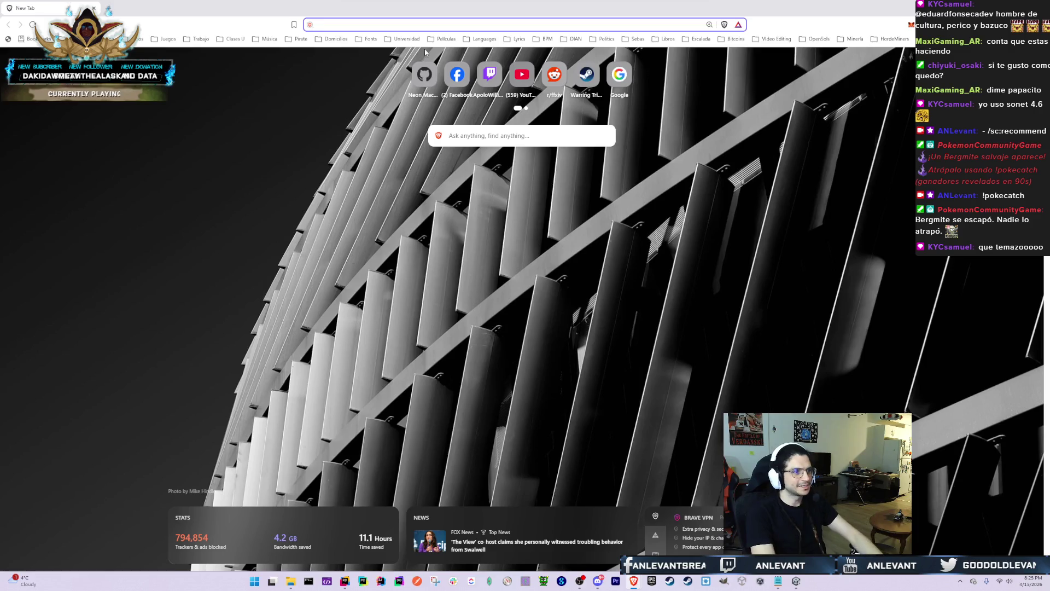
- Search Brave for 'cult of the lamb configuration', then bring OBS Studio to the front
text(cult o)
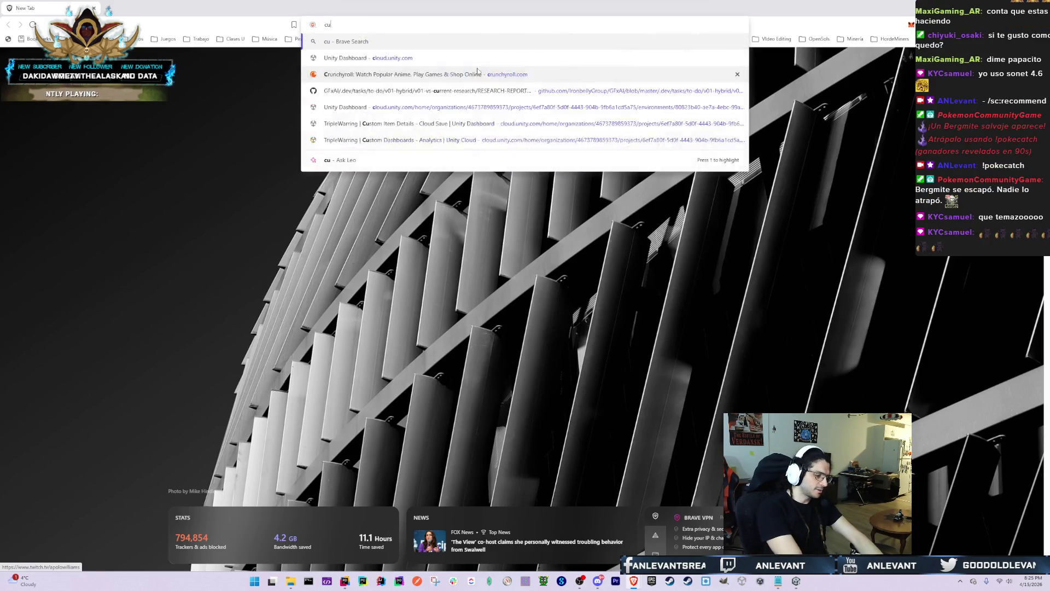
text(f the lamb)
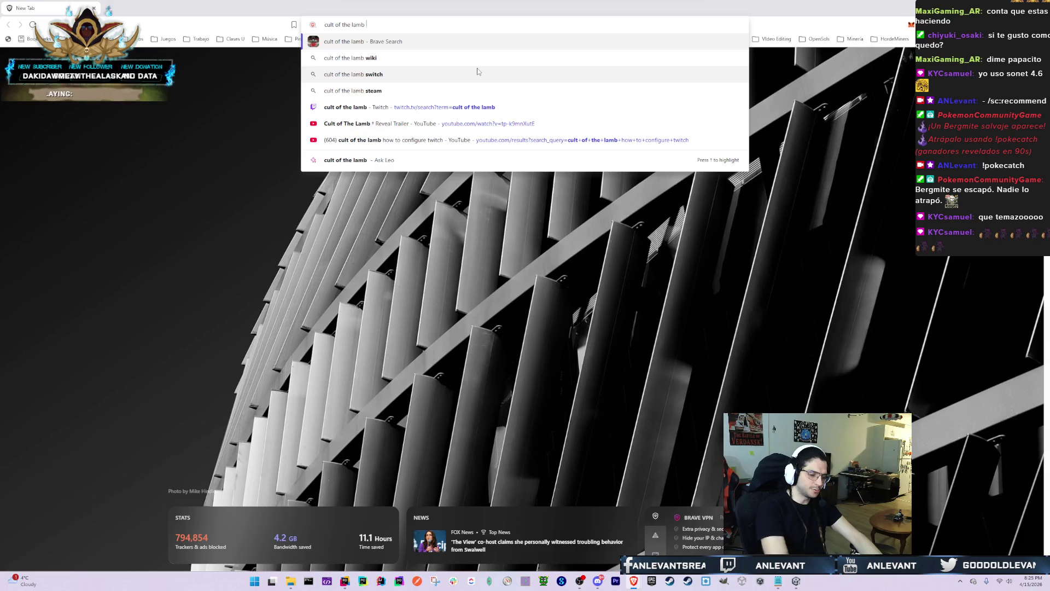
text( configuration)
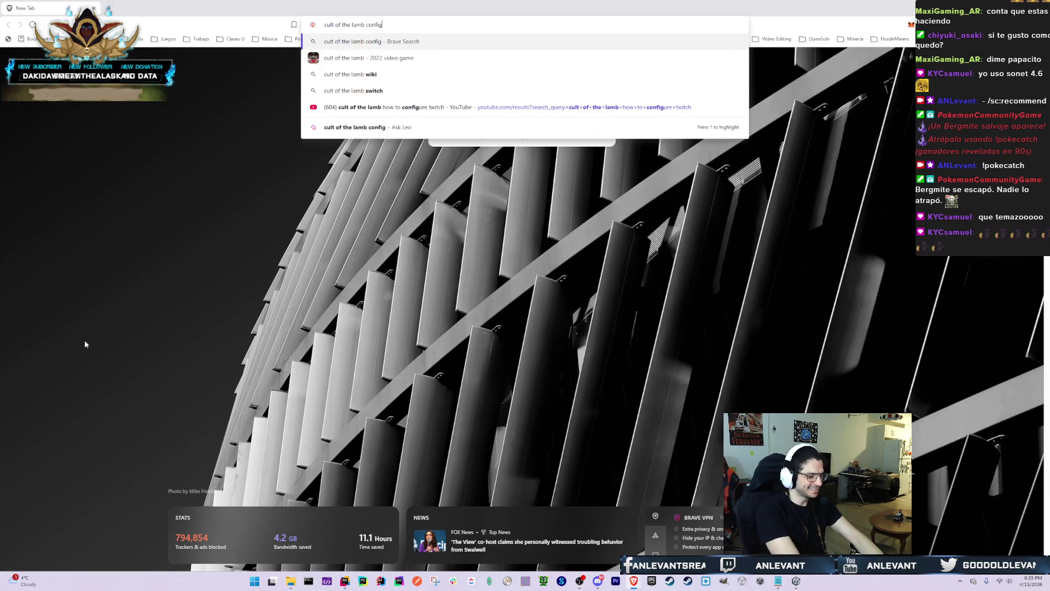
key(Return)
key(alt+Tab)
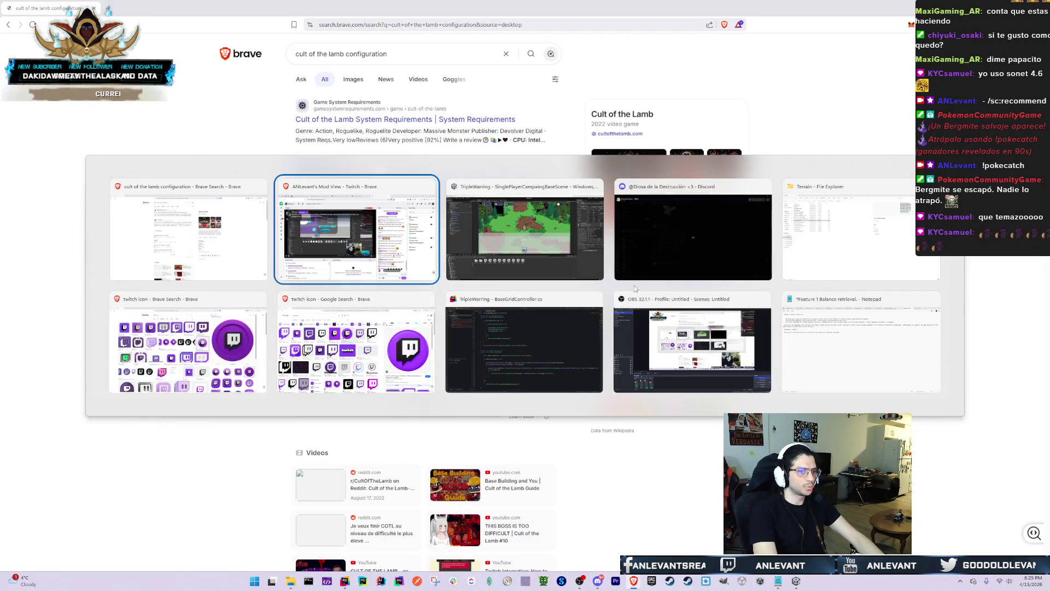
click(692, 345)
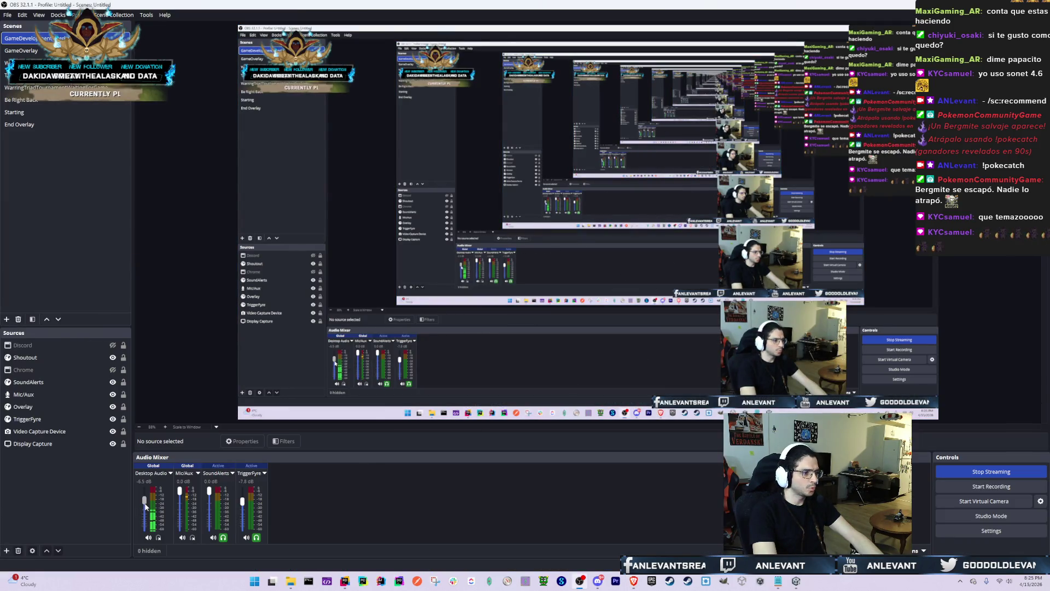
- Raise OBS's Desktop Audio fader to 0.0 dB and bring up the window switcher
scroll(146, 506, down, 2)
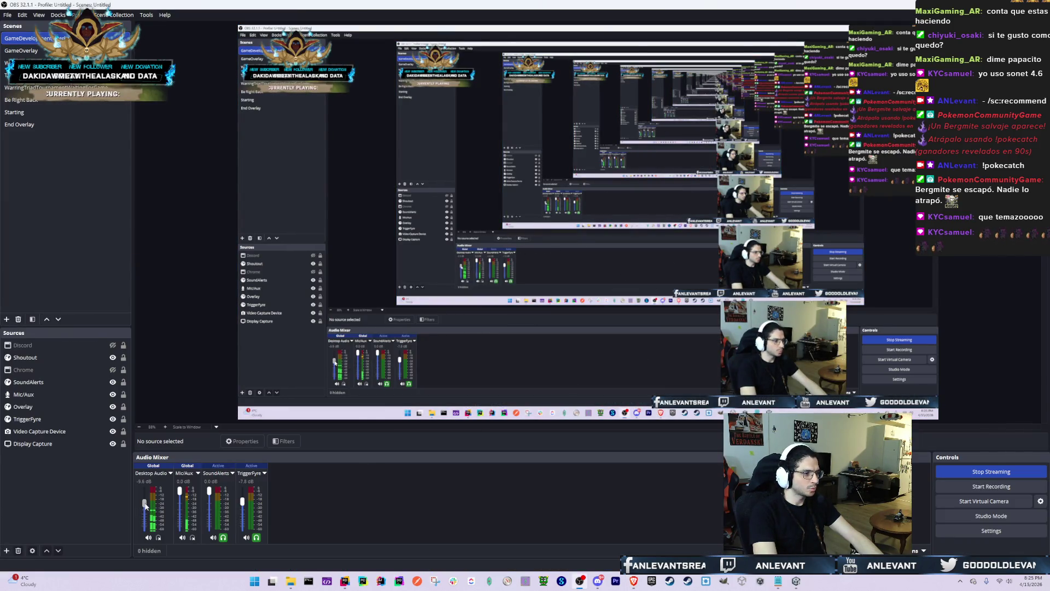
drag(145, 503, 145, 493)
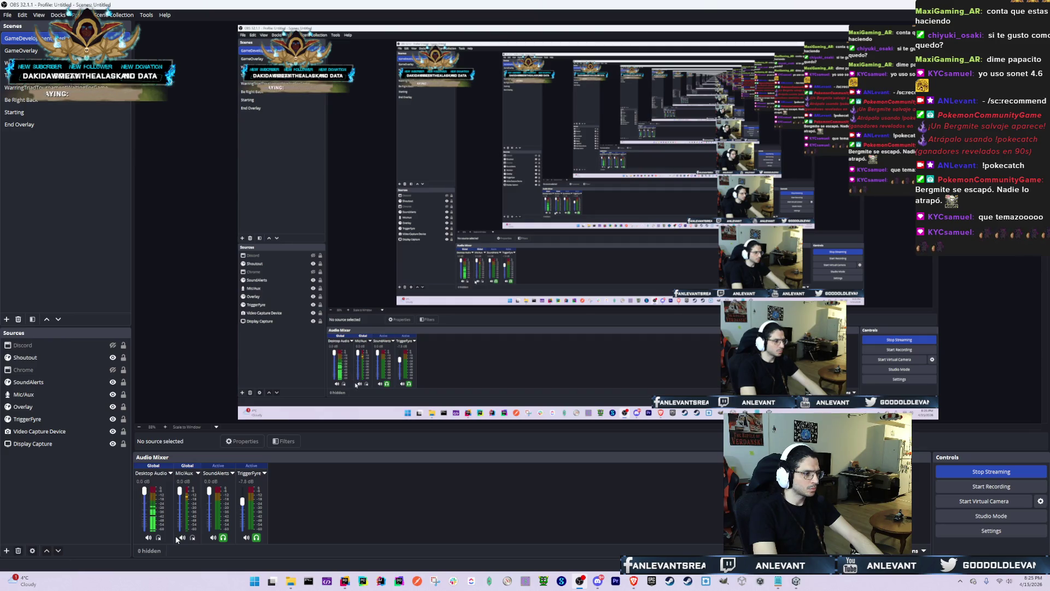
key(alt+Tab)
key(alt+Tab)
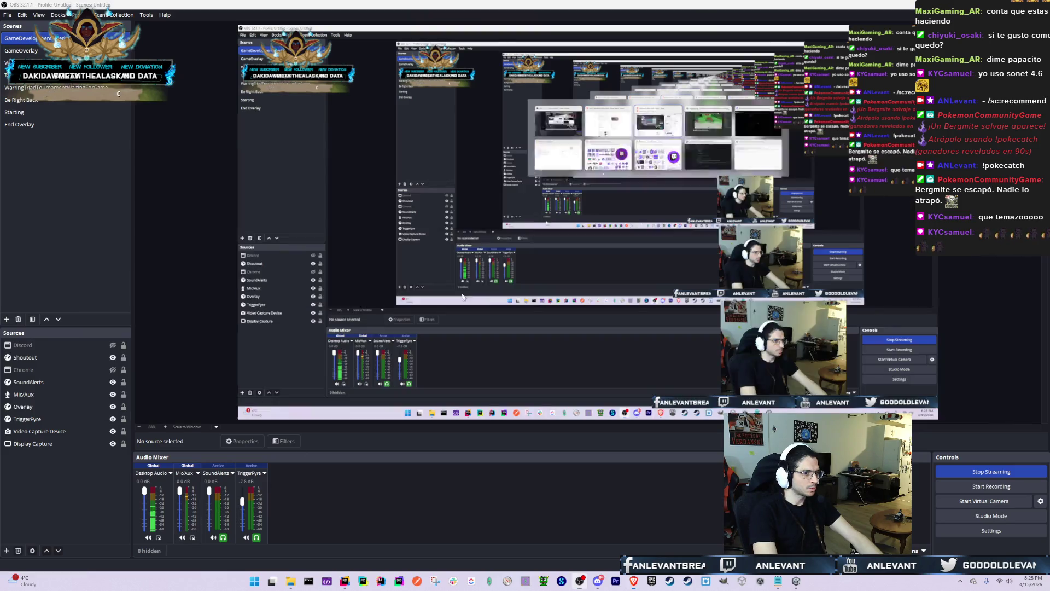
key(alt+Tab)
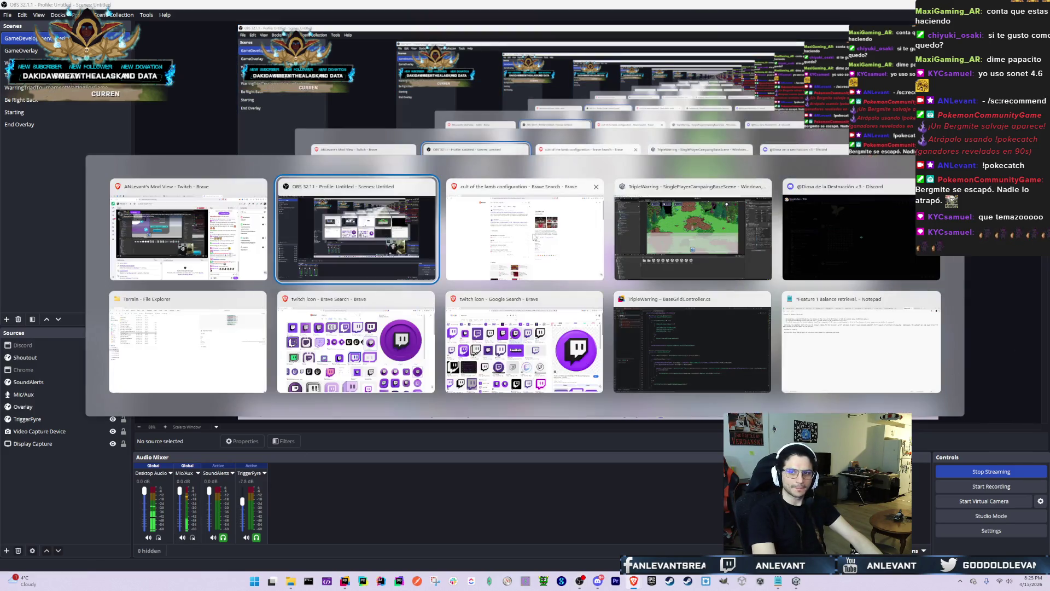
- Refine the search to 'cult of the lamb twitch configuration youtube' and open the Twitch Integration video
click(552, 239)
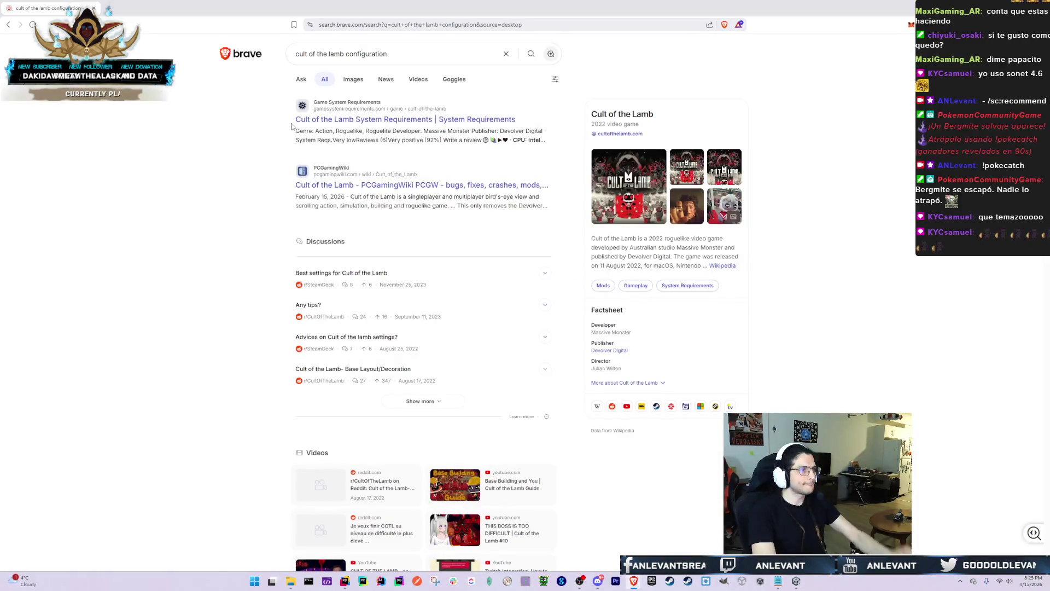
click(426, 48)
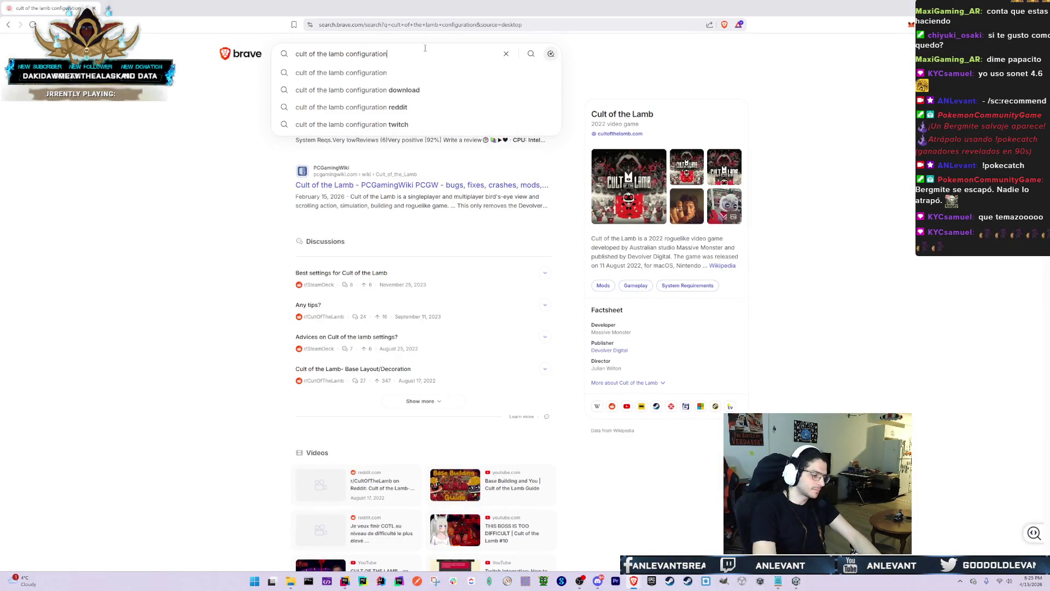
key(End)
text(youtube)
key(Return)
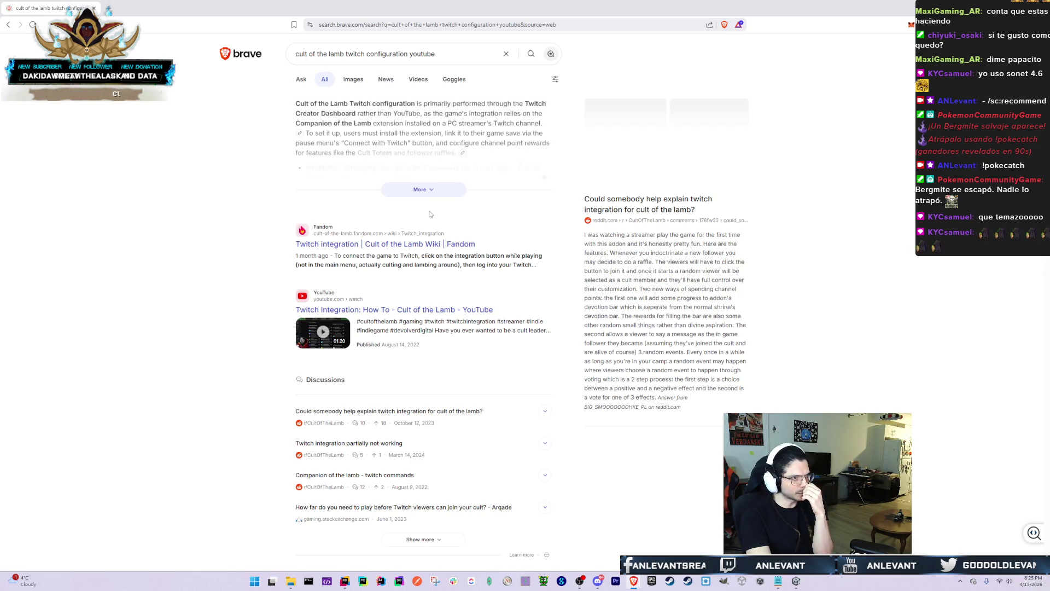
click(421, 189)
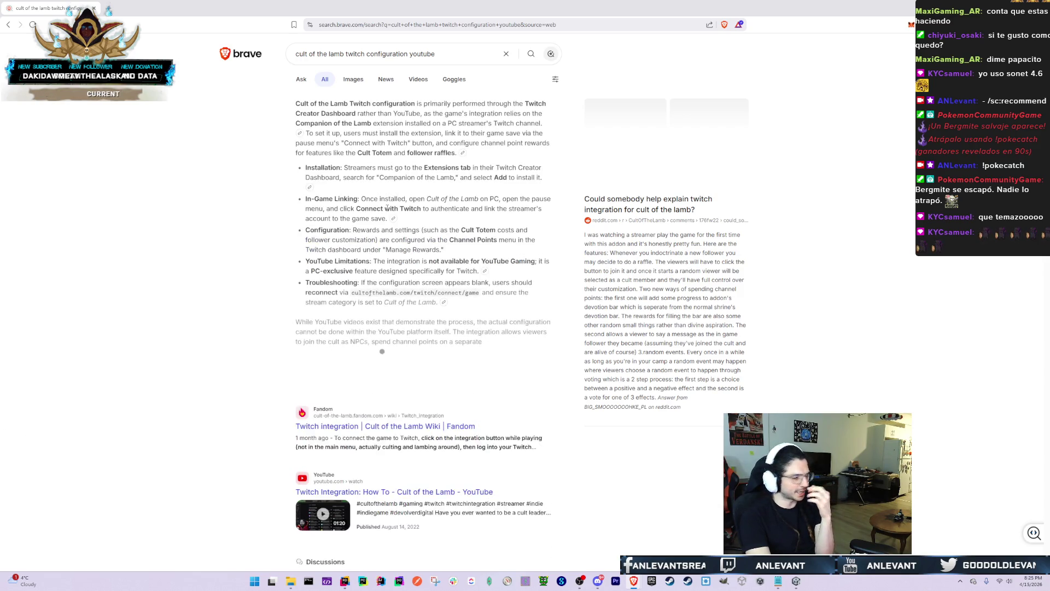
scroll(421, 189, down, 2)
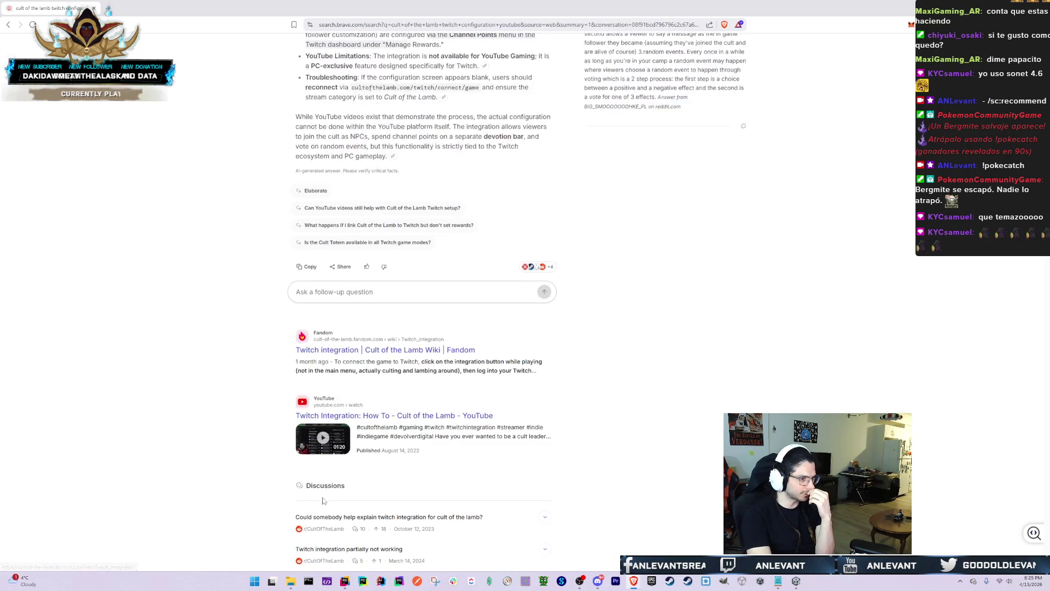
click(334, 450)
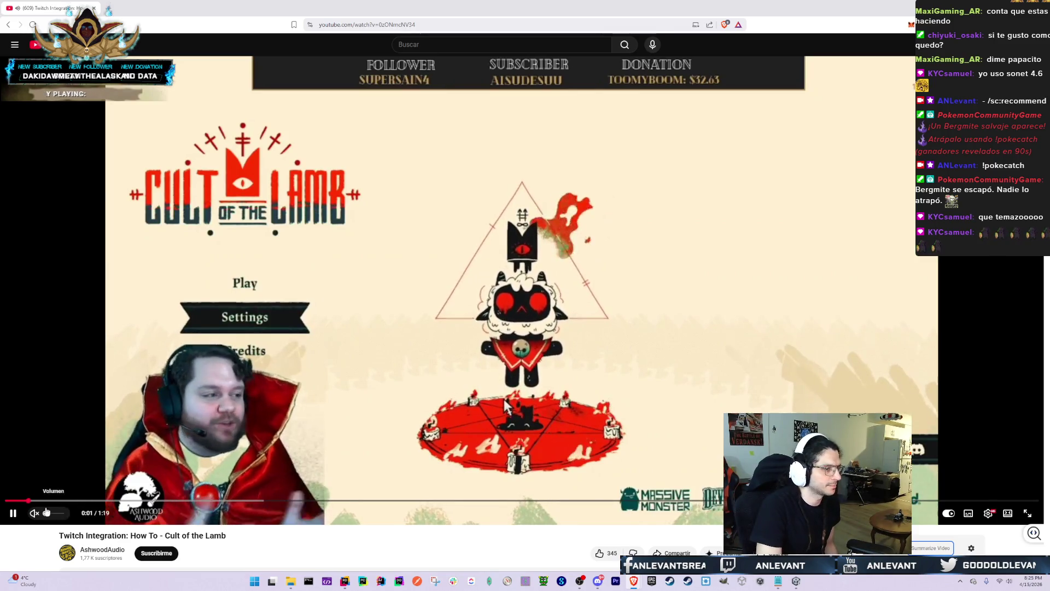
- Mute the Twitch Integration video, nudge playback forward and back, and watch it to 1:19
click(33, 512)
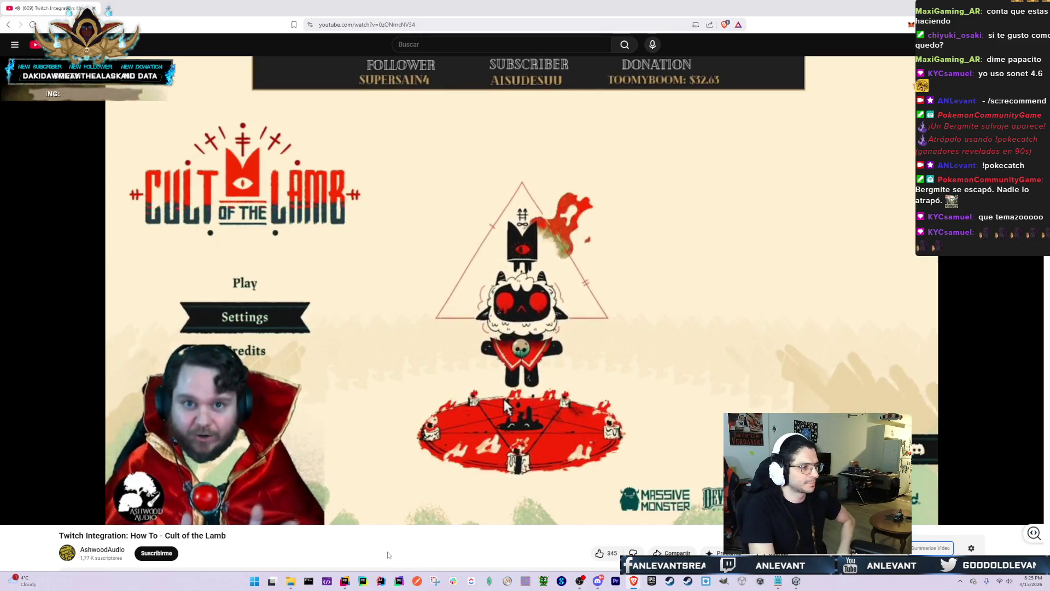
key(Right)
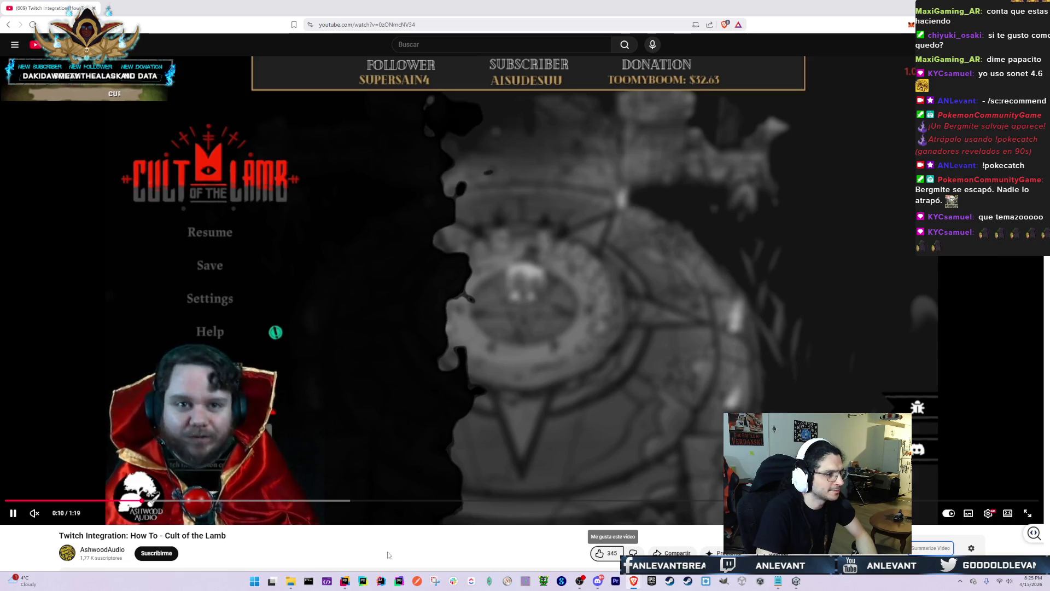
key(Left)
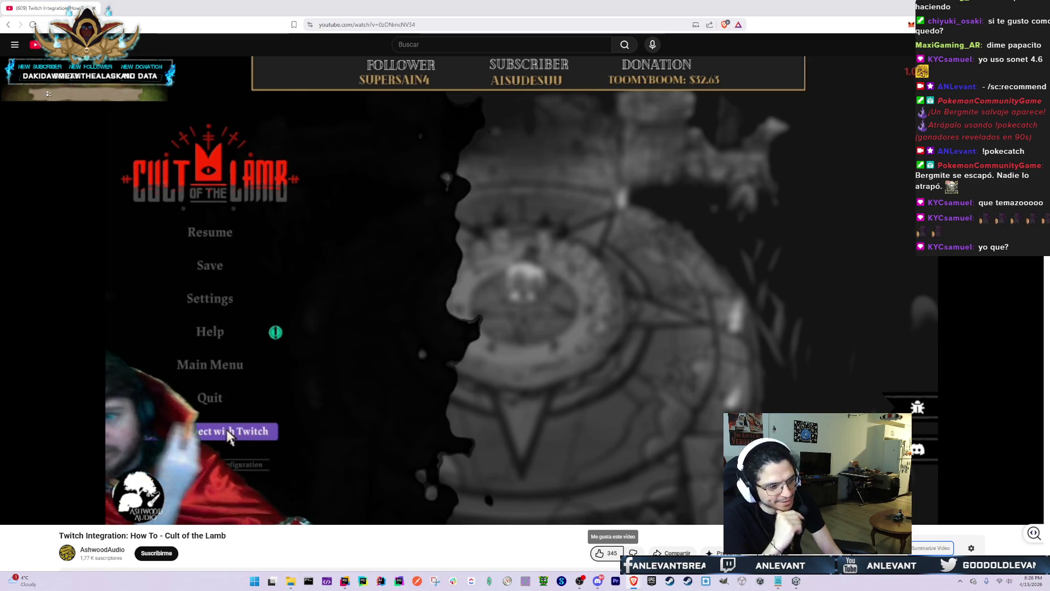
mouse_move(326, 483)
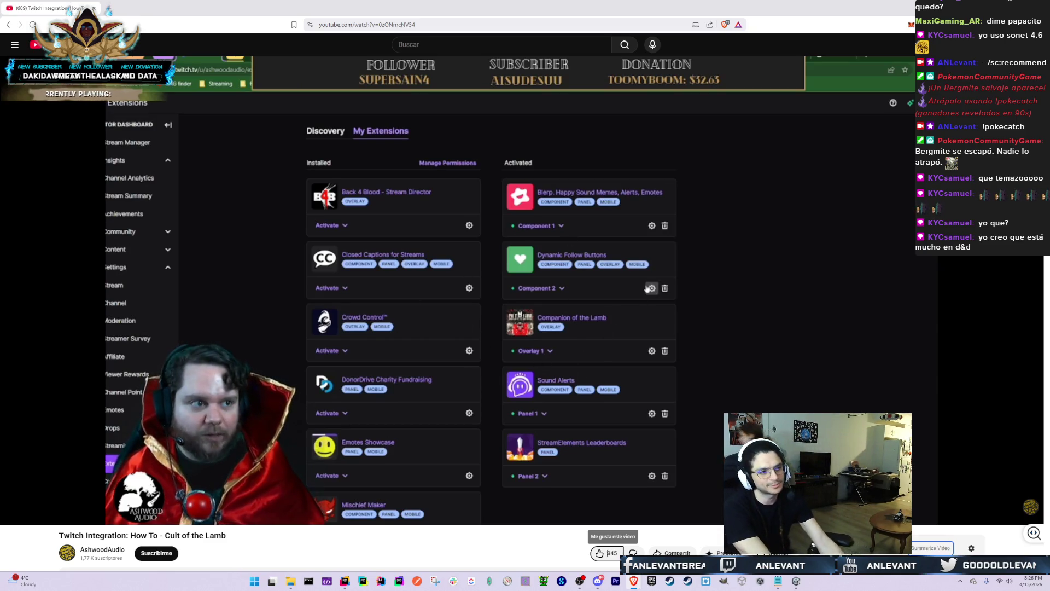
mouse_move(234, 436)
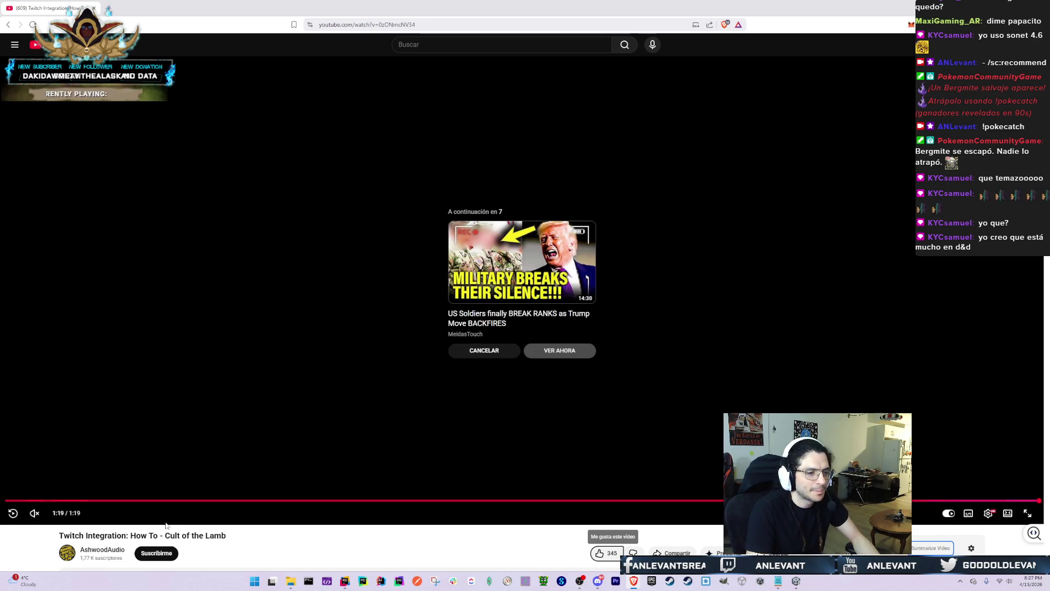
- Replay the ended video and rewind it step by step to the game's pause-menu part
click(882, 500)
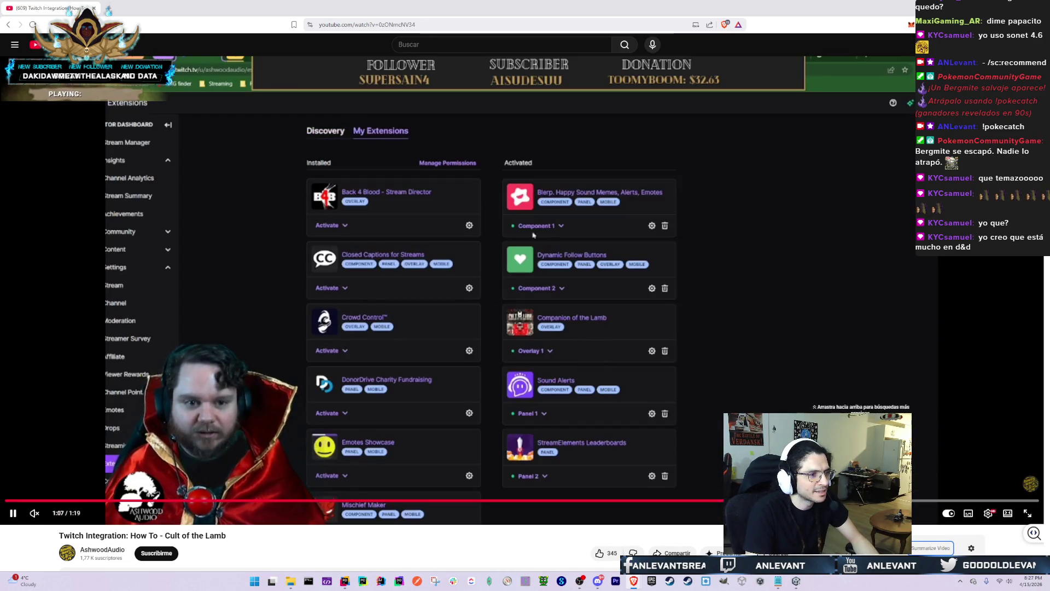
key(Left)
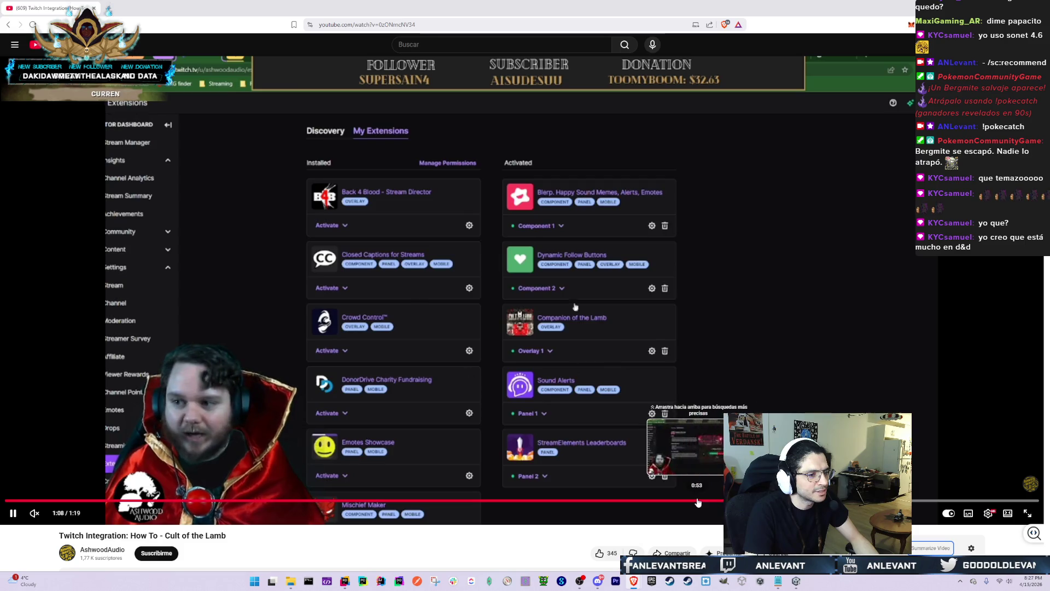
click(701, 500)
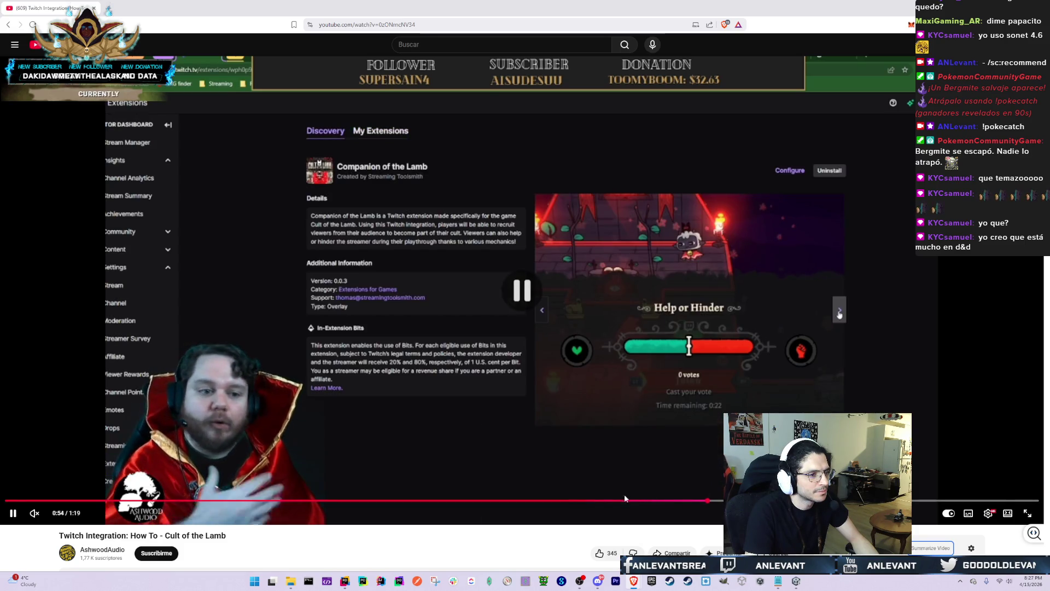
click(526, 500)
click(489, 501)
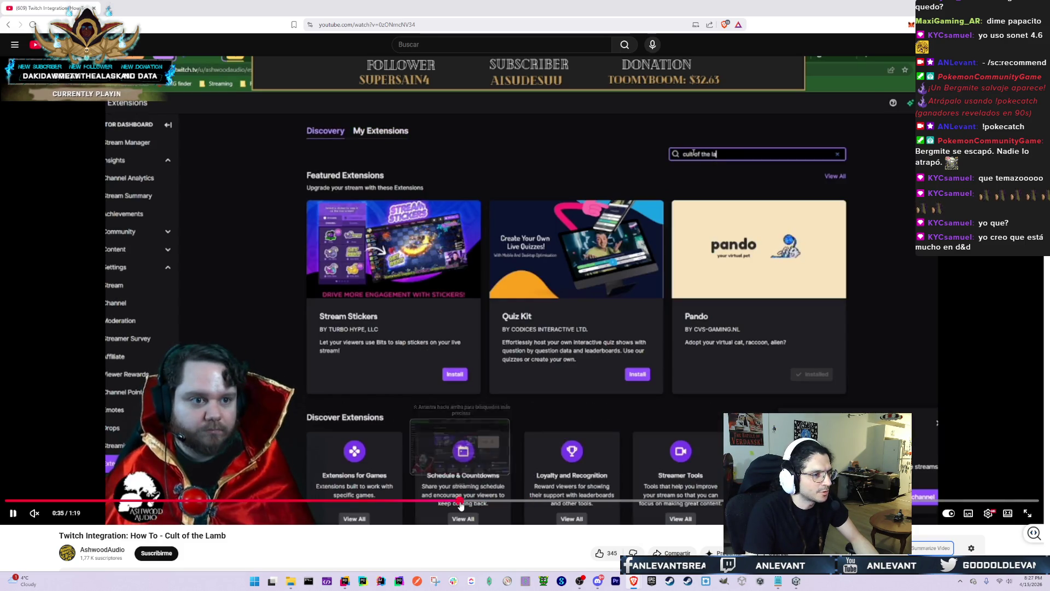
click(364, 500)
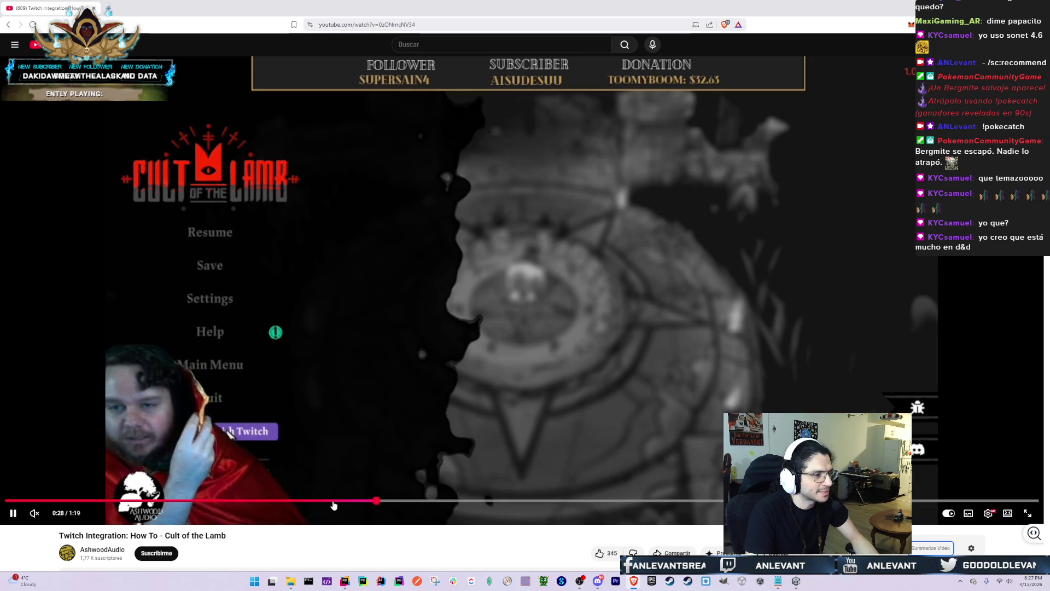
- Pause the video at 0:30, go back to the search results, and switch to OBS Studio
click(326, 480)
click(326, 480)
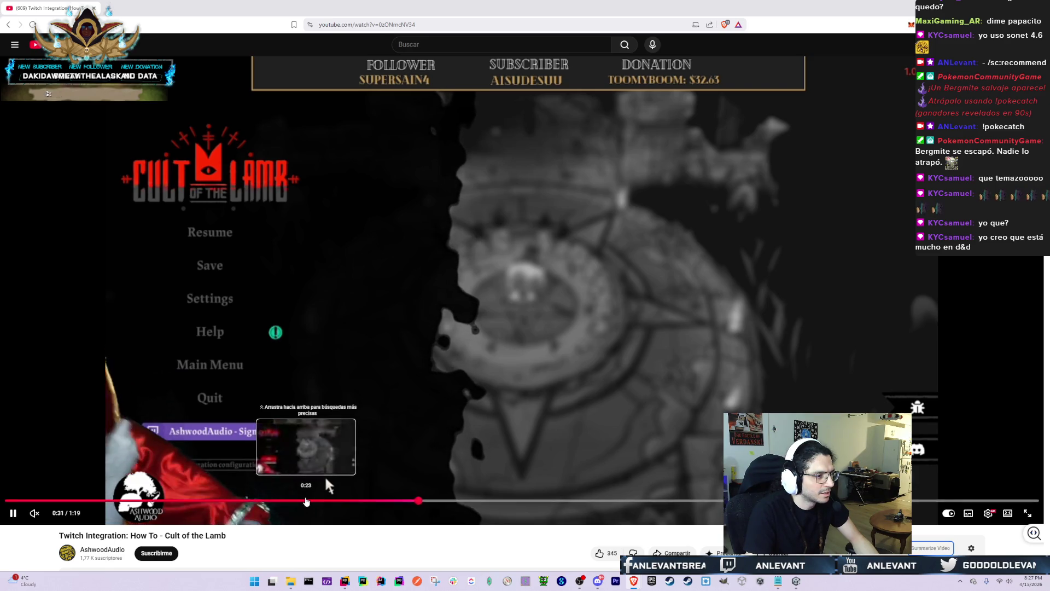
click(306, 501)
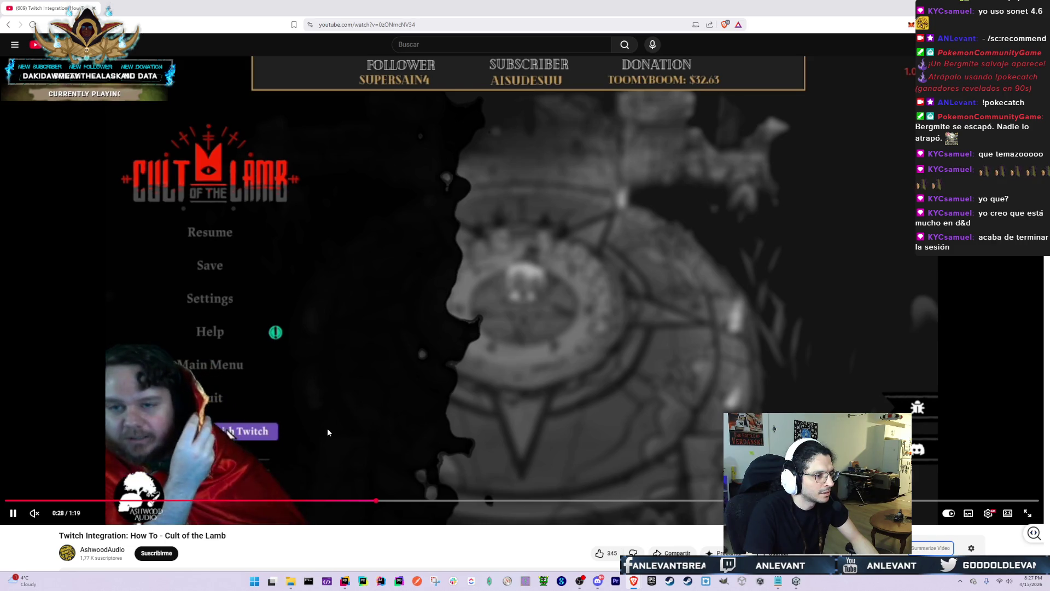
click(324, 475)
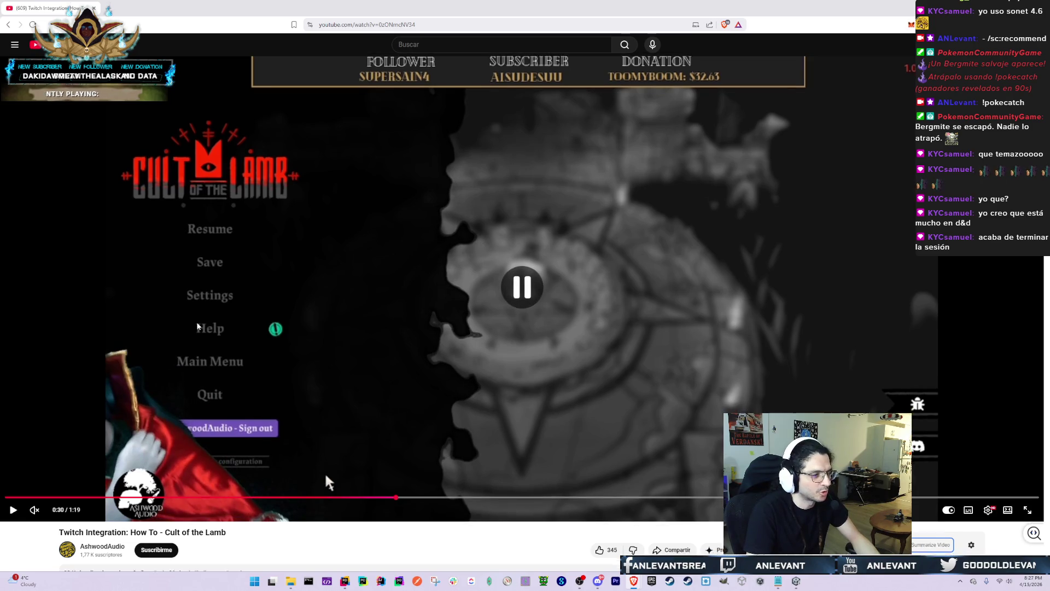
key(alt+Left)
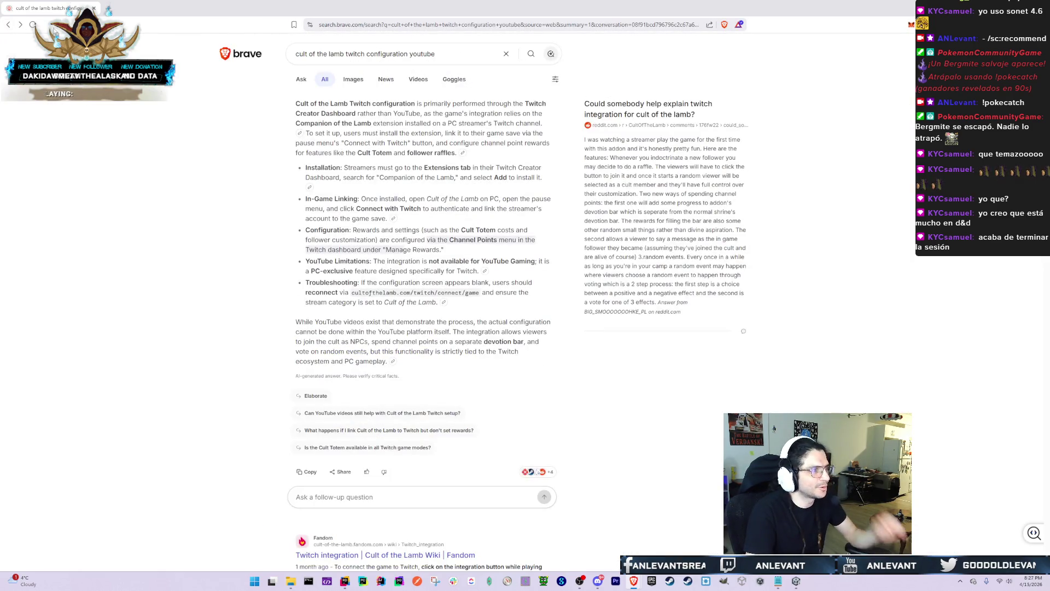
key(alt+Tab)
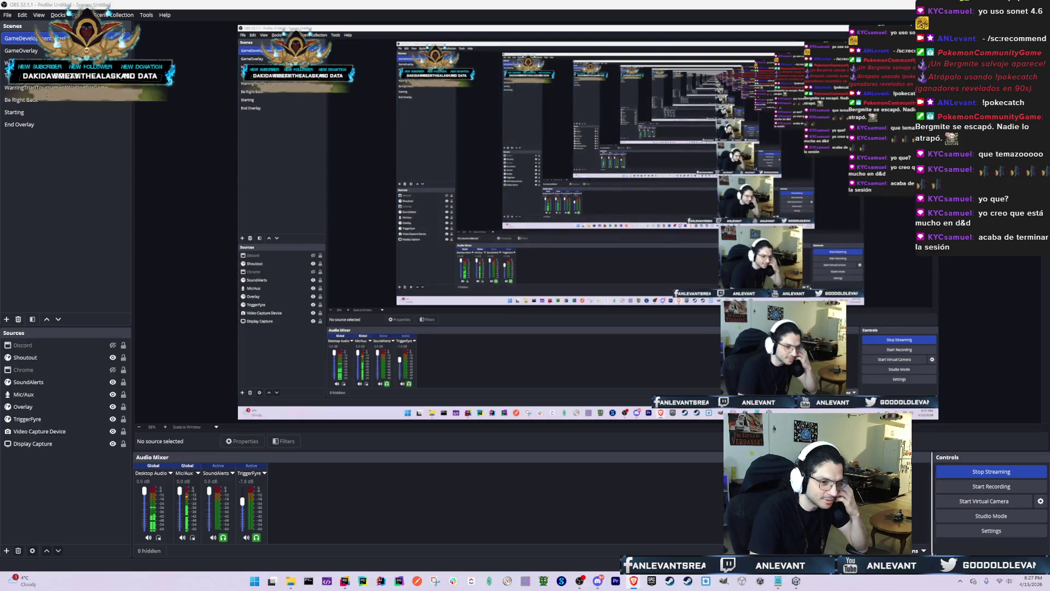
- Launch the Steam client from Windows search while OBS keeps streaming
click(960, 581)
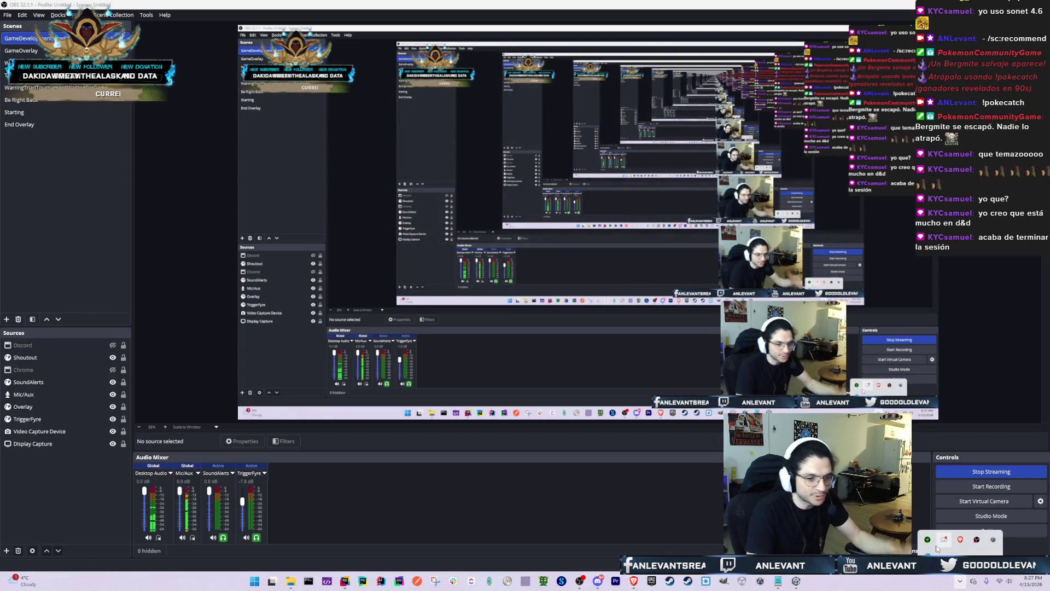
key(super)
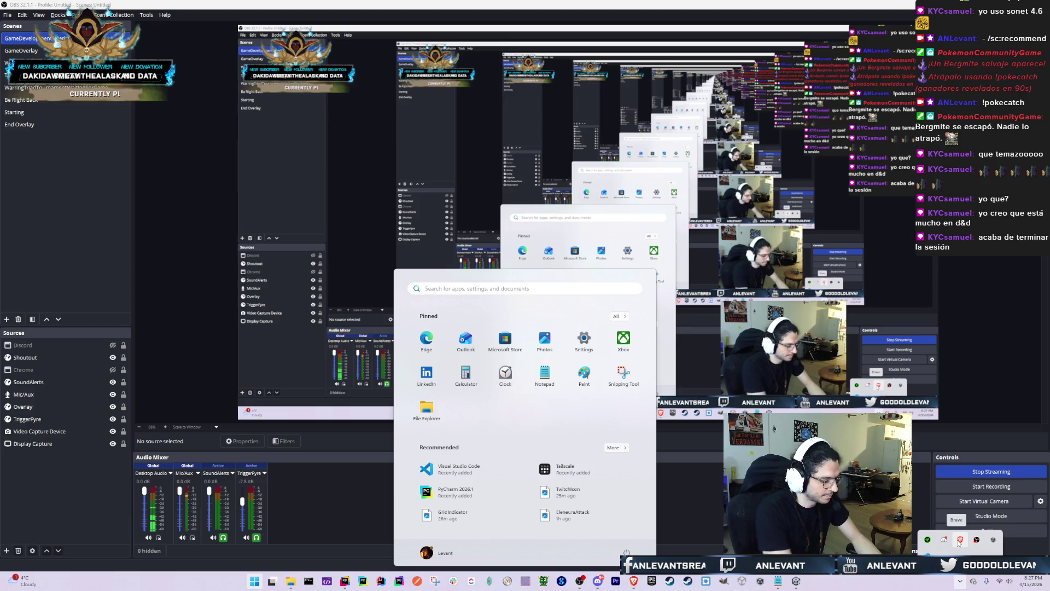
text(steam)
key(Return)
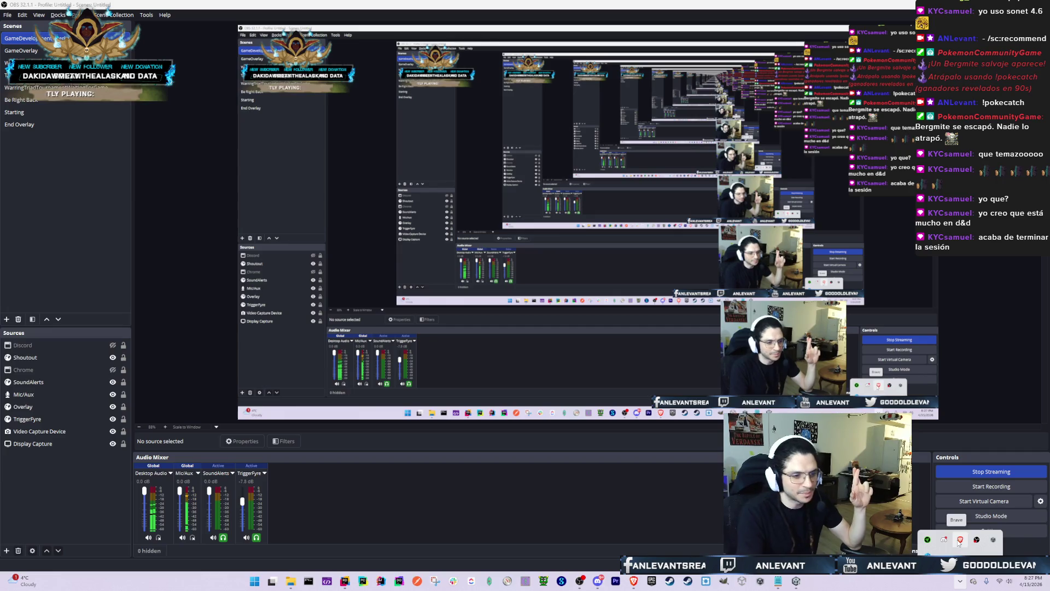
click(773, 430)
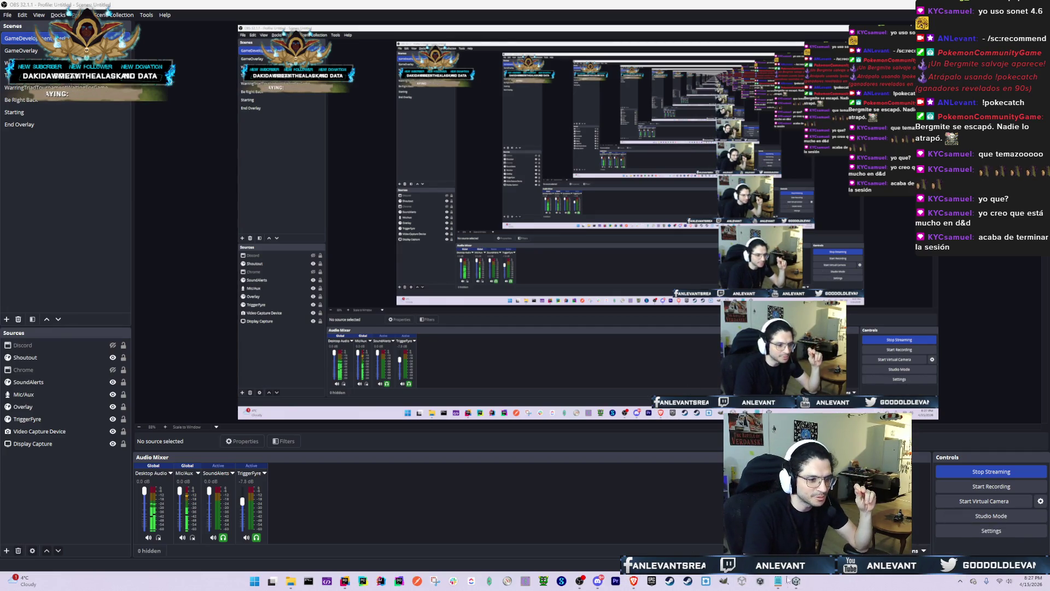
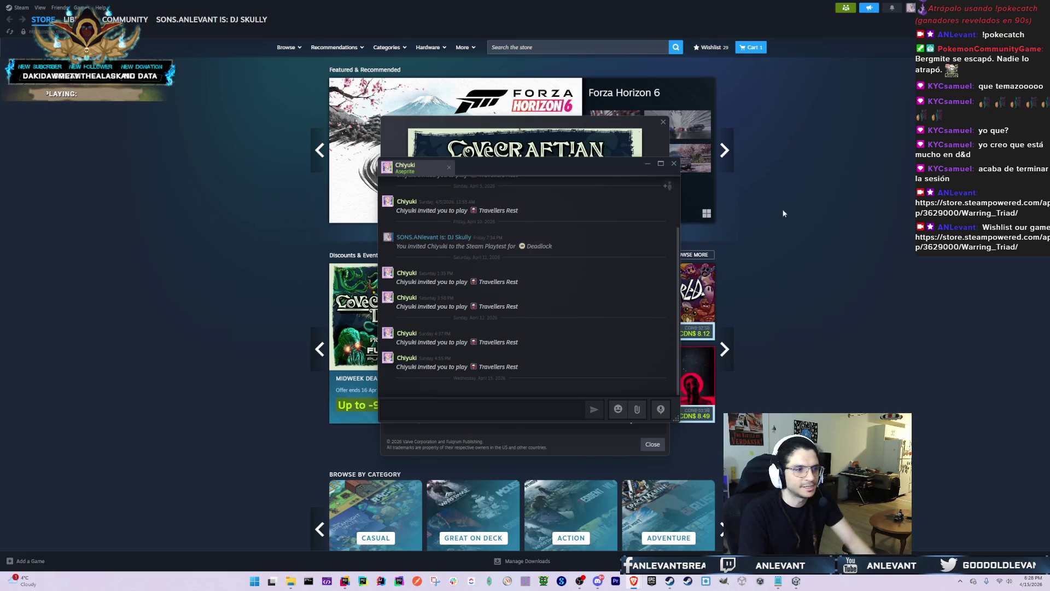
- Find Cult of the Lamb in the library and install it to Secondary Storage
click(70, 19)
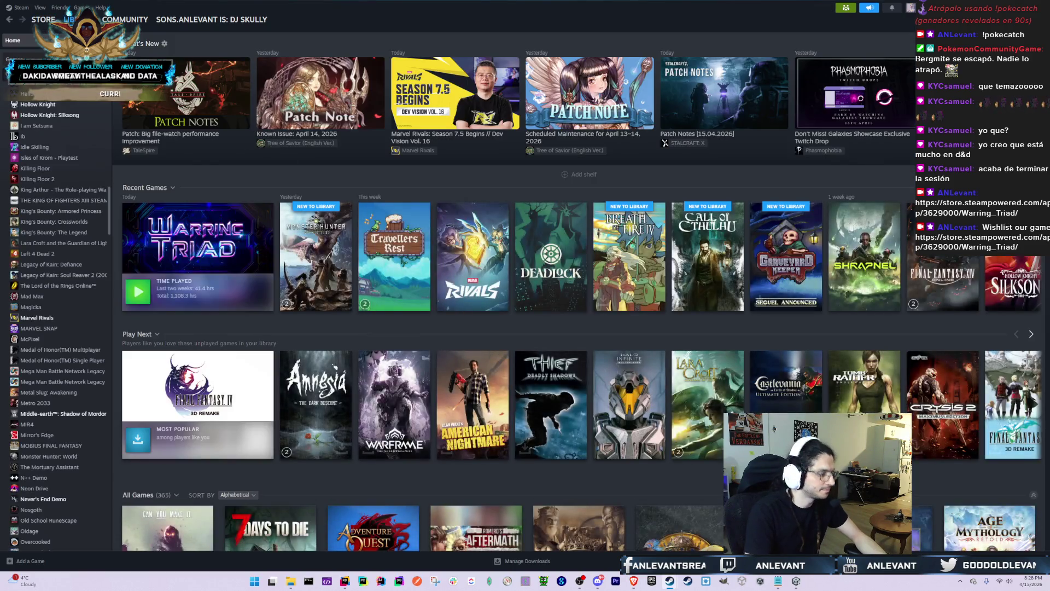
text(cul)
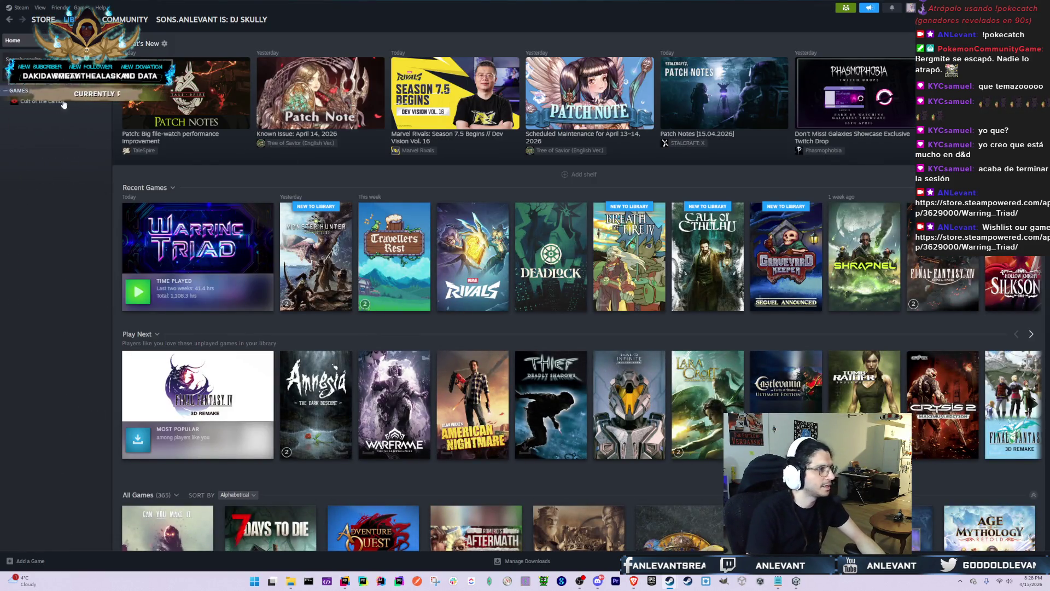
click(52, 103)
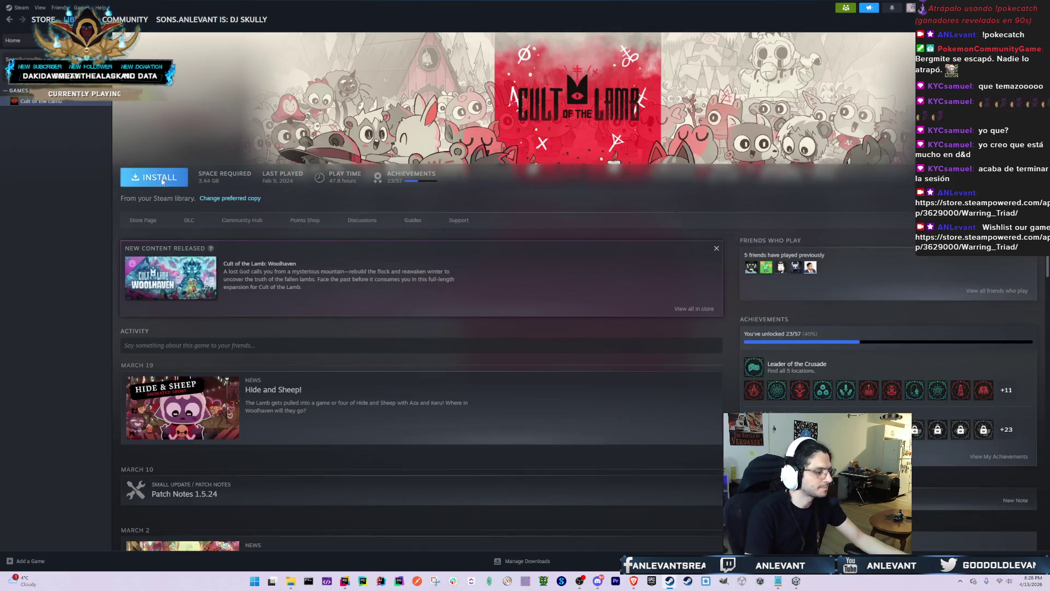
click(159, 177)
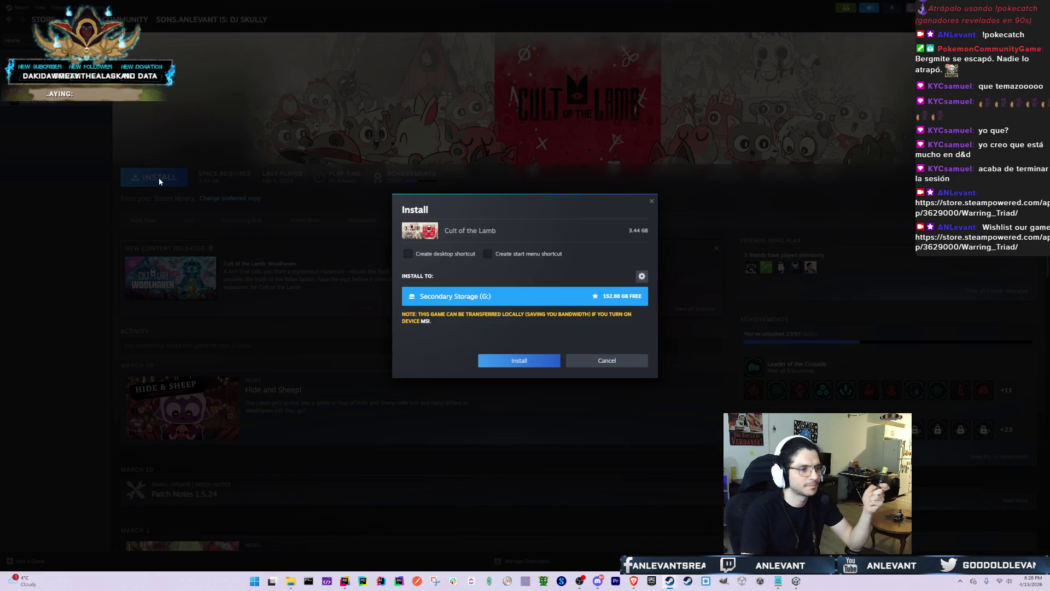
click(516, 361)
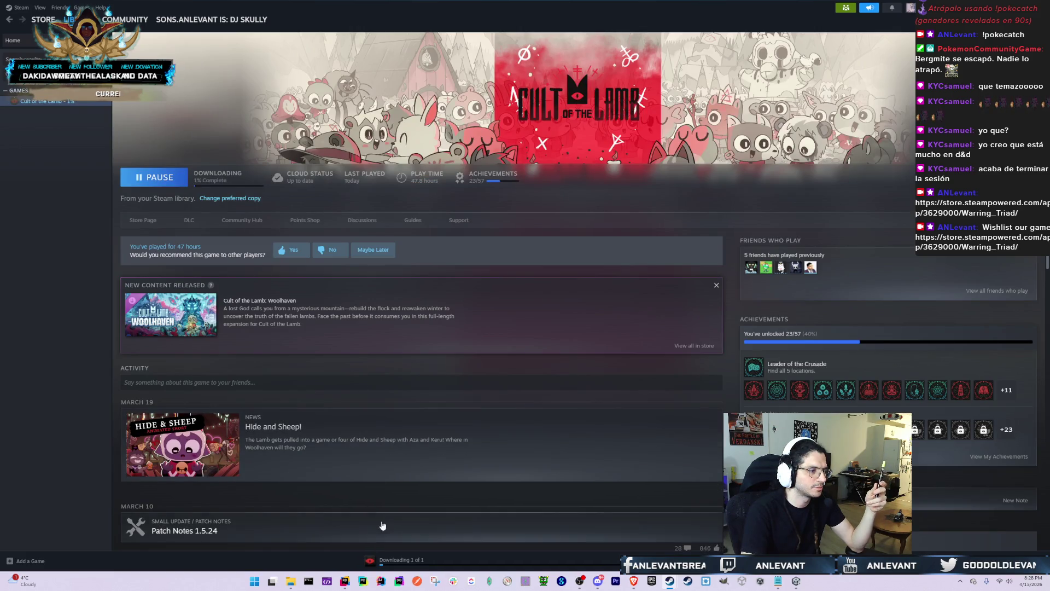
click(403, 560)
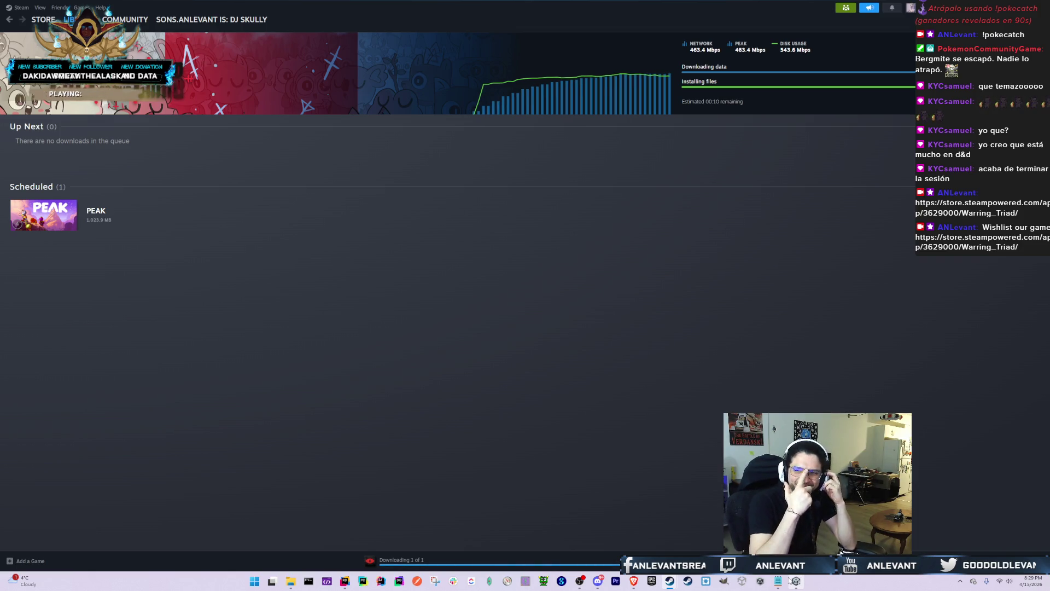
- Switch over to the Unity project while the install finishes
key(alt+Tab)
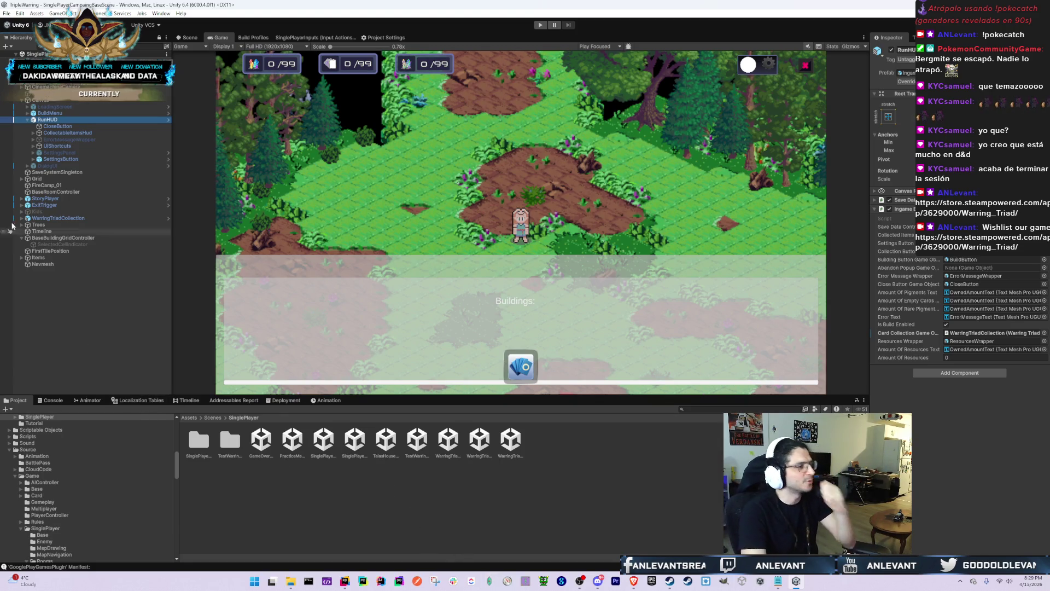
- Activate SettingsPanel under SettingsButton so the Link Twitch option shows, then return to Steam
click(78, 160)
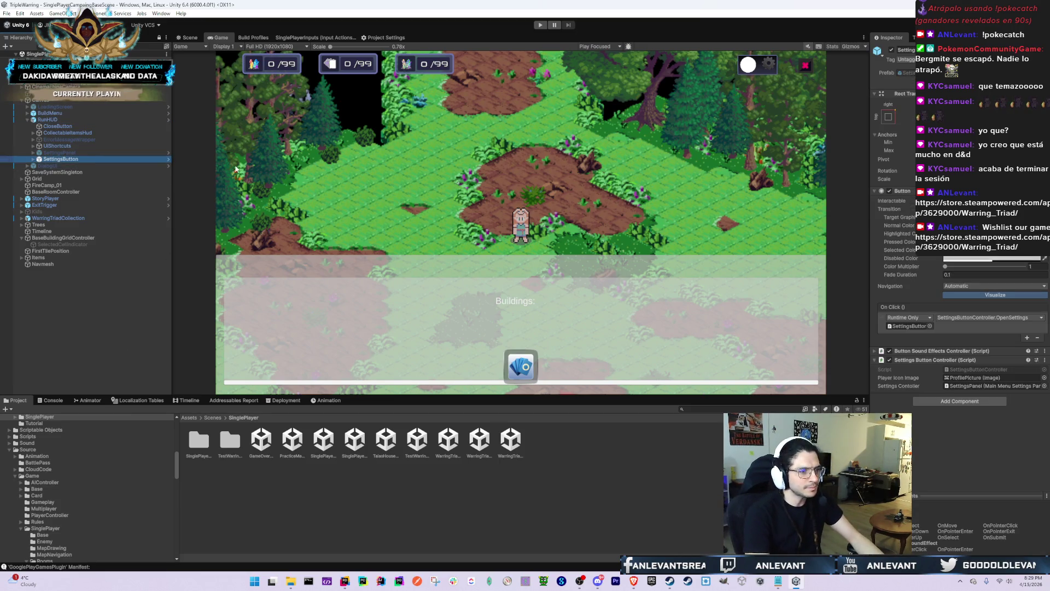
click(84, 153)
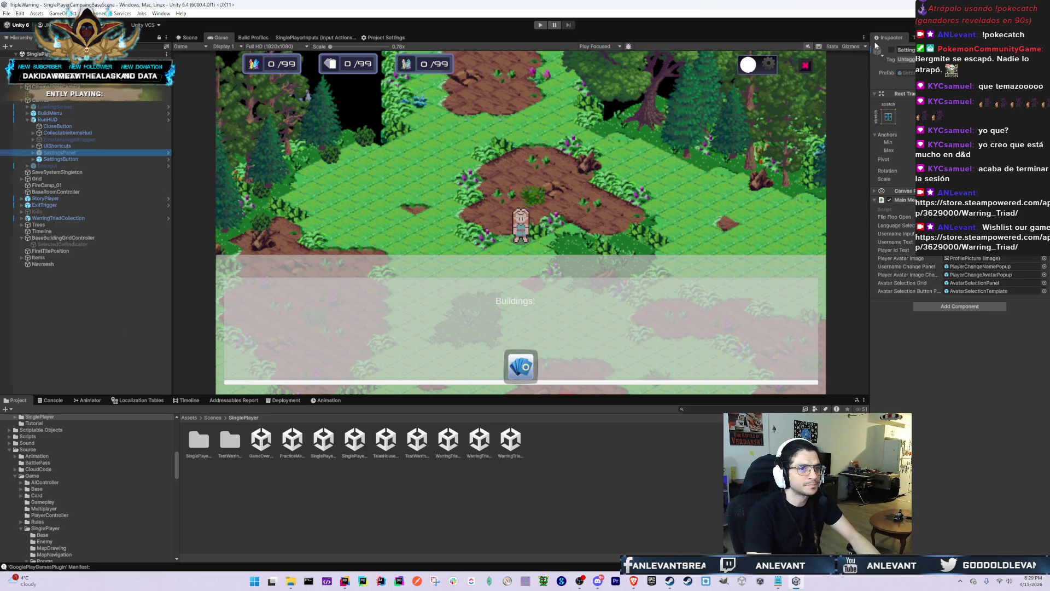
click(890, 50)
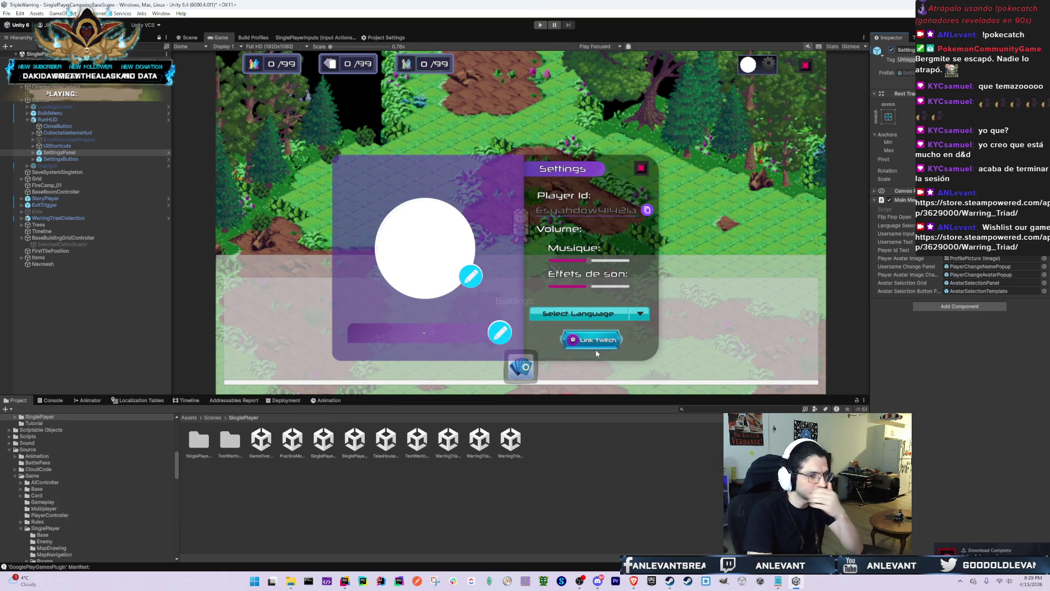
key(alt+Tab)
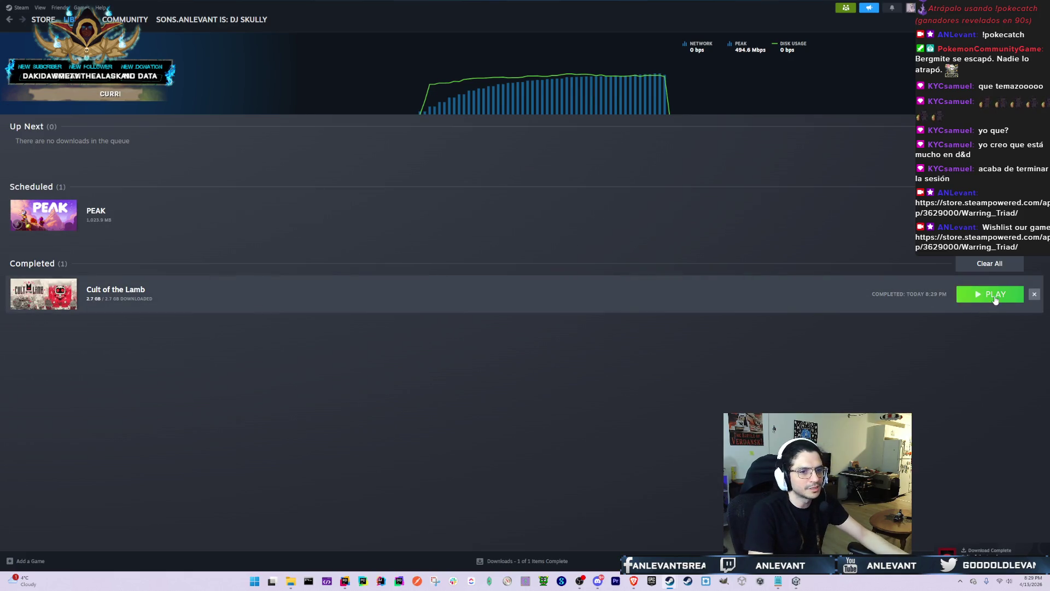
- Launch Cult of the Lamb from the completed download and bring up its game page
click(995, 300)
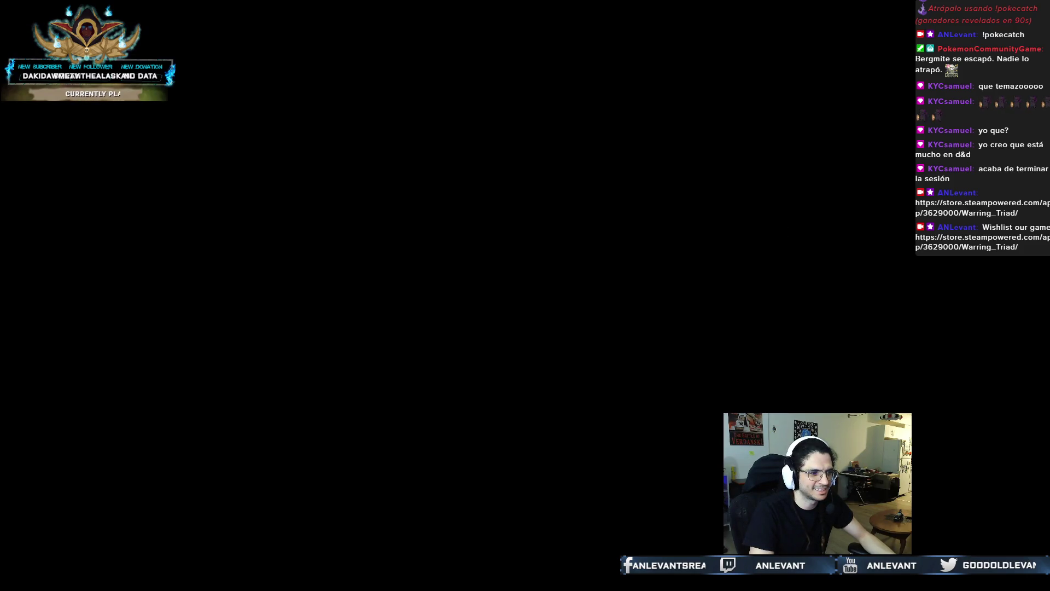
key(alt+Tab)
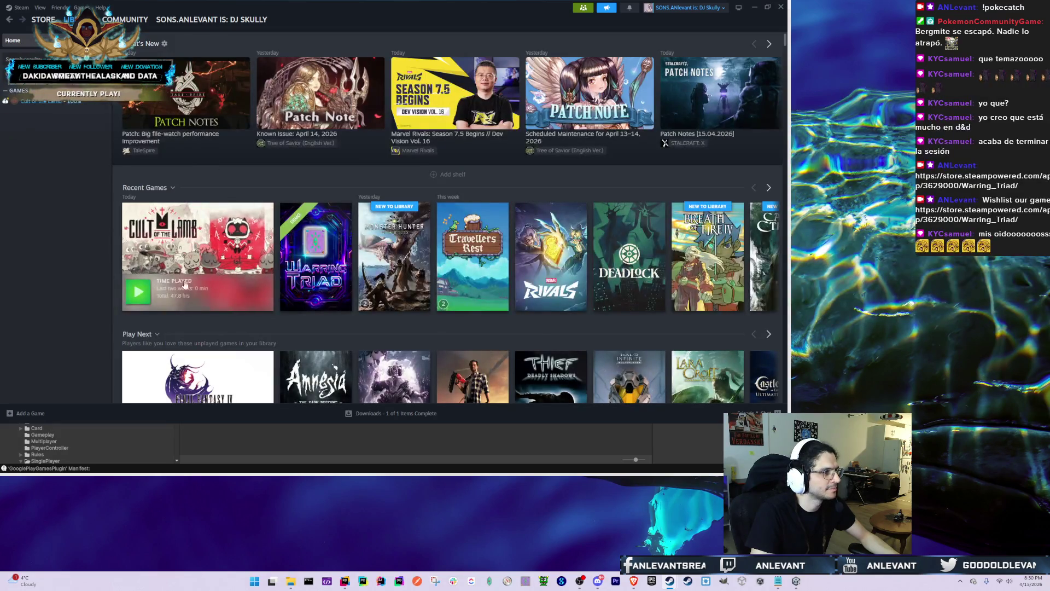
click(145, 289)
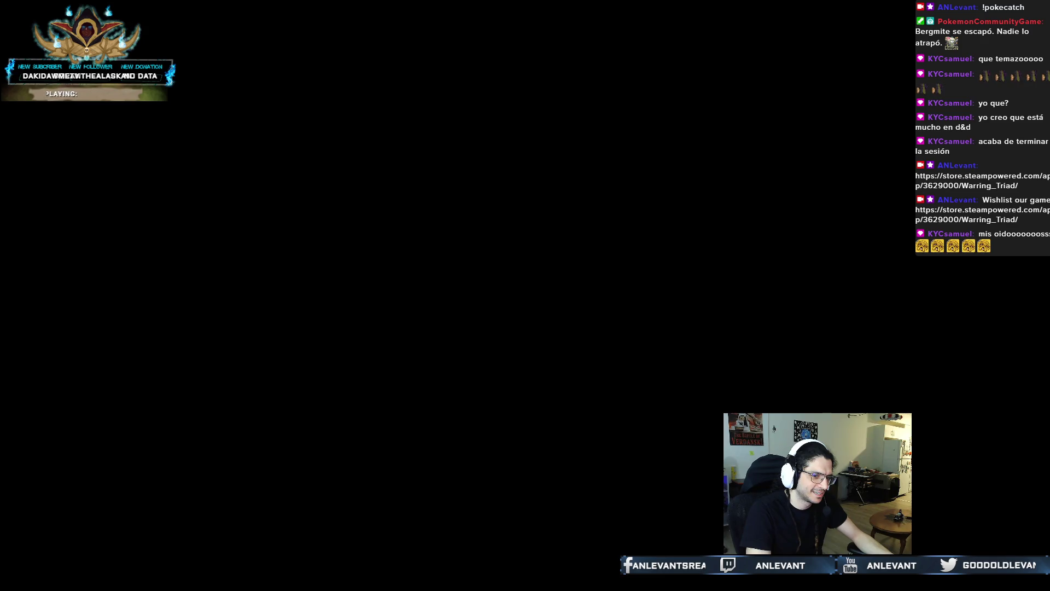
- Check the sound volume mixer, then go back to the fullscreen game
key(super)
key(ctrl+super+v)
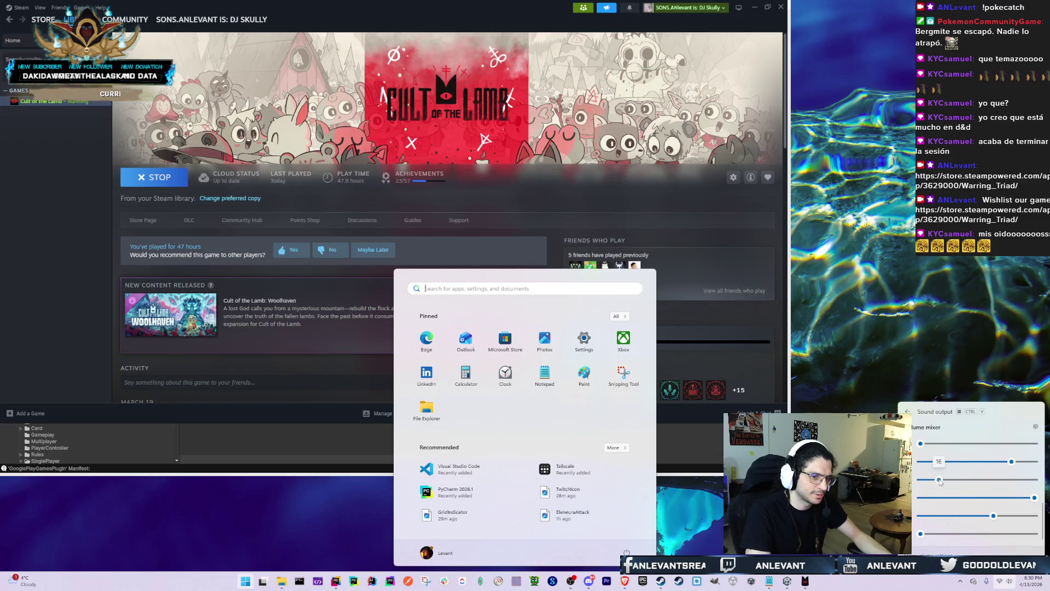
click(803, 583)
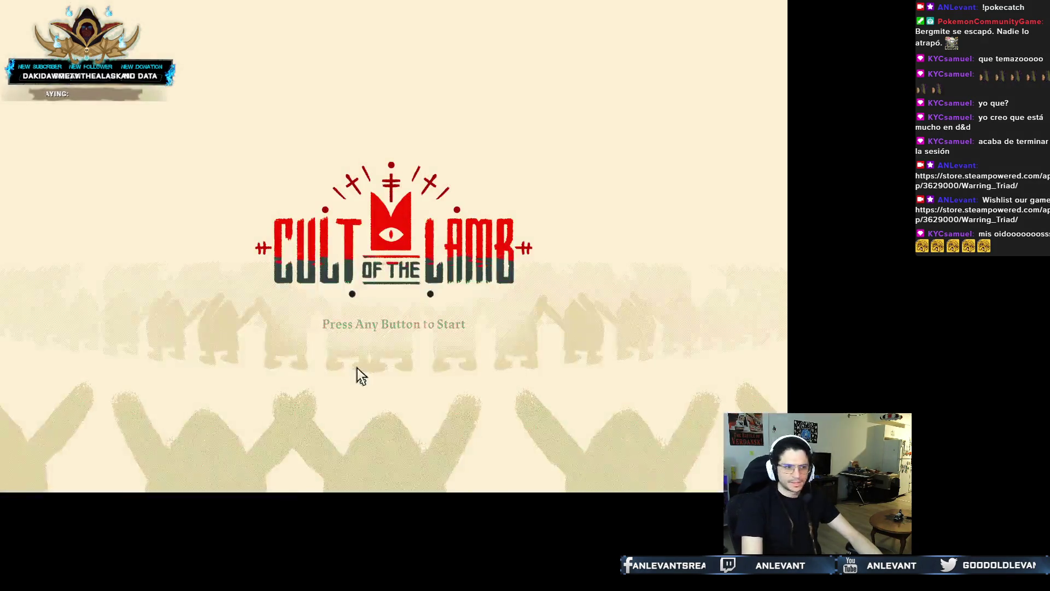
- Get past the title screen and load the Day 2 save slot
click(445, 358)
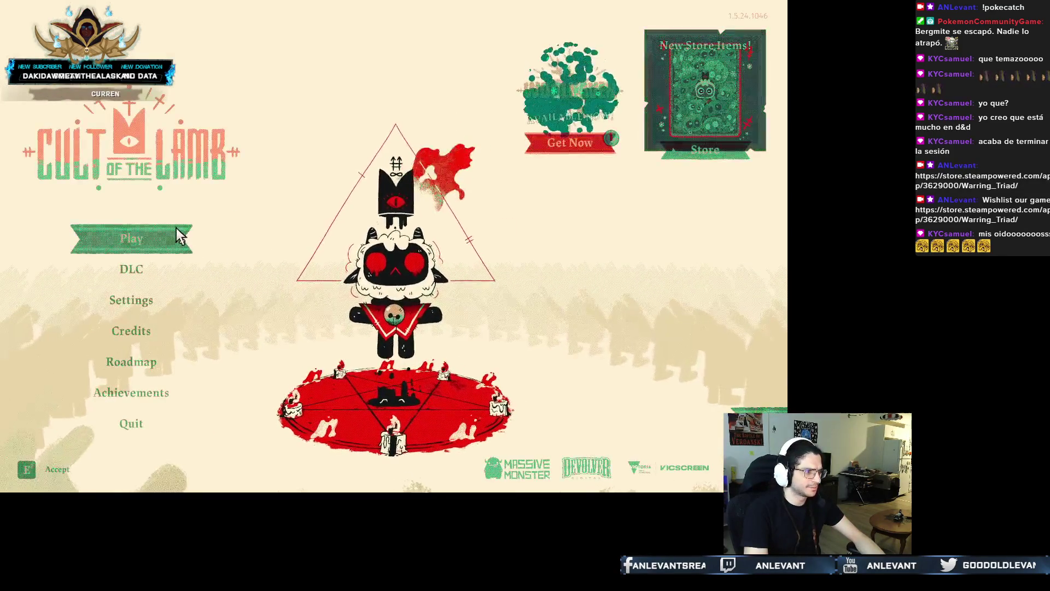
click(163, 241)
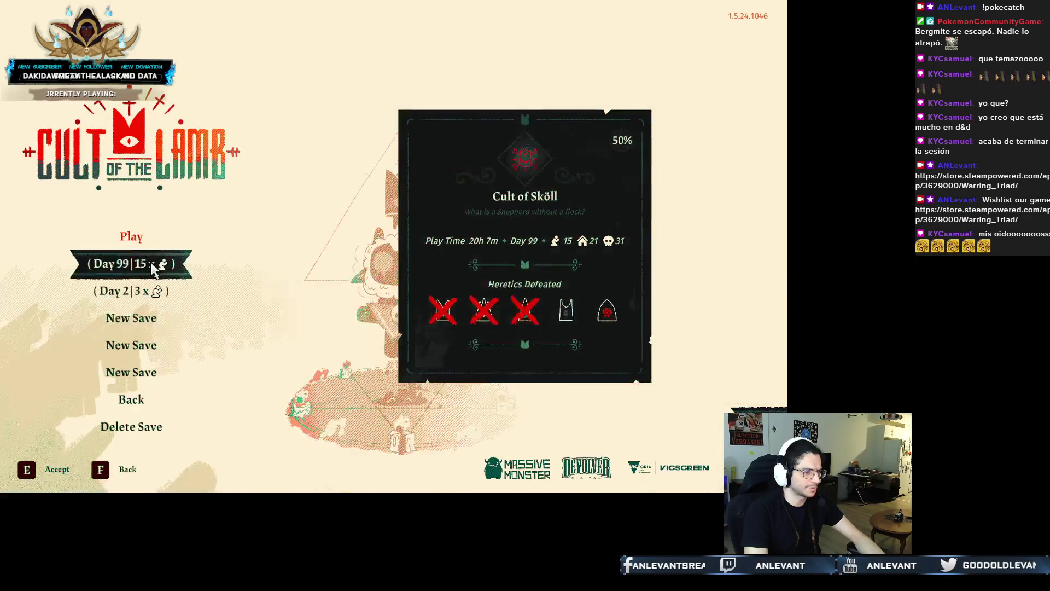
click(157, 293)
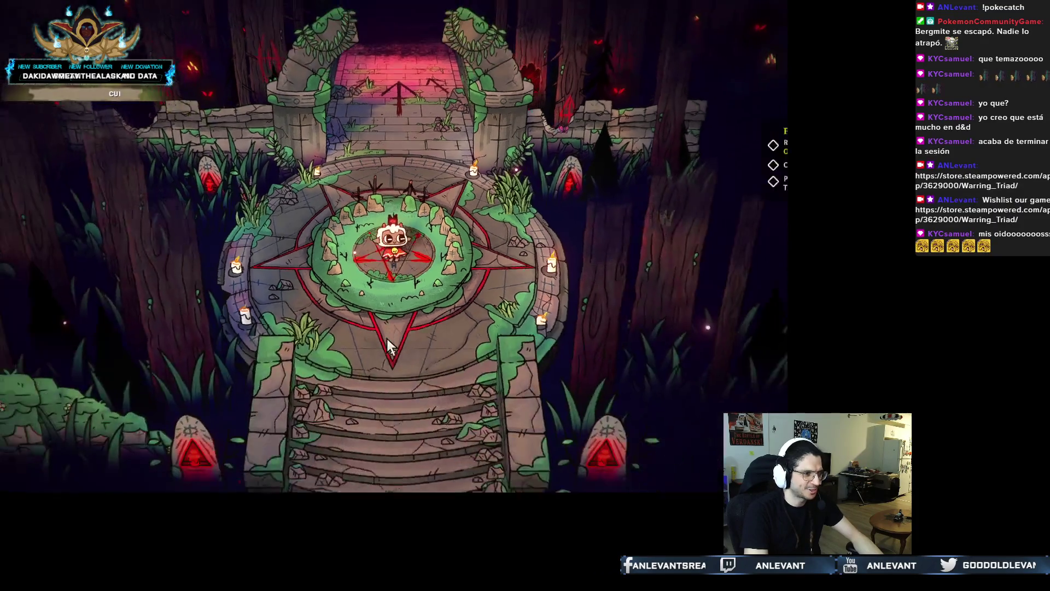
- Open Twitch from the pause menu and start linking the game to Twitch
key(Escape)
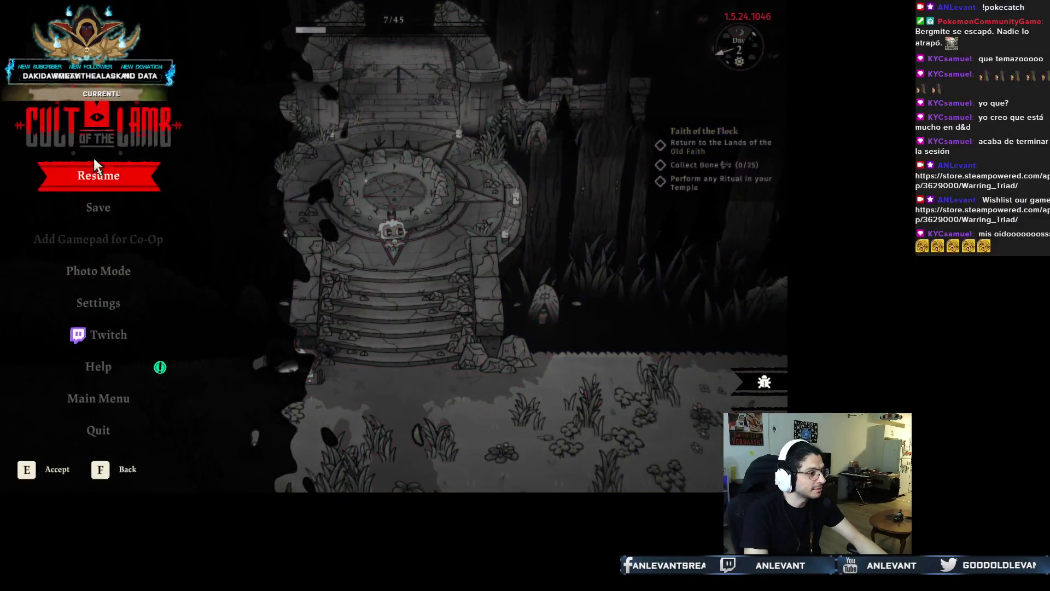
click(110, 334)
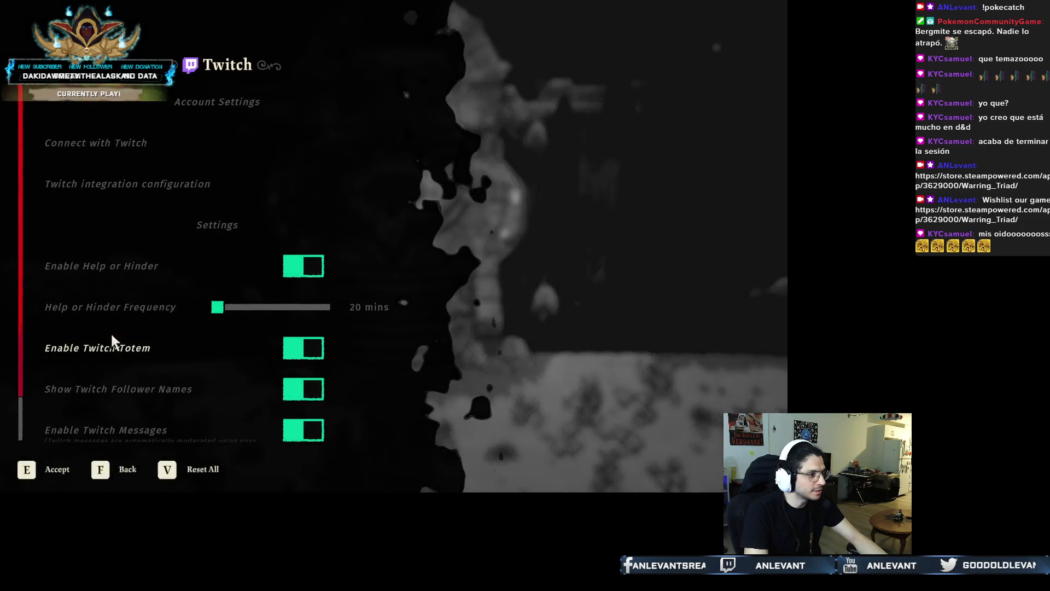
click(130, 185)
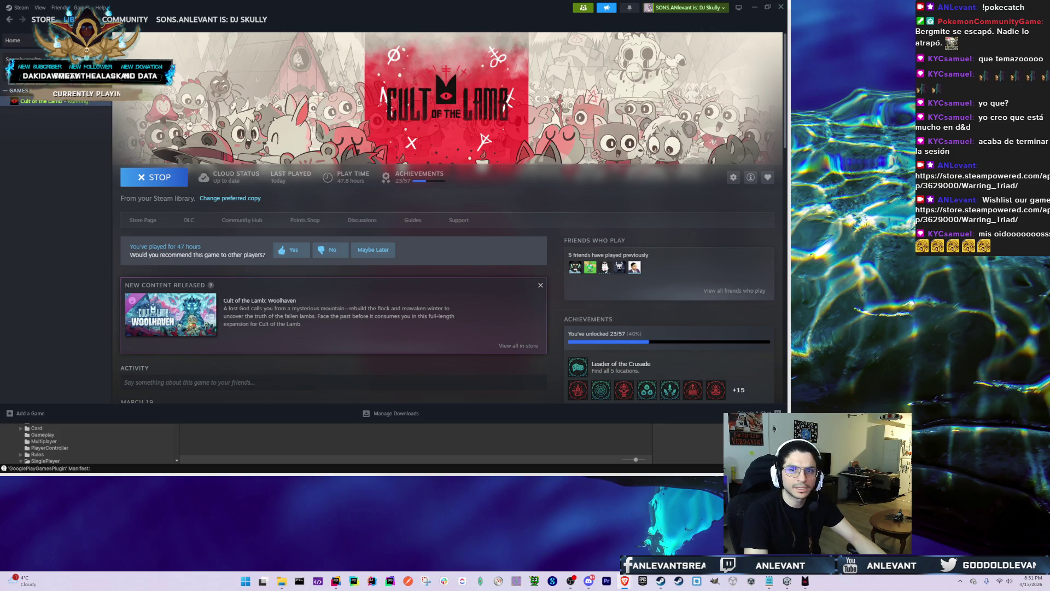
key(alt+Tab)
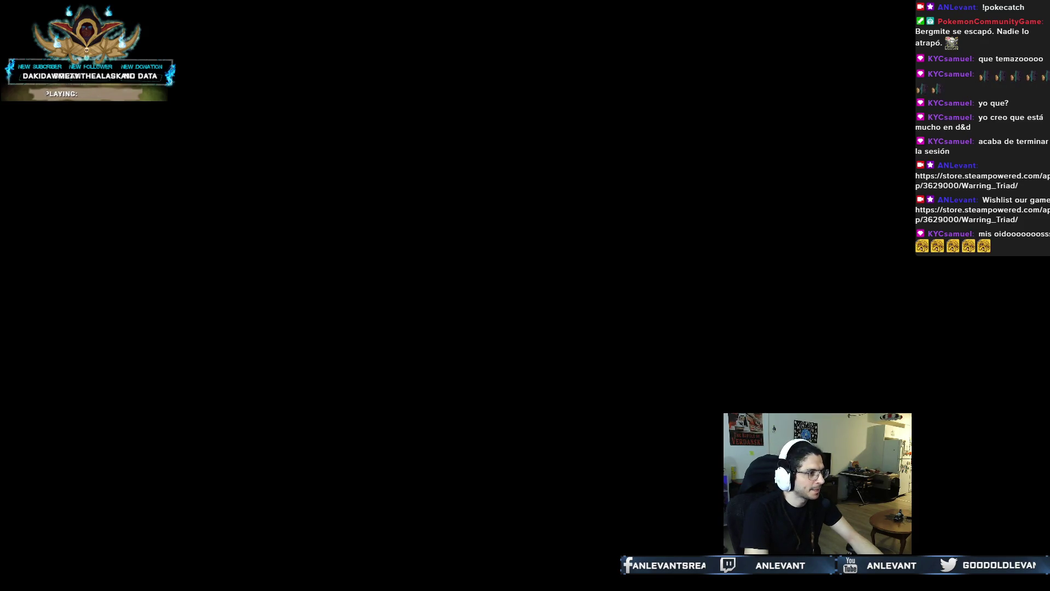
- Toggle showing Twitch follower names off and back on, then start the Twitch connection again
scroll(159, 274, down, 1)
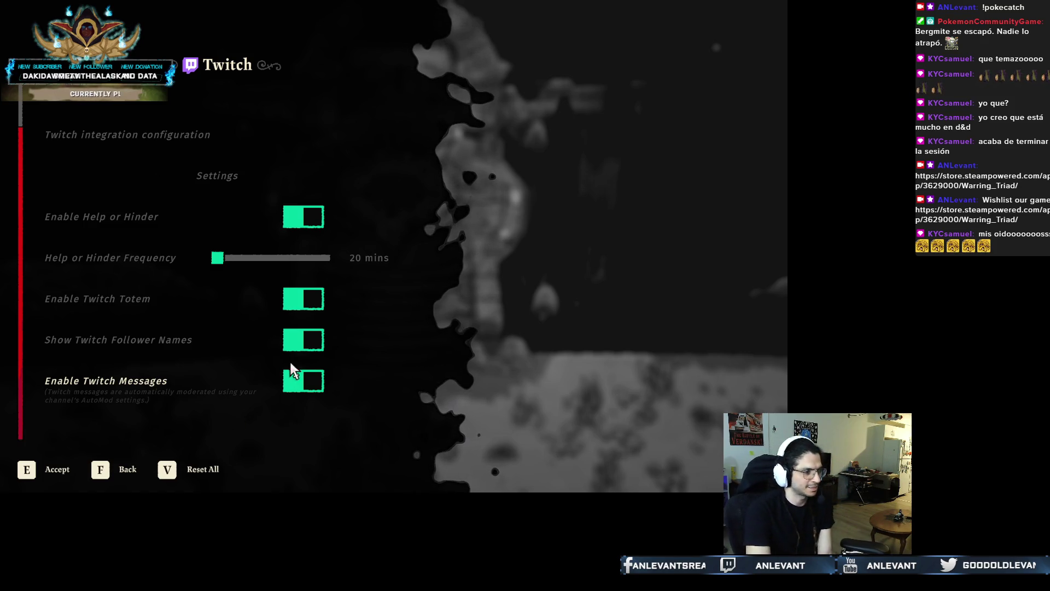
click(316, 340)
click(310, 341)
scroll(323, 203, up, 3)
scroll(302, 267, down, 1)
scroll(300, 267, up, 1)
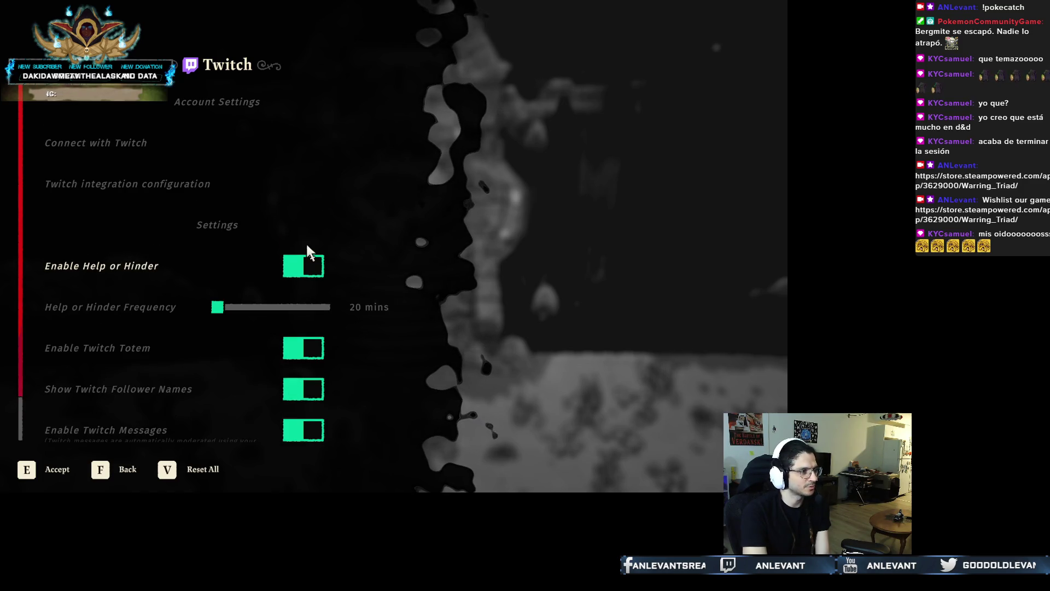
click(127, 146)
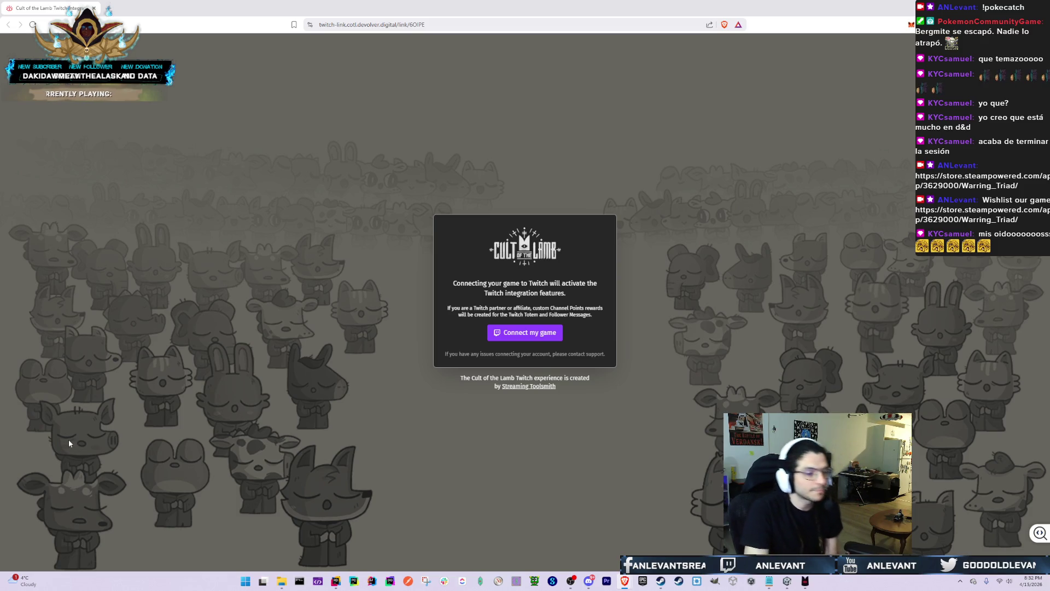
- Begin connecting the game and log in with the saved Twitch account
click(537, 338)
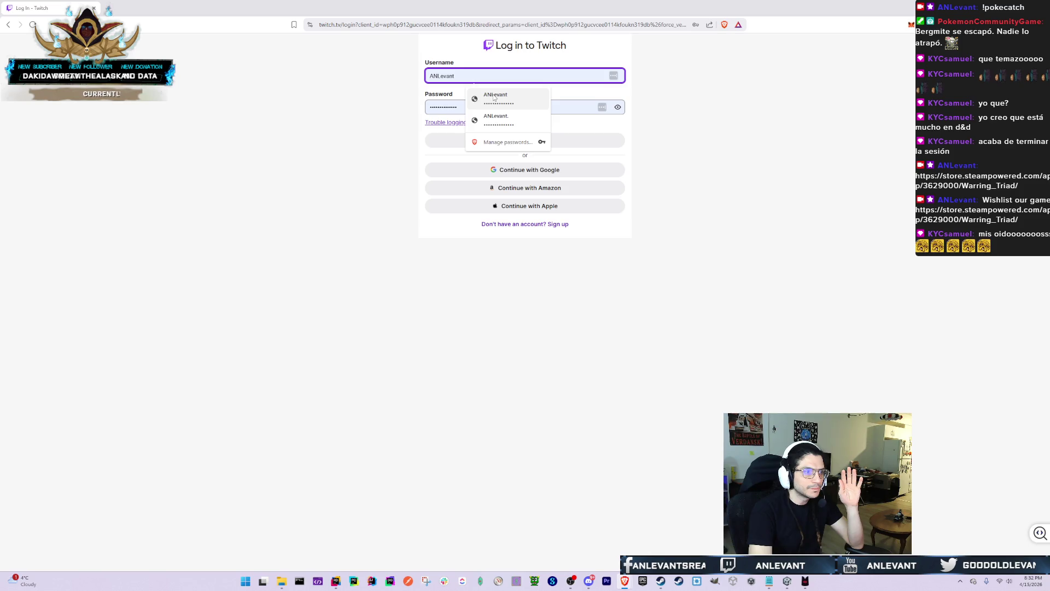
click(546, 102)
click(542, 140)
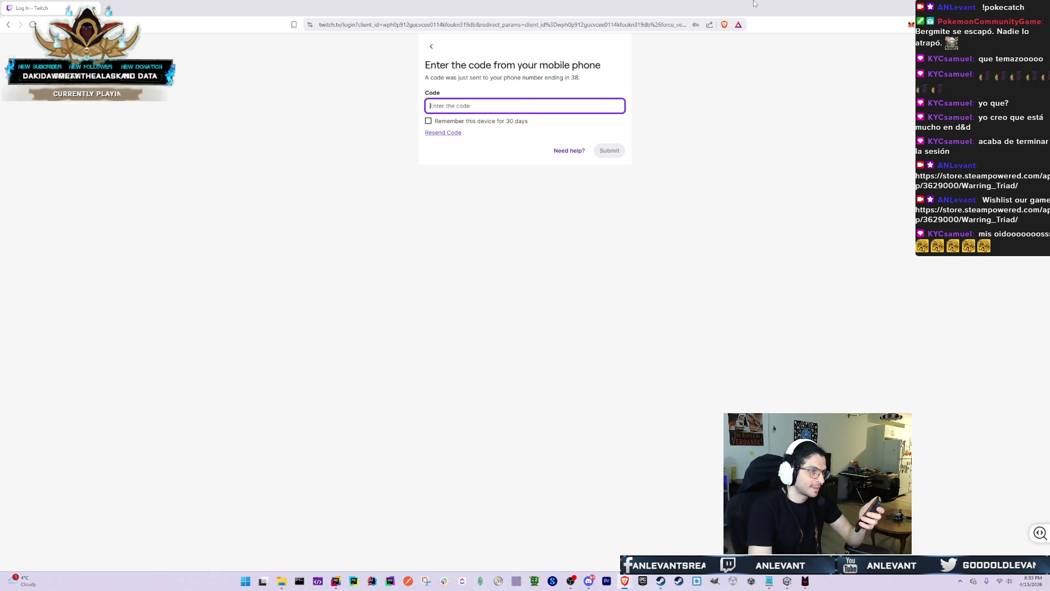
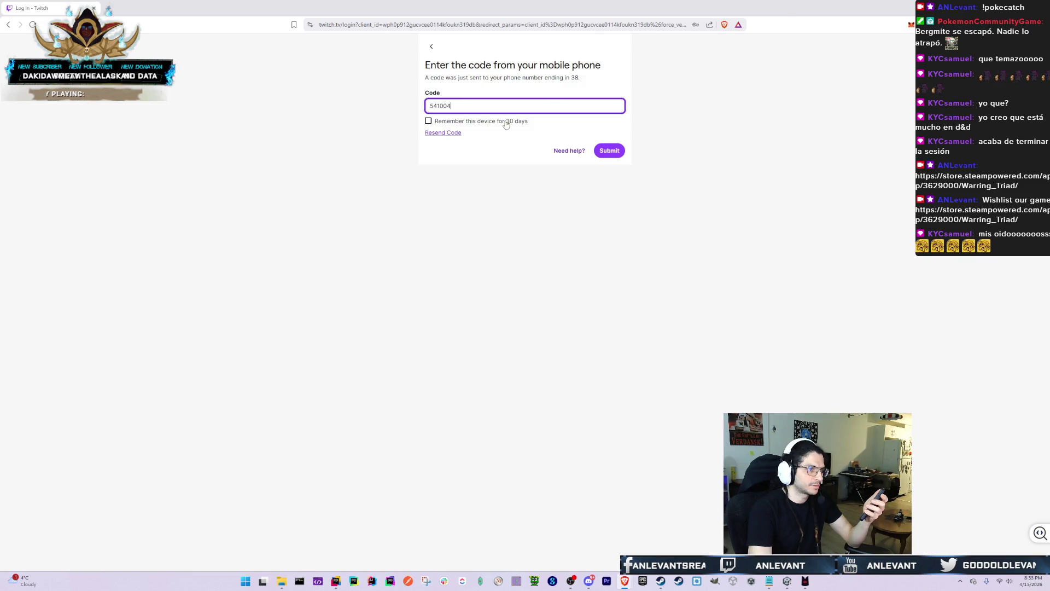
- Submit the phone verification code, remember this device, and authorize Companion of the Lamb
click(503, 121)
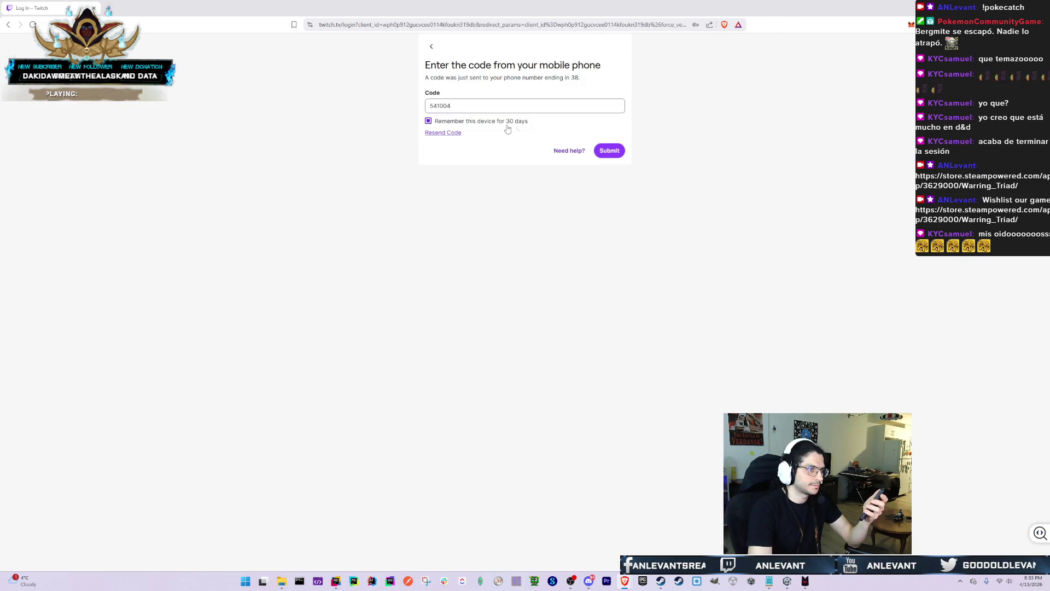
click(604, 155)
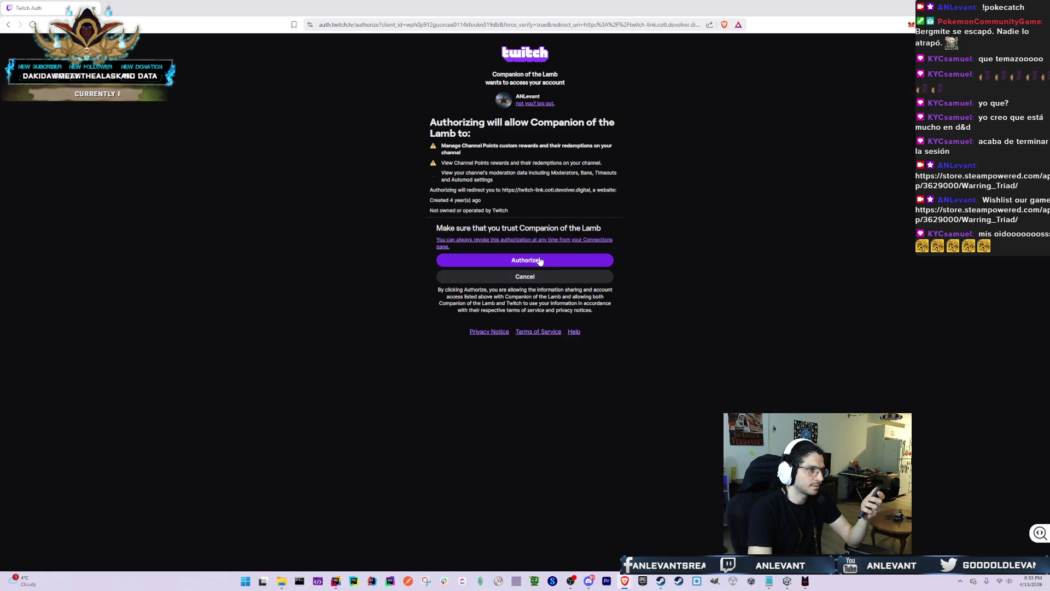
click(540, 261)
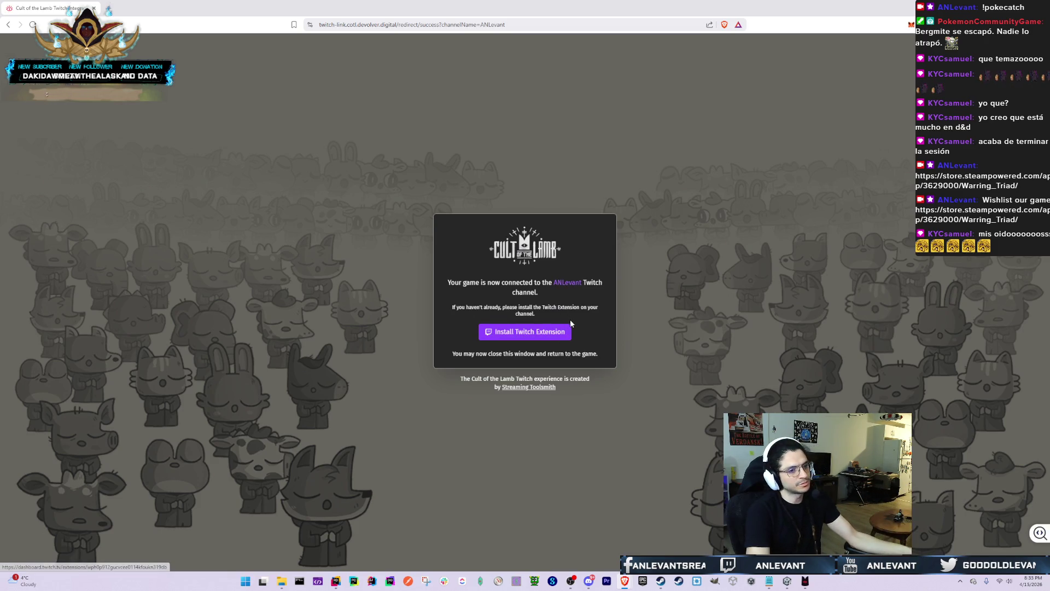
key(alt+Tab)
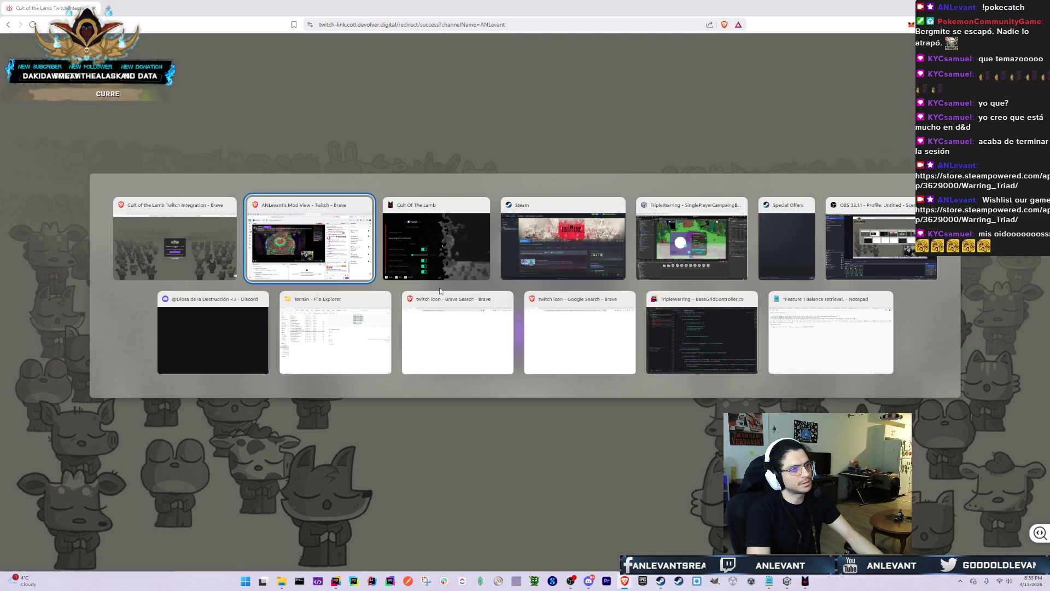
- Return to the game and request the Twitch connection again from its Twitch settings
key(alt+Tab)
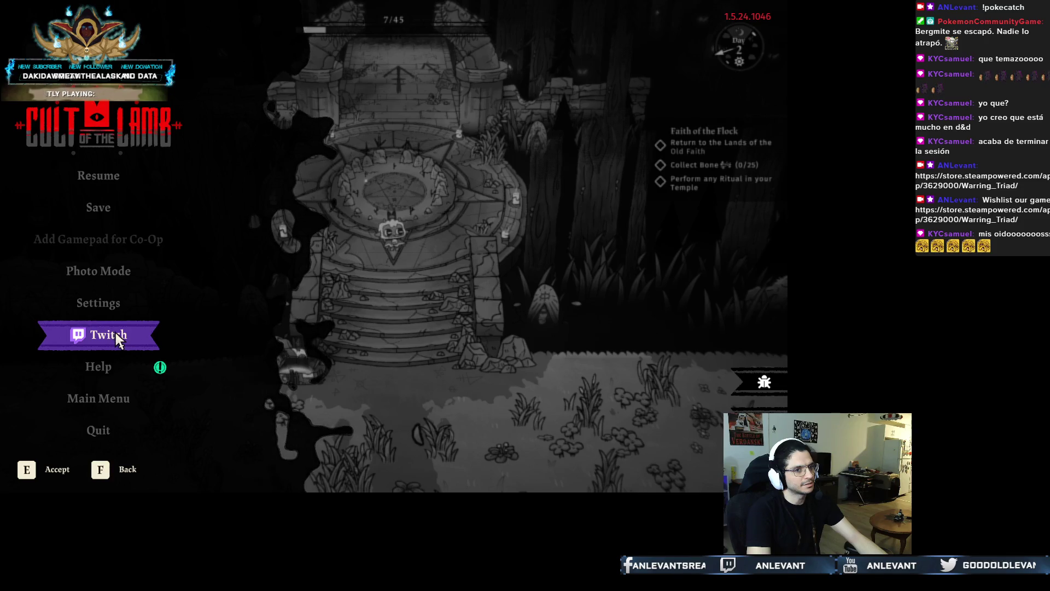
click(134, 324)
click(136, 140)
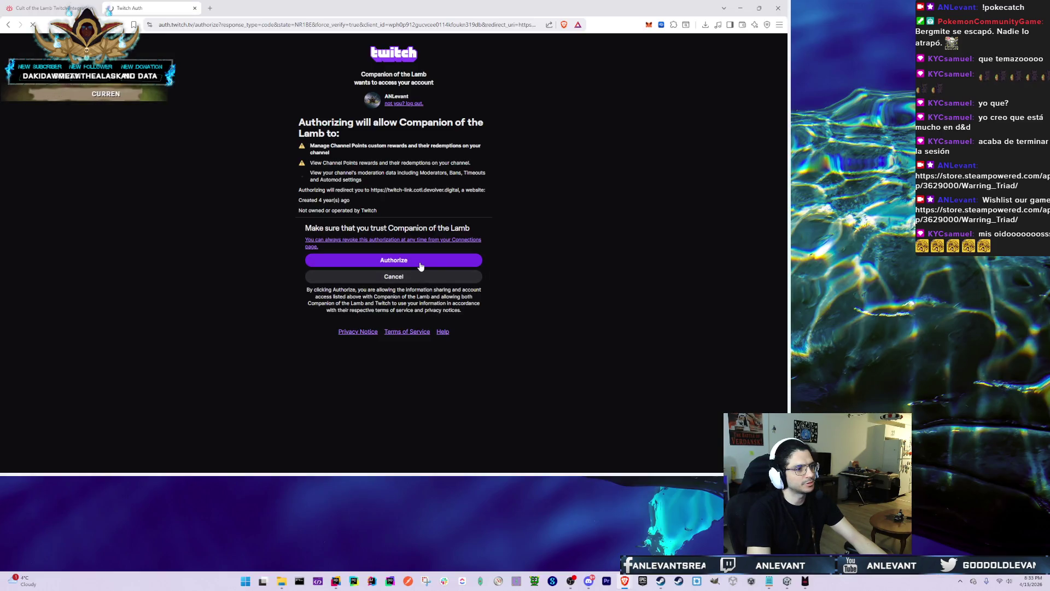
- Authorize Companion of the Lamb, confirm the game shows the account signed in, then switch to Discord
click(420, 262)
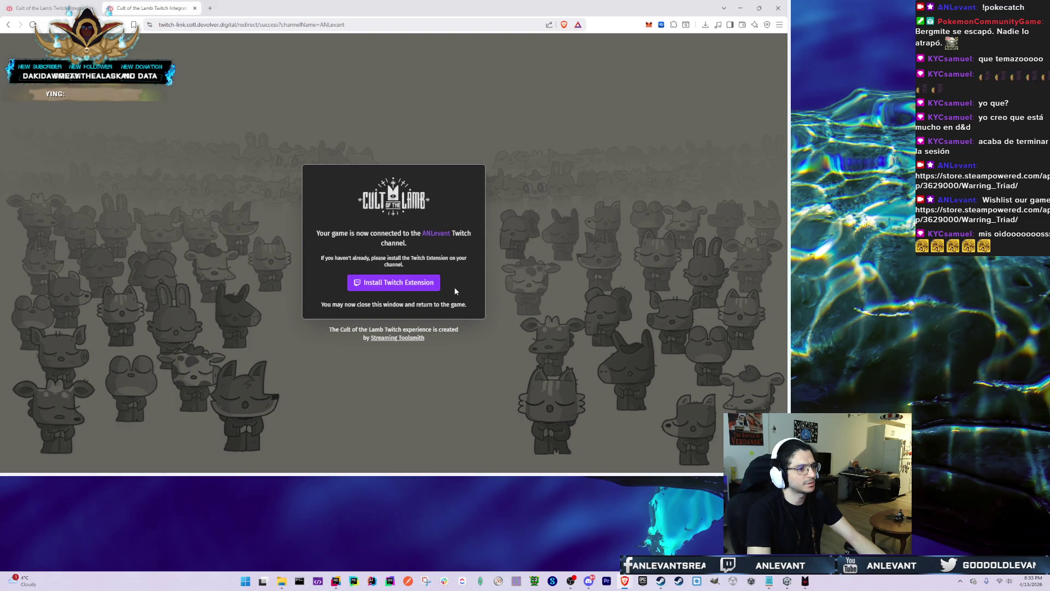
key(alt+Tab)
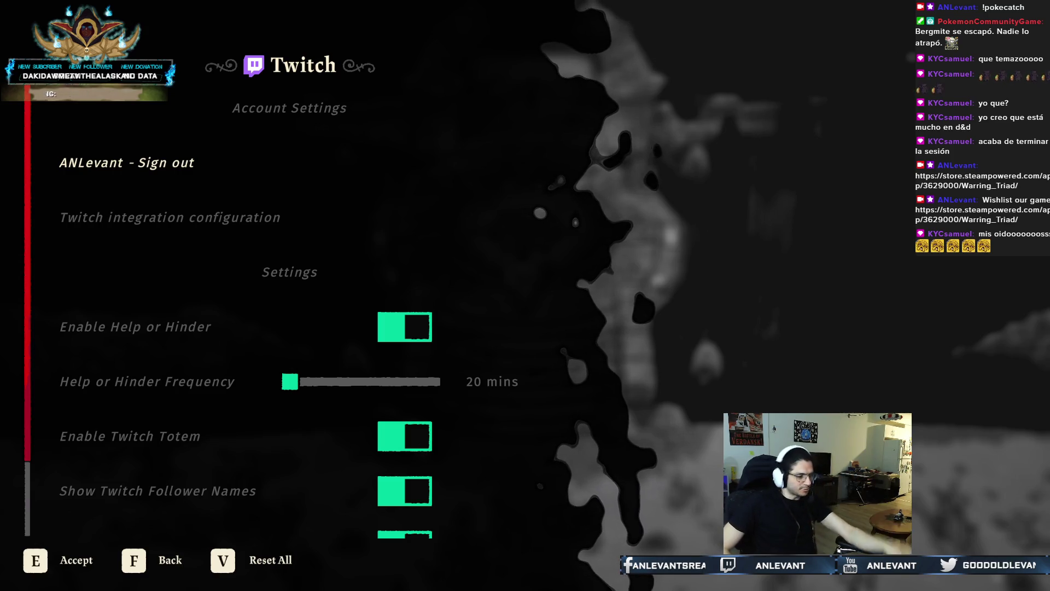
key(e)
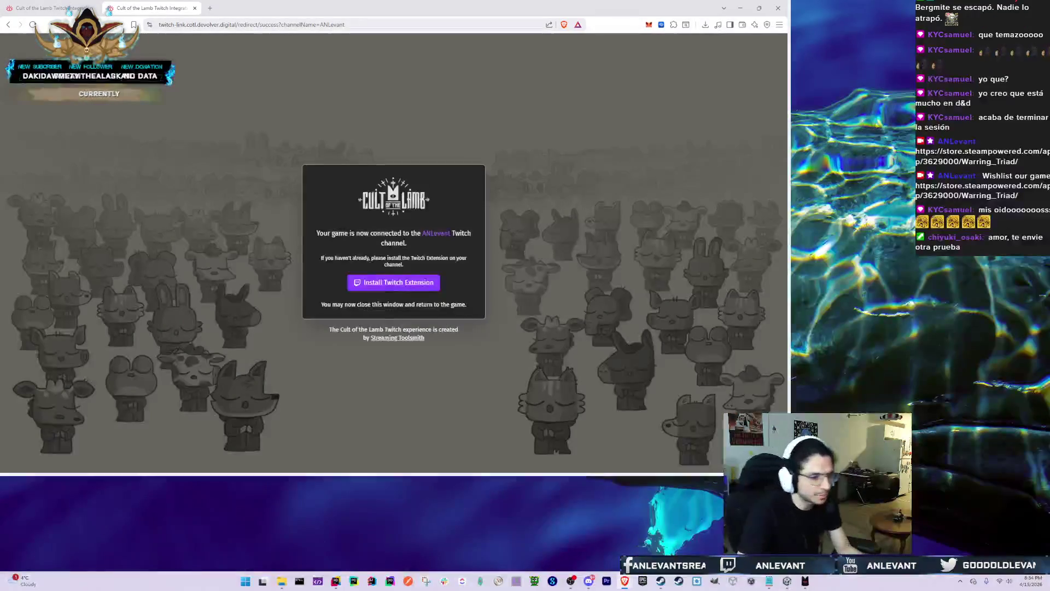
key(alt+Tab)
key(alt+Tab)
key(alt+Tab)
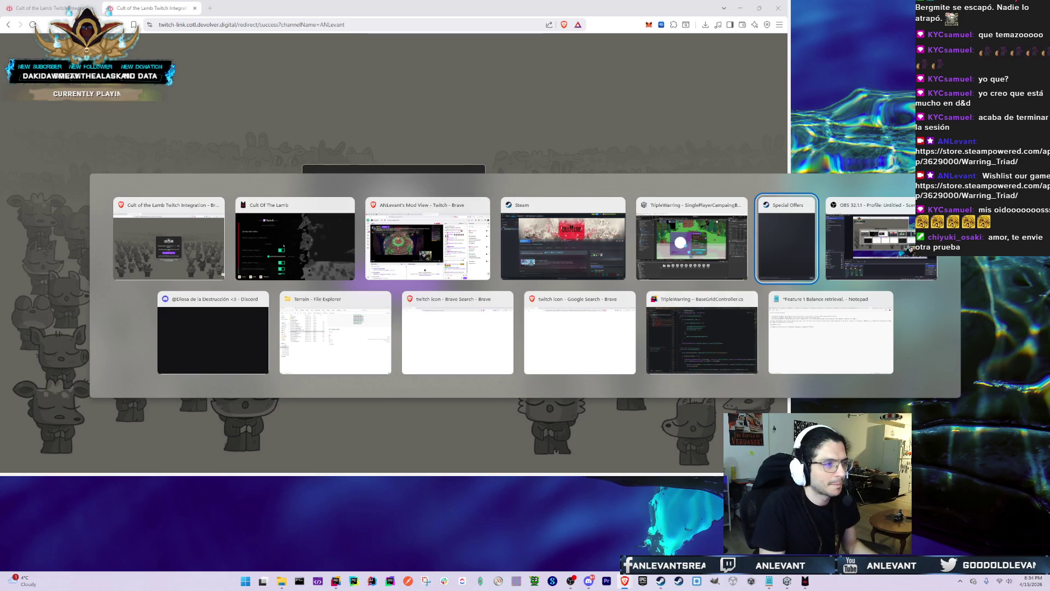
click(248, 324)
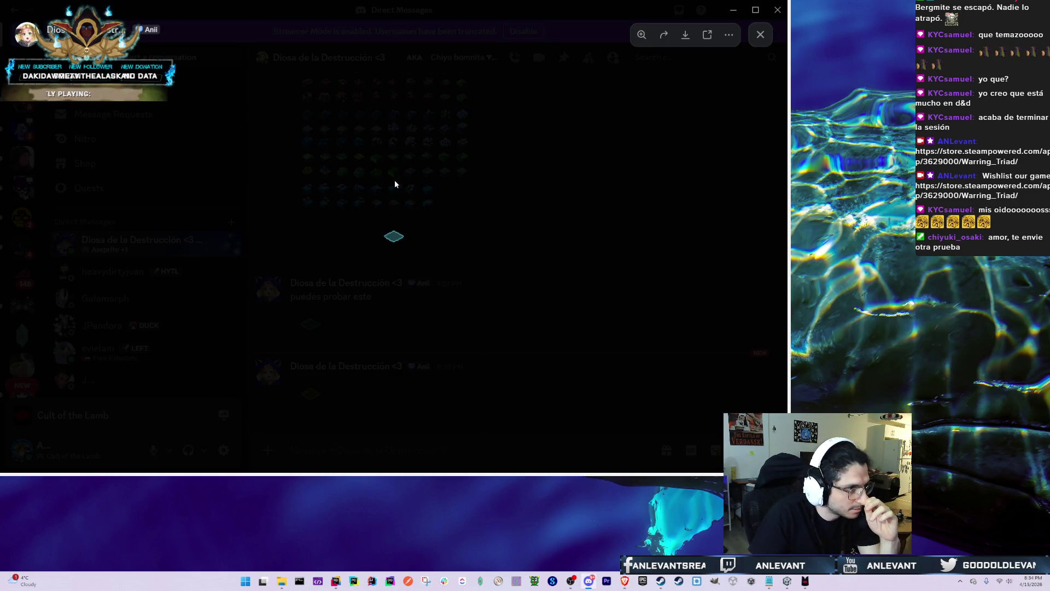
- View the newest green grid tile image enlarged in Discord, then return to Cult of the Lamb
click(491, 299)
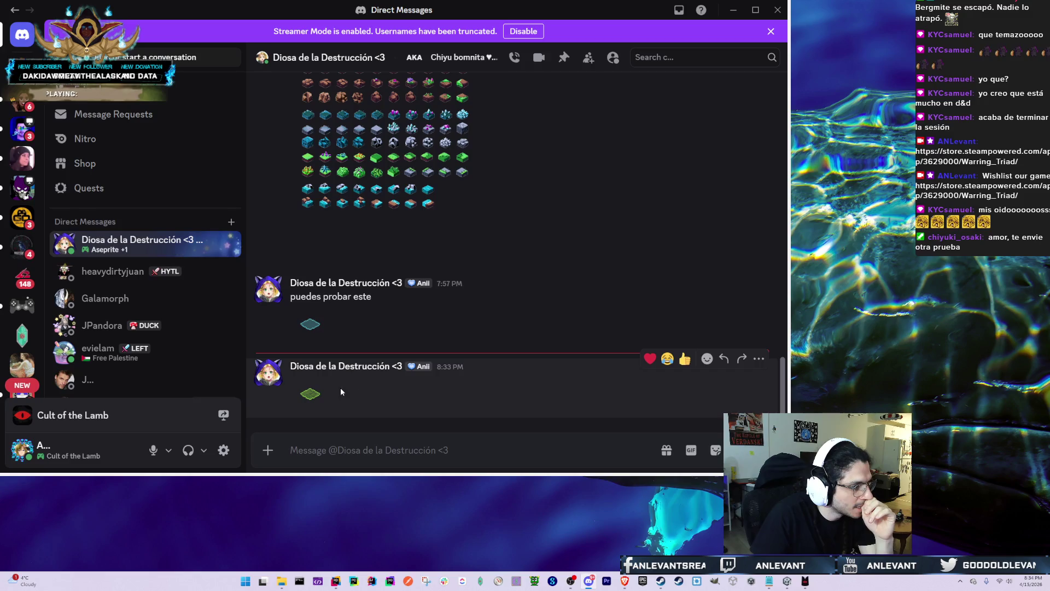
click(310, 394)
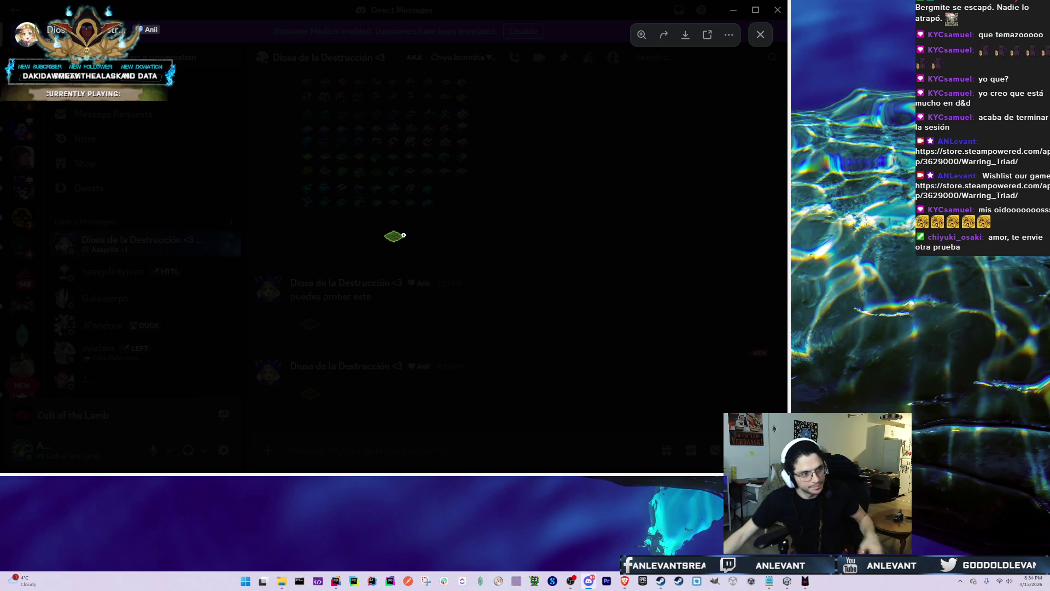
key(alt+Tab)
key(alt+Tab)
key(alt+Tab)
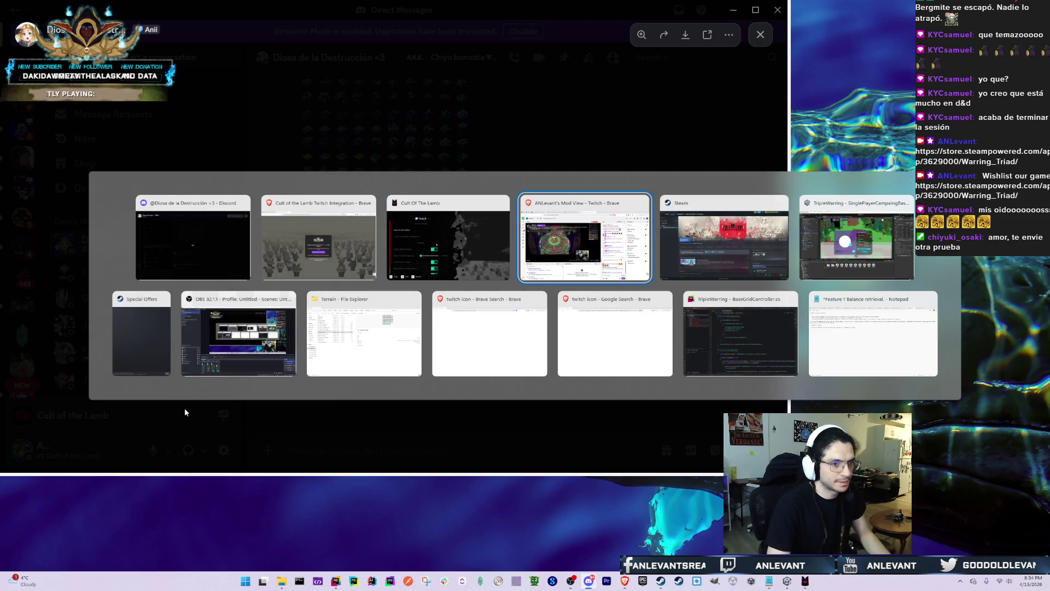
click(507, 249)
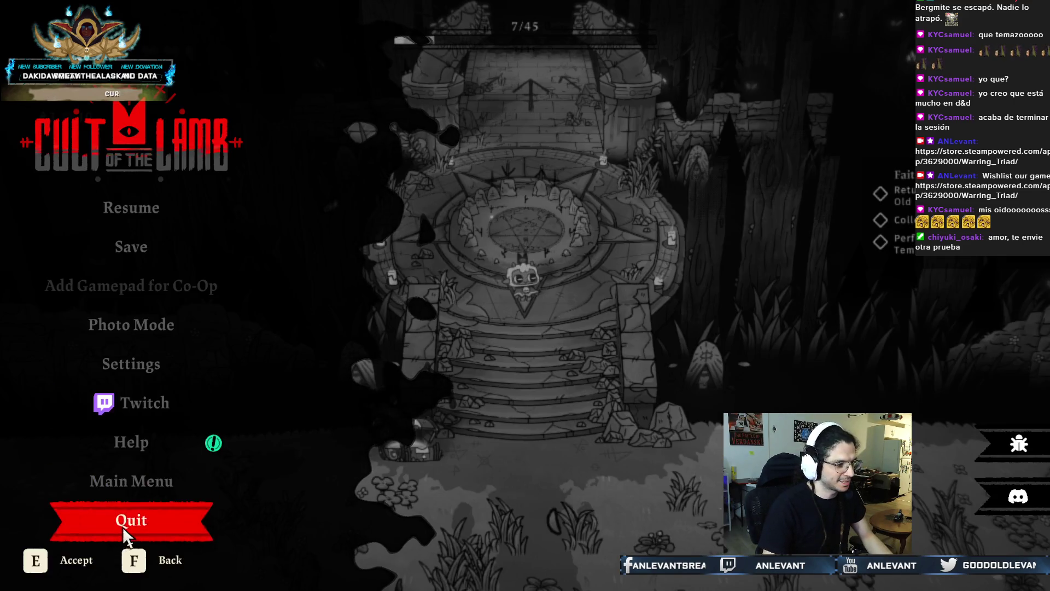
- Quit Cult of the Lamb from the pause menu and go back to the Unity editor
click(123, 527)
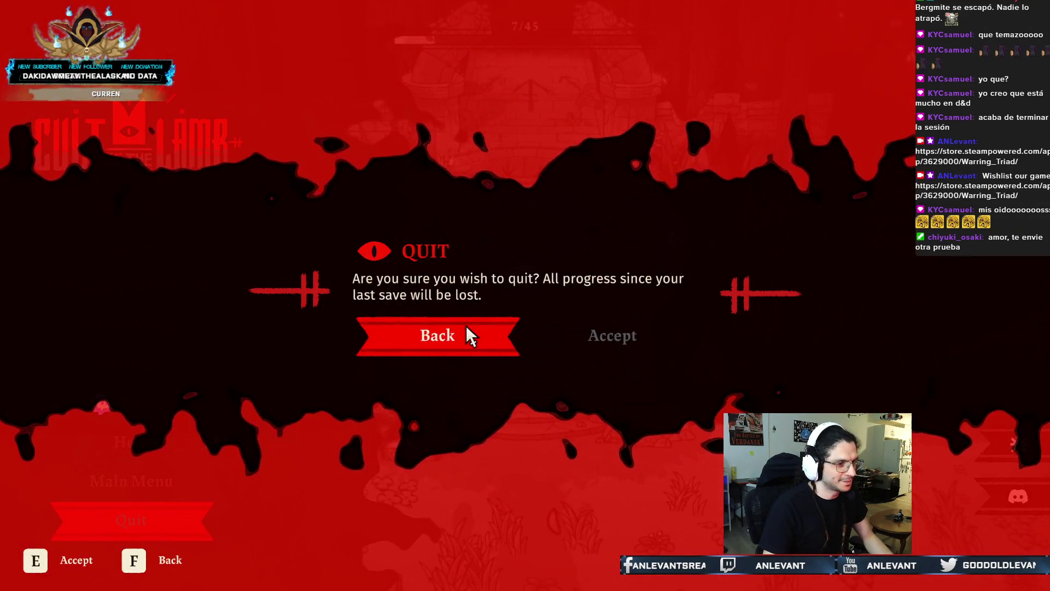
click(591, 330)
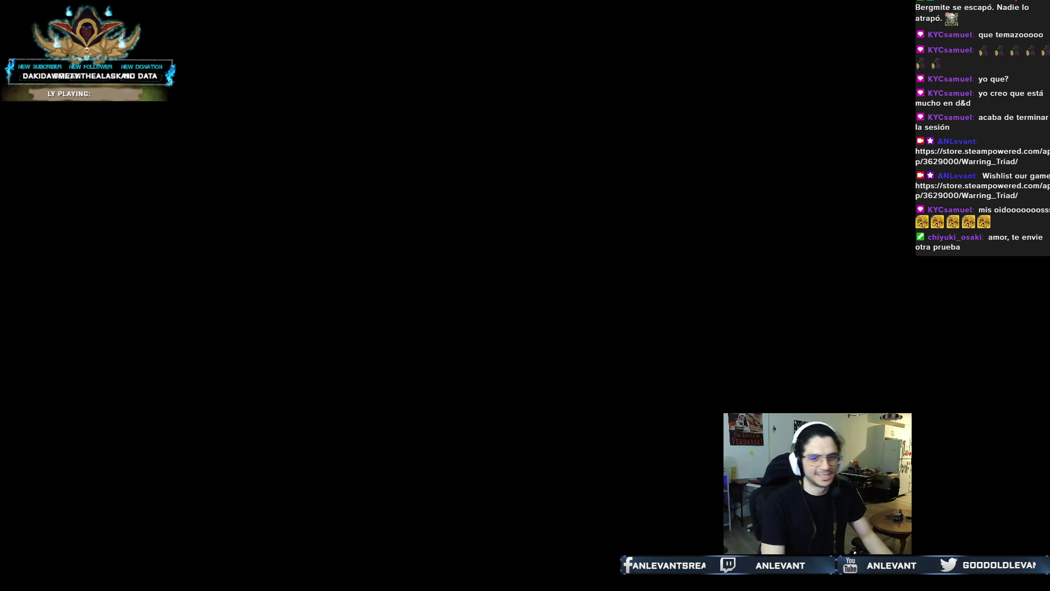
key(alt+Tab)
key(alt+Tab)
key(alt+Tab)
key(alt+Tab)
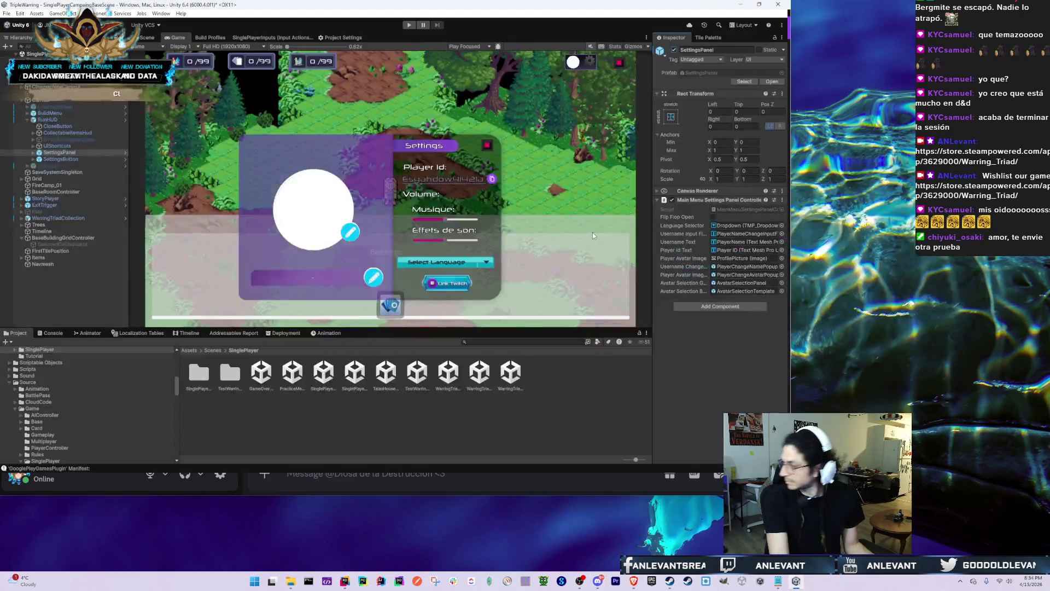
- Maximize the Unity editor, select SelectedCellIndicator, then bring the Discord chat window forward
click(759, 5)
click(810, 6)
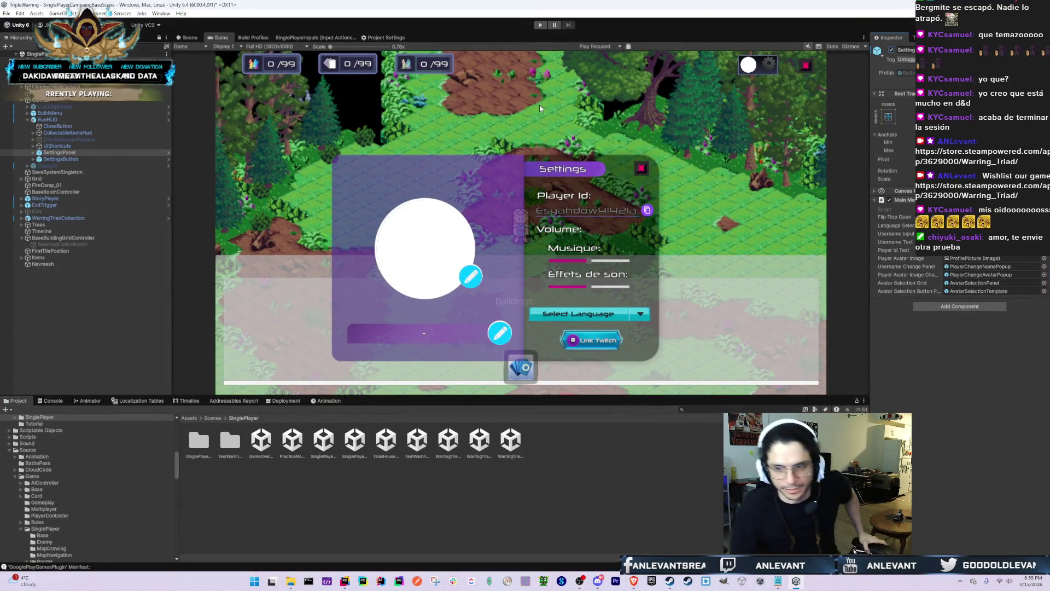
click(33, 244)
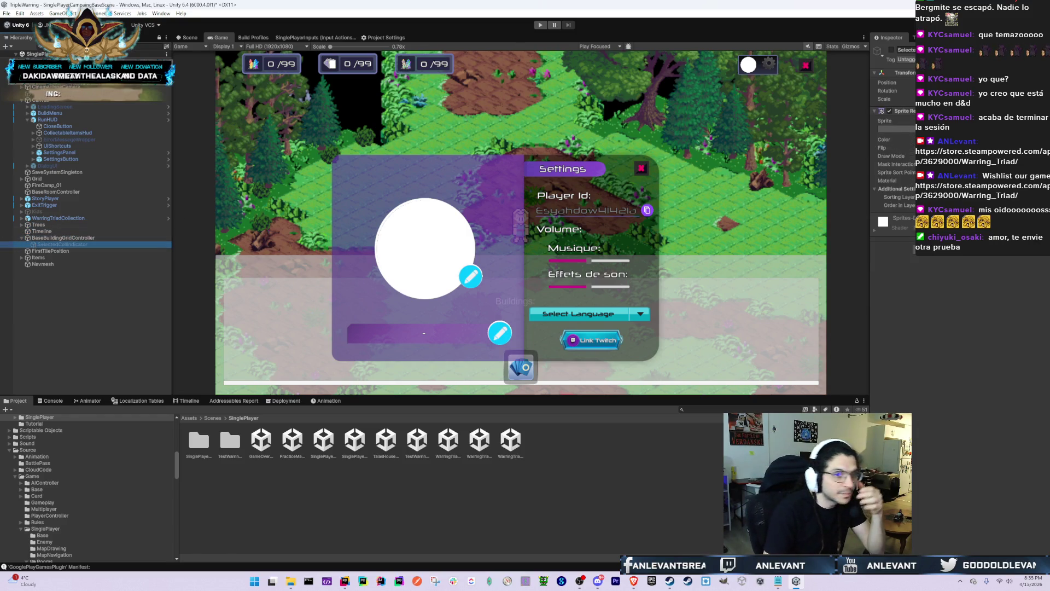
key(alt+Tab)
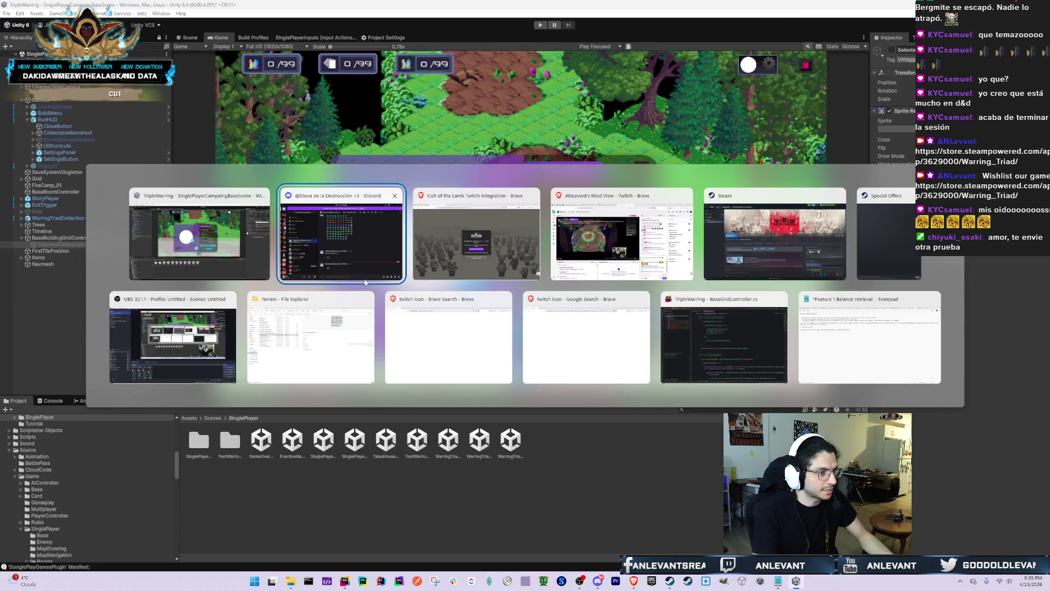
click(307, 417)
- Download the shared green tile image as SelectedGridIndicator.png into the Building sprites folder, then return to Unity
click(689, 31)
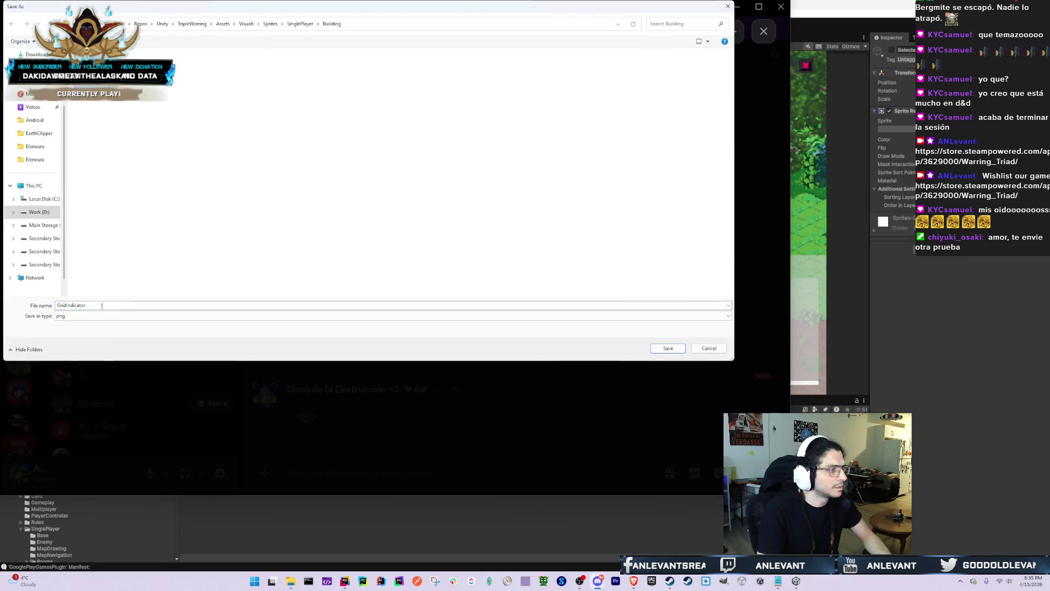
key(Home)
text(Selected)
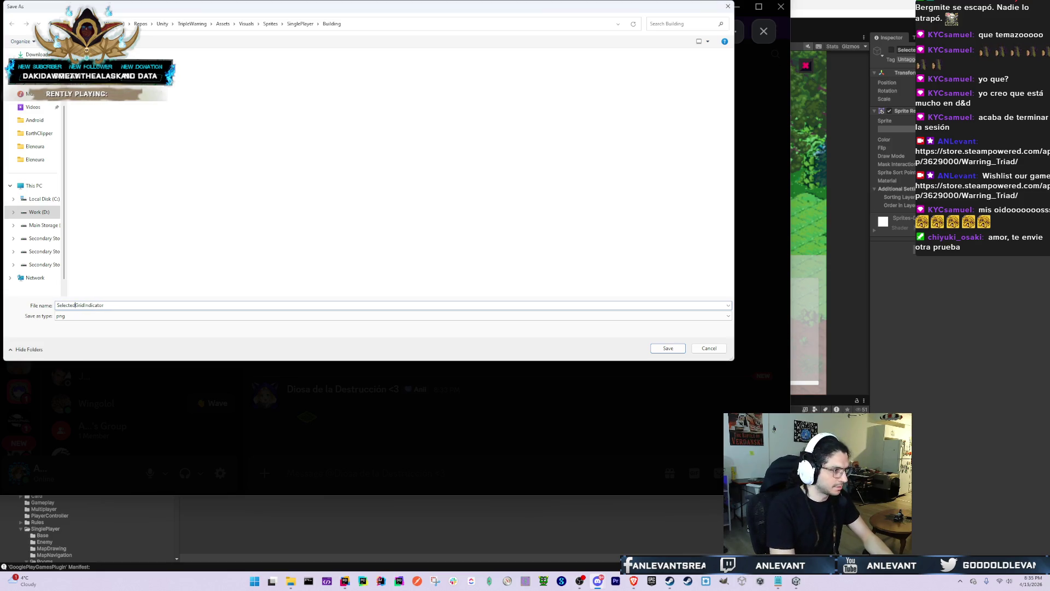
key(Return)
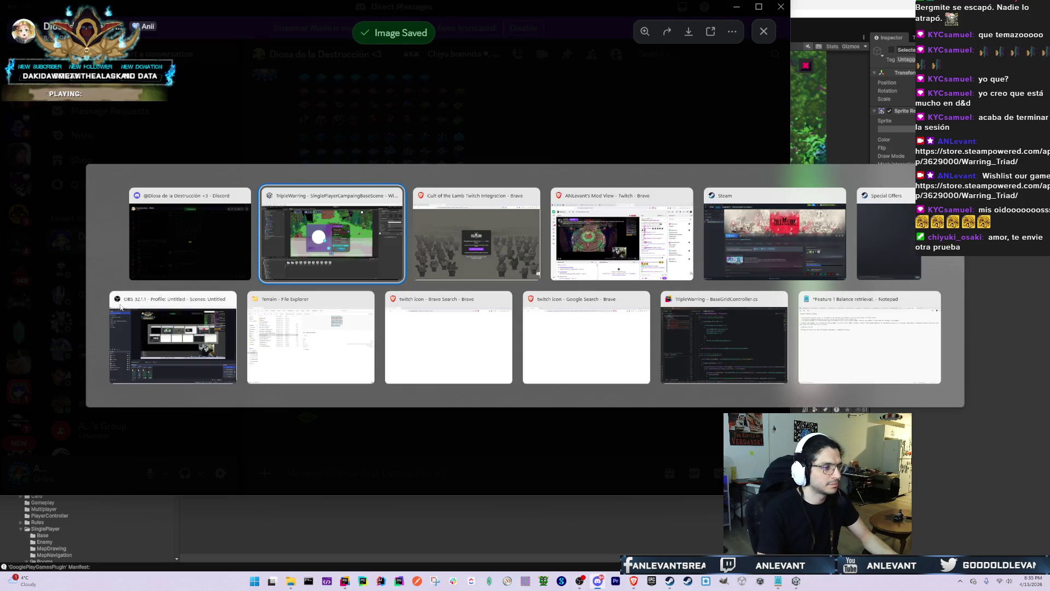
key(alt+Tab)
click(286, 277)
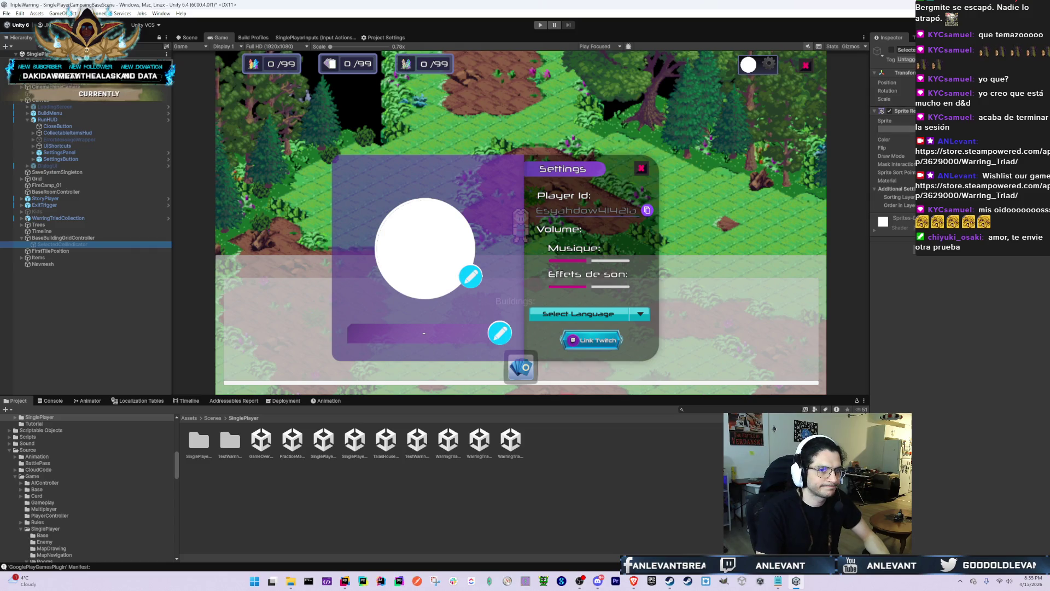
- Search the sprite picker for 'Indi' and pick the grid indicator sprite
click(913, 128)
scroll(629, 247, up, 10)
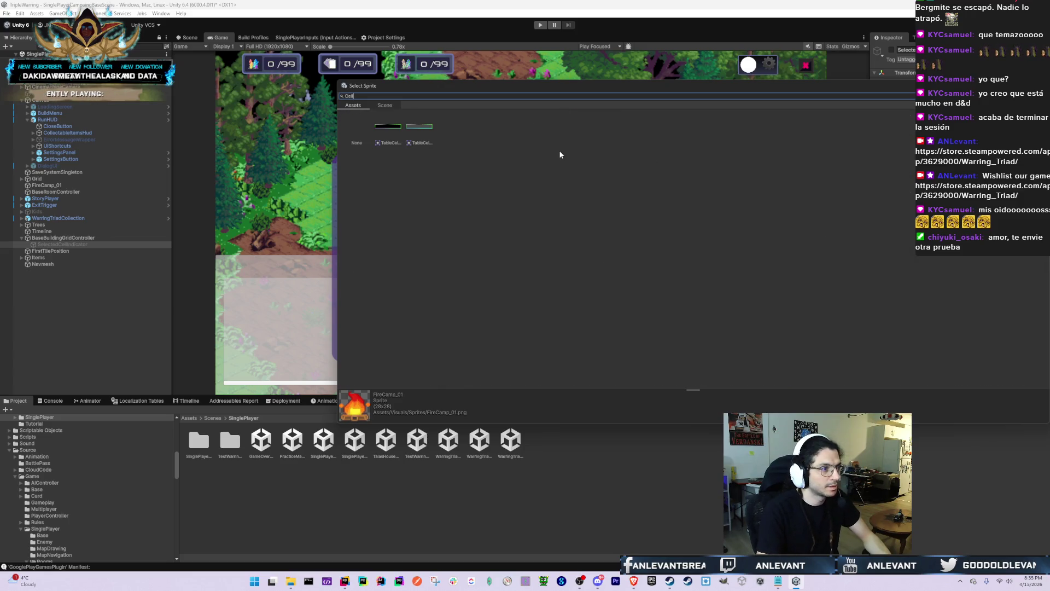
key(BackSpace)
key(BackSpace)
key(BackSpace)
text(Indi)
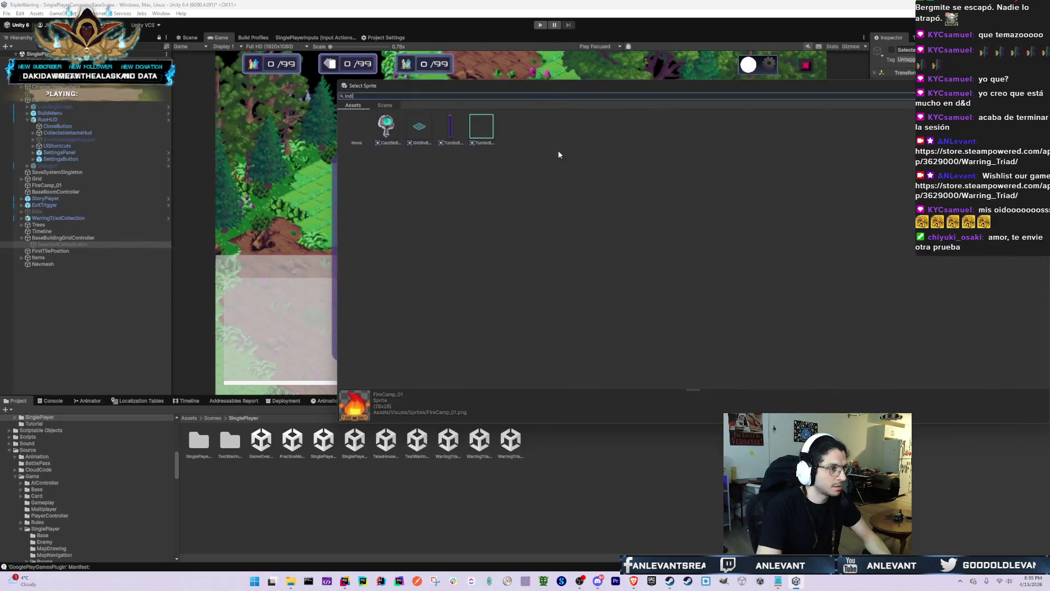
double_click(425, 138)
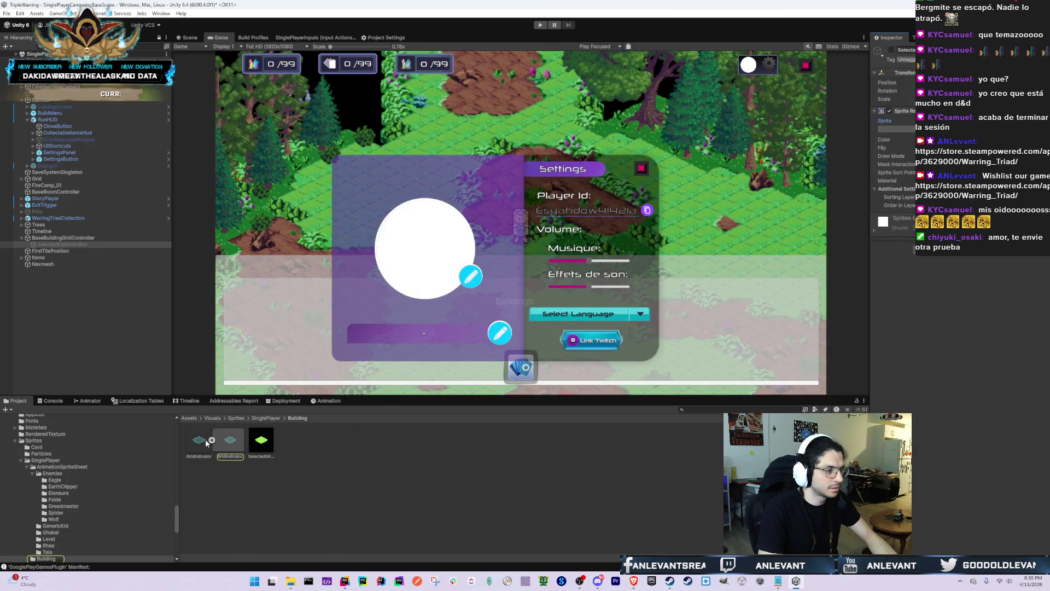
- Rename GridIndicator to CellIndicator and SelectedGridIndicator to SelectedCellIndicator
double_click(207, 442)
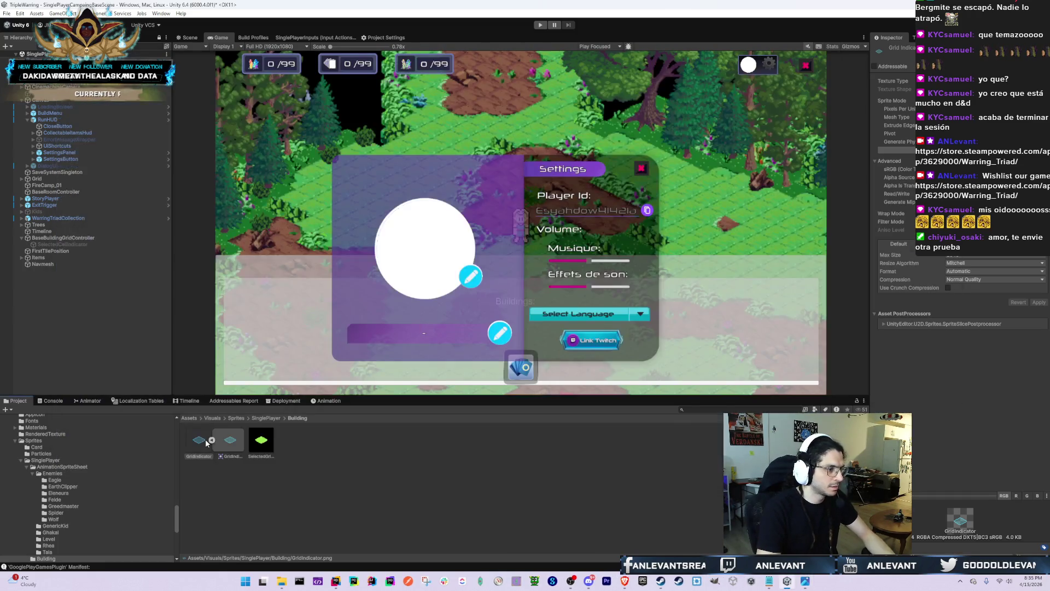
click(207, 442)
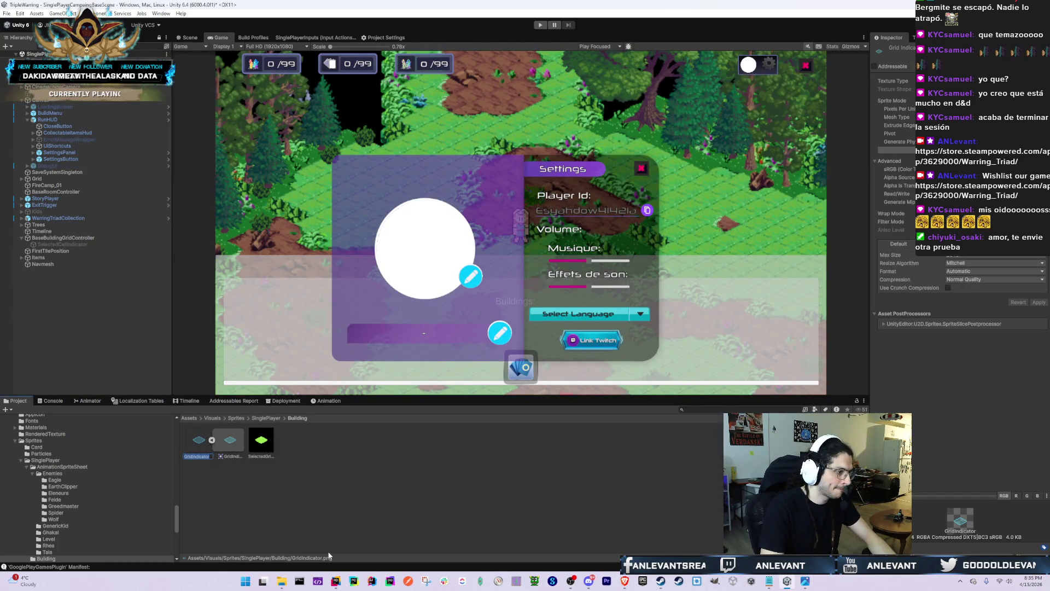
key(Home)
key(Delete)
key(Delete)
key(Delete)
key(Return)
key(Right)
key(Right)
key(F2)
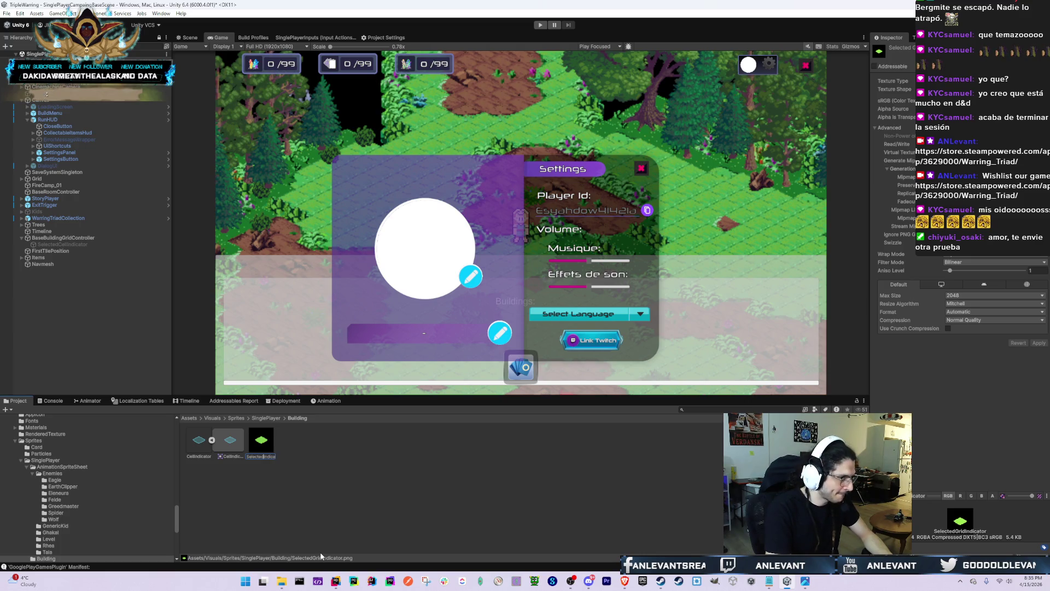
text(Cell)
key(Return)
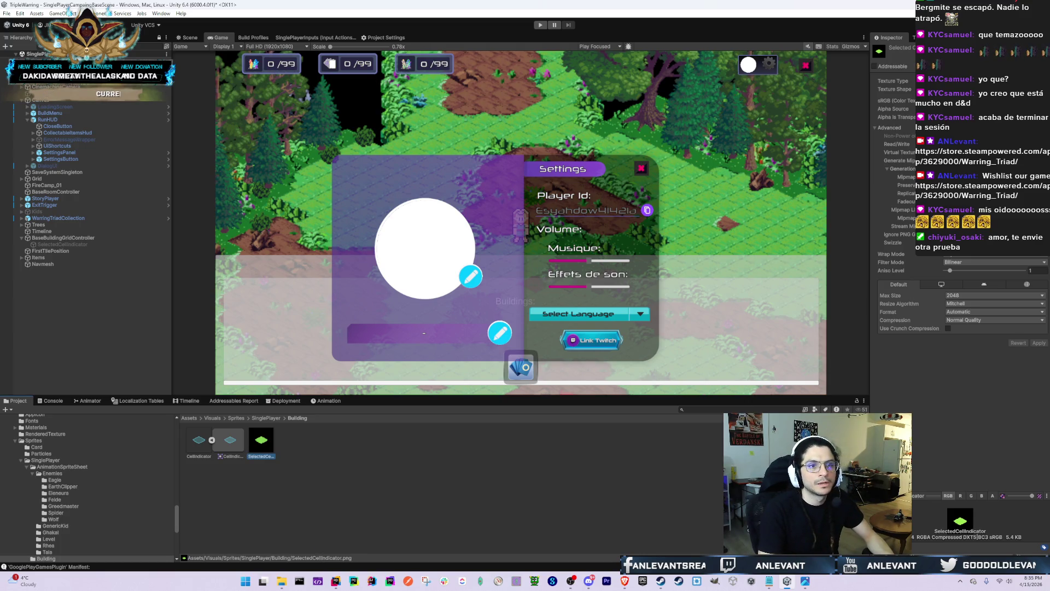
- Set SelectedCellIndicator's Texture Type to Sprite, apply, then select BaseBuildingGridController
click(979, 96)
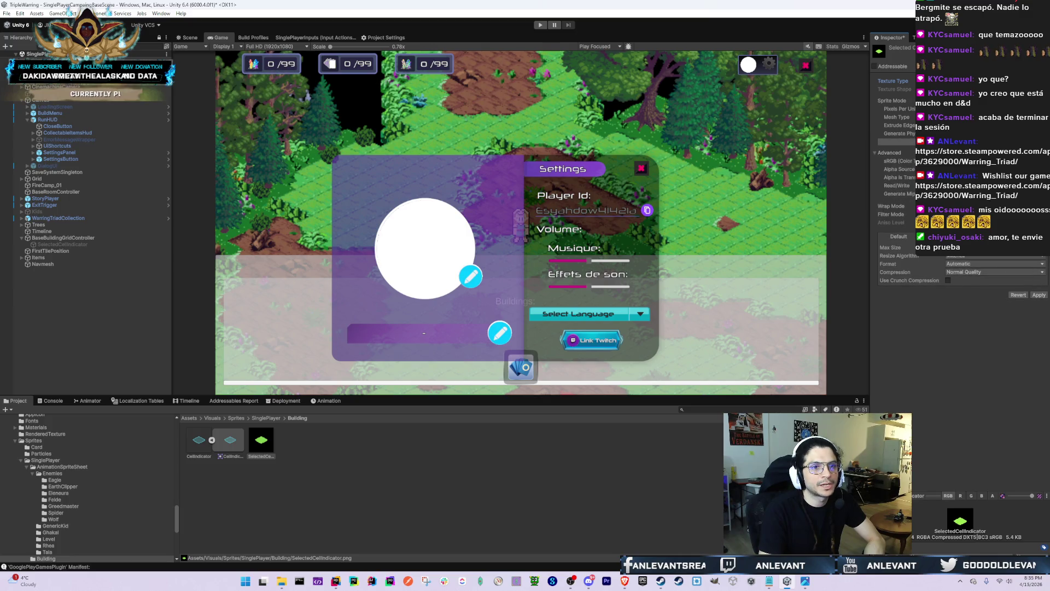
click(1040, 303)
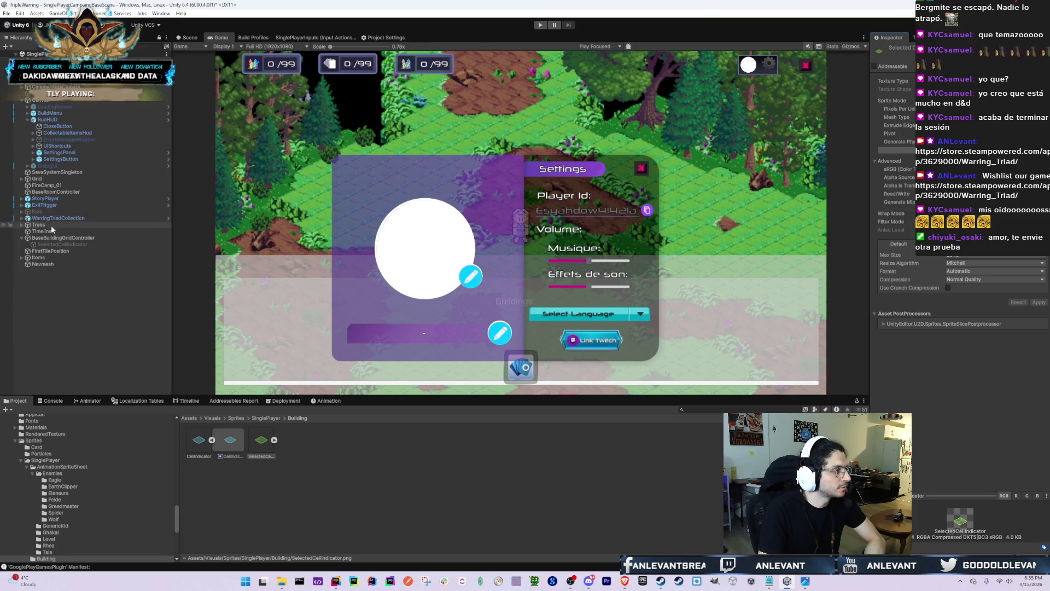
click(54, 173)
click(60, 244)
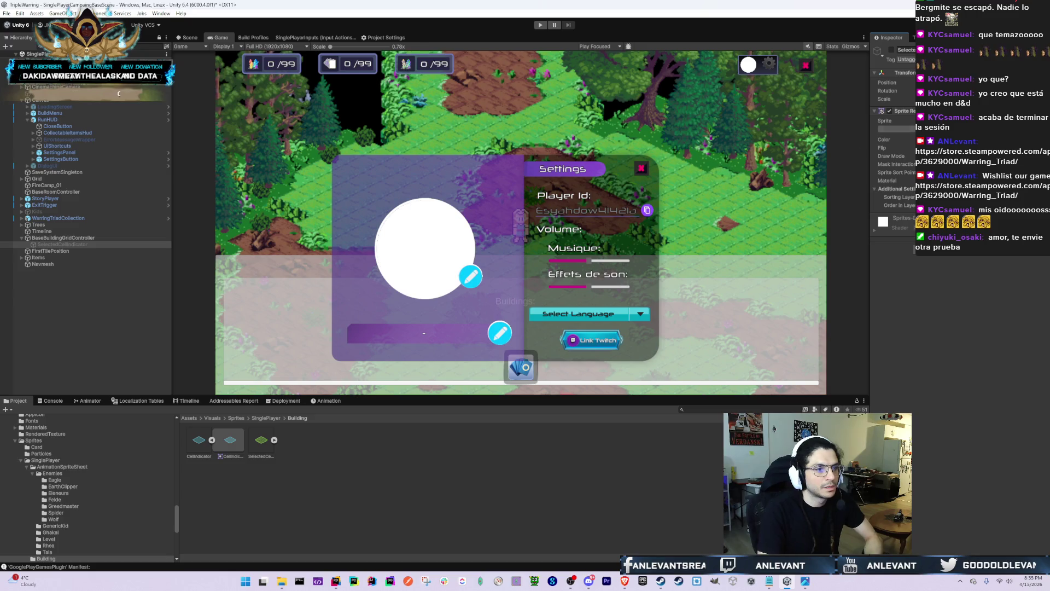
click(63, 239)
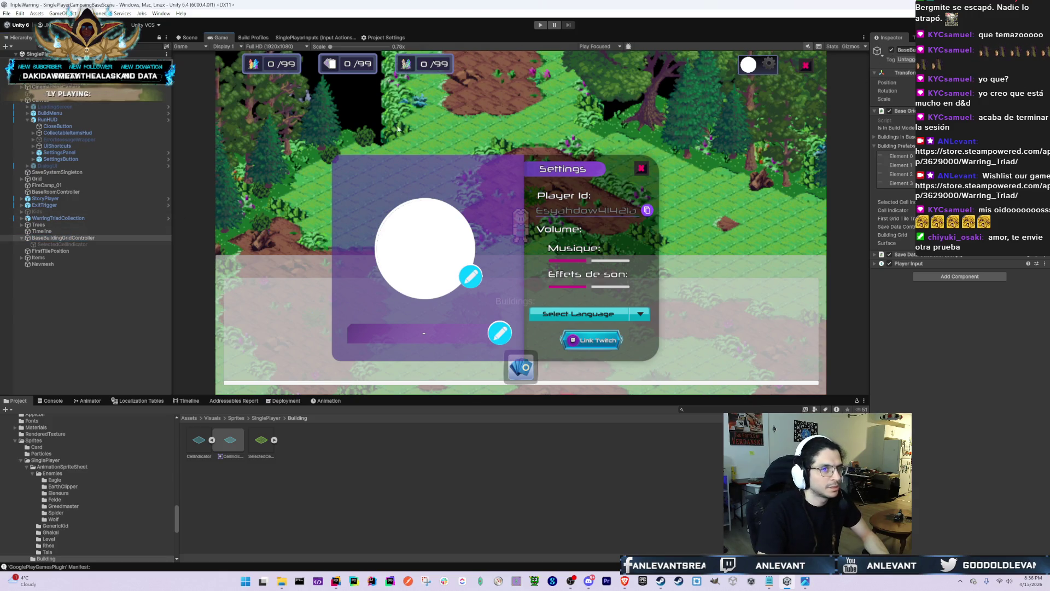
- Switch to the Scene view and browse the hierarchy, selecting the RunHUD object
click(190, 40)
scroll(475, 154, up, 5)
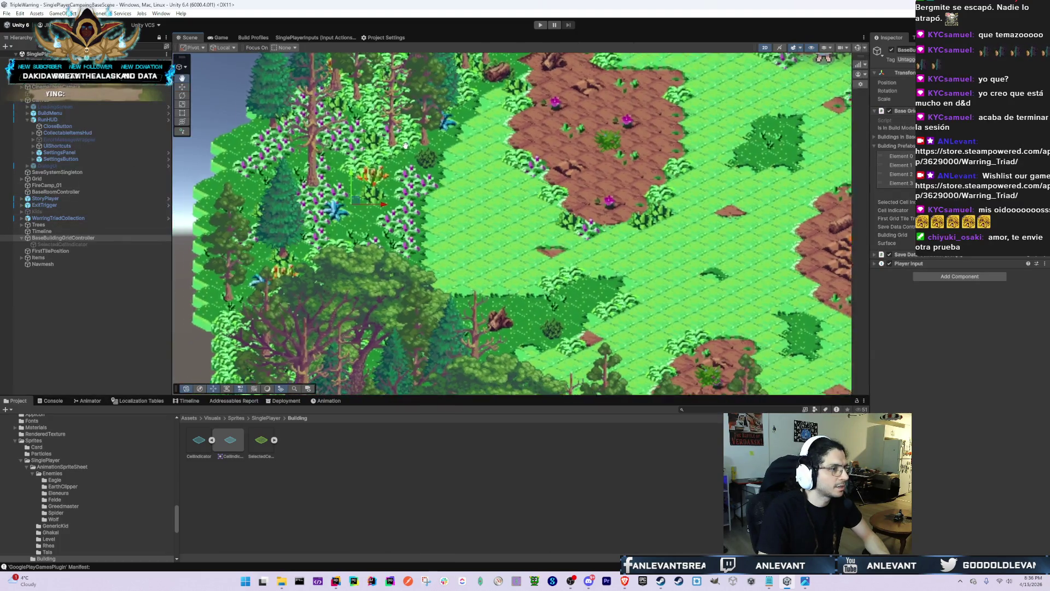
scroll(475, 154, up, 4)
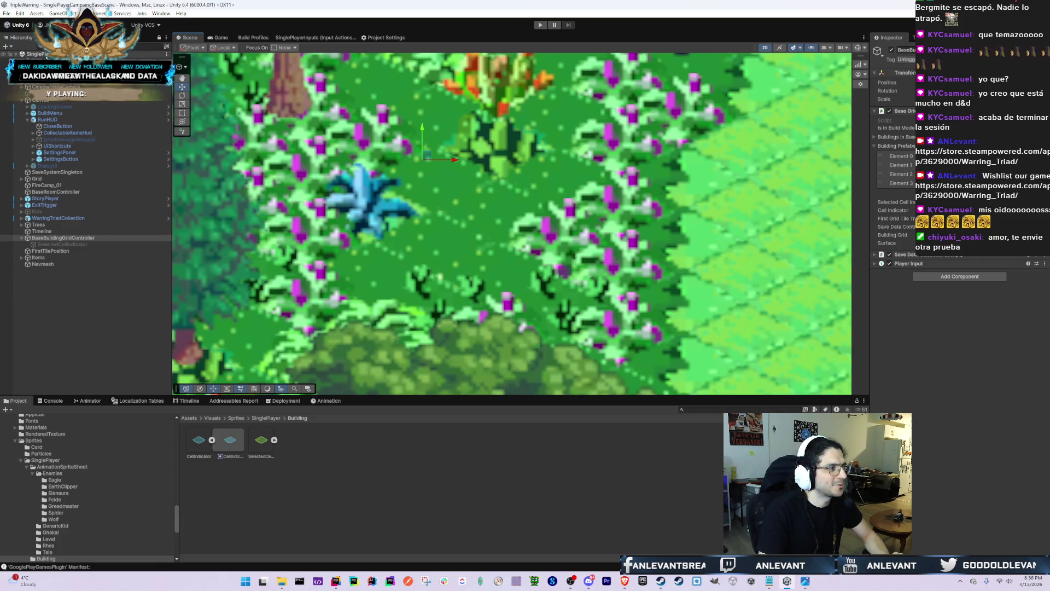
right_click(47, 54)
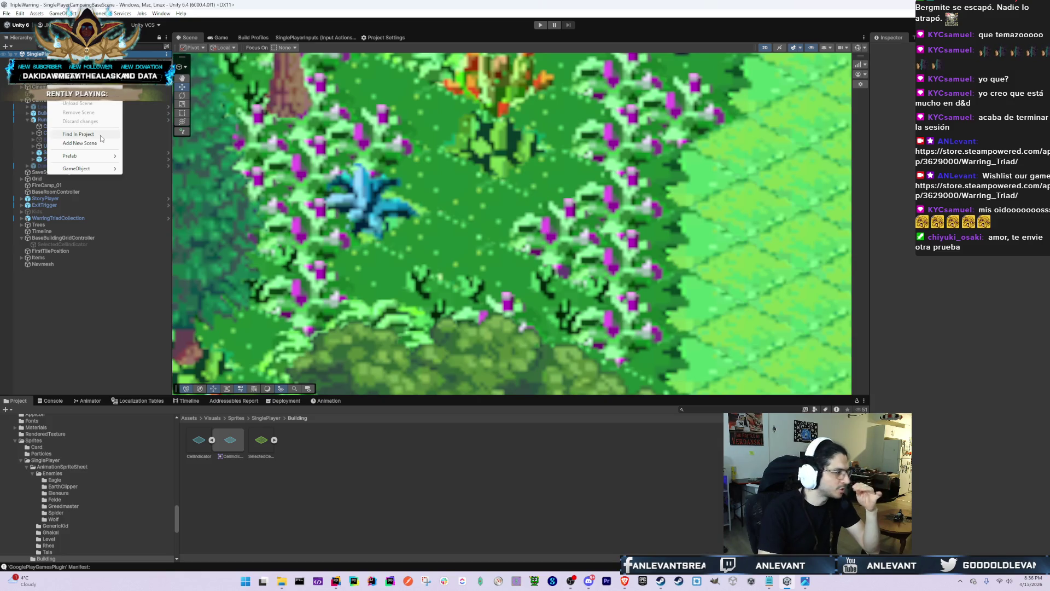
click(133, 283)
scroll(550, 91, down, 1)
scroll(550, 92, down, 3)
click(71, 120)
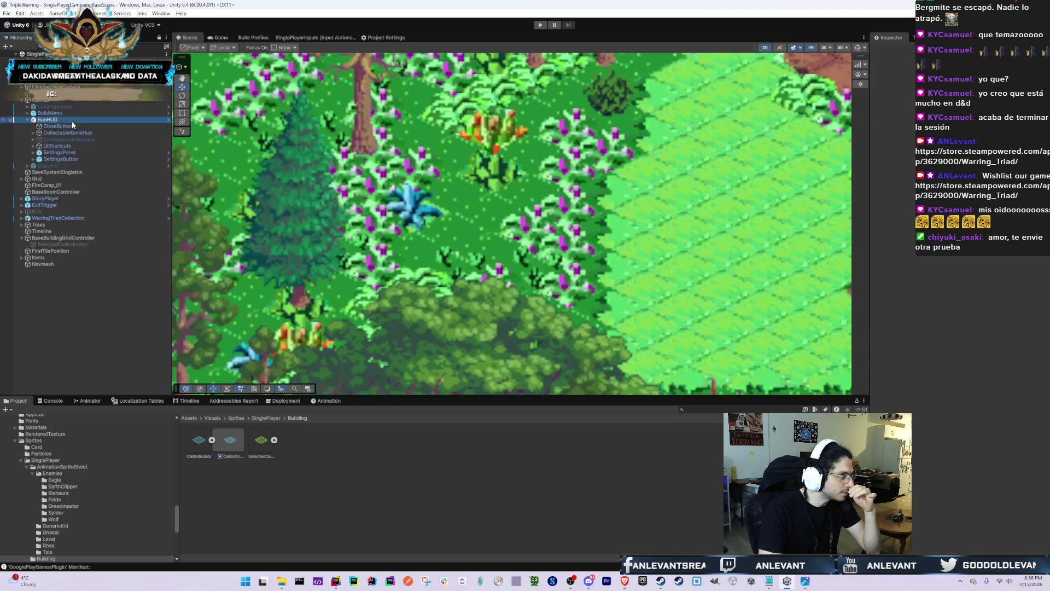
- Locate the SinglePlayer scene in the project and open LoginScene from Scenes/Menus
right_click(75, 54)
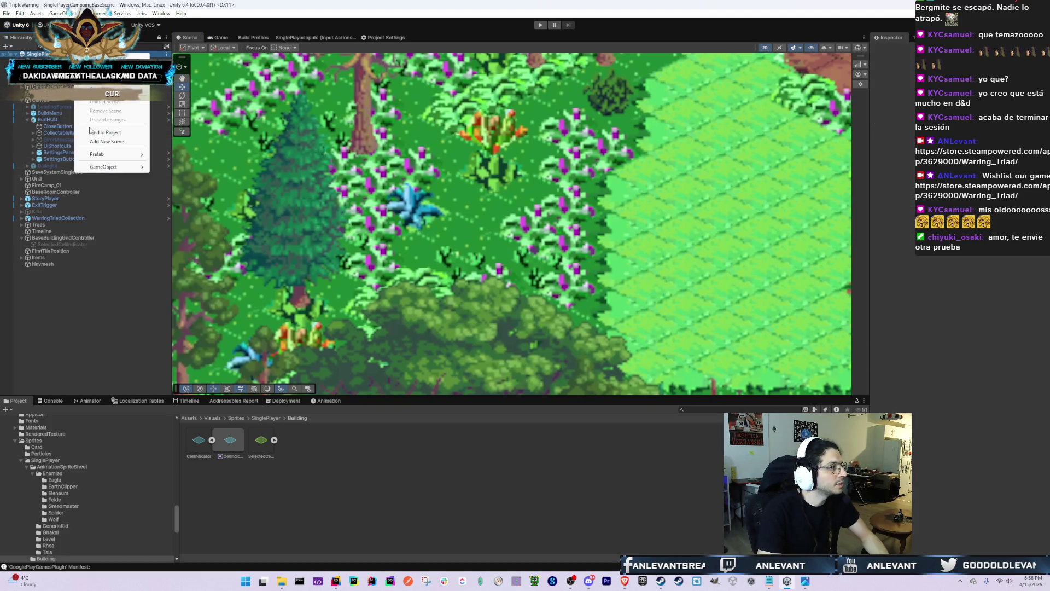
click(91, 131)
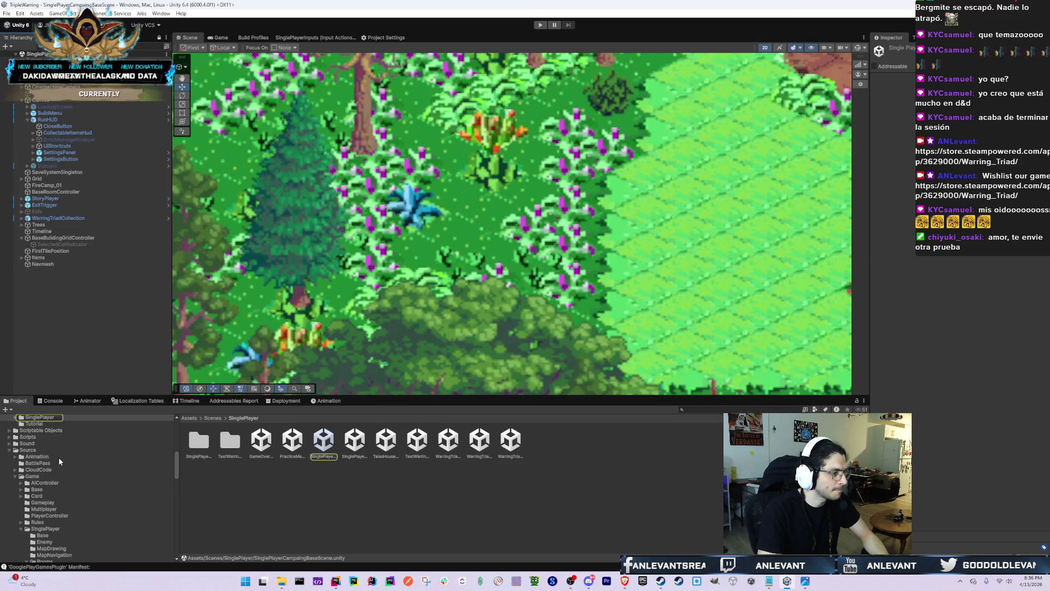
click(213, 418)
double_click(199, 441)
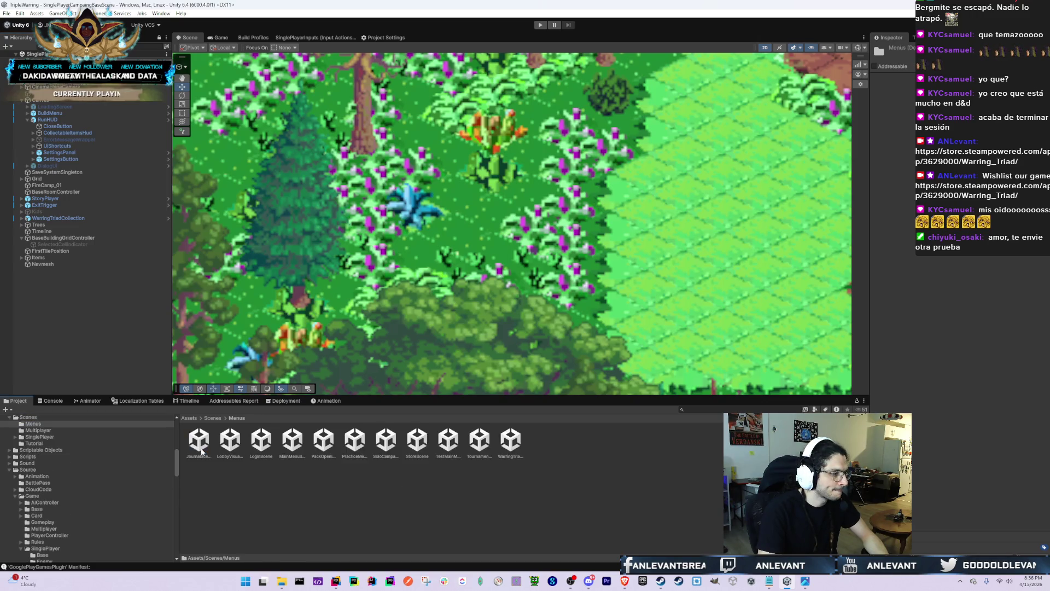
double_click(252, 454)
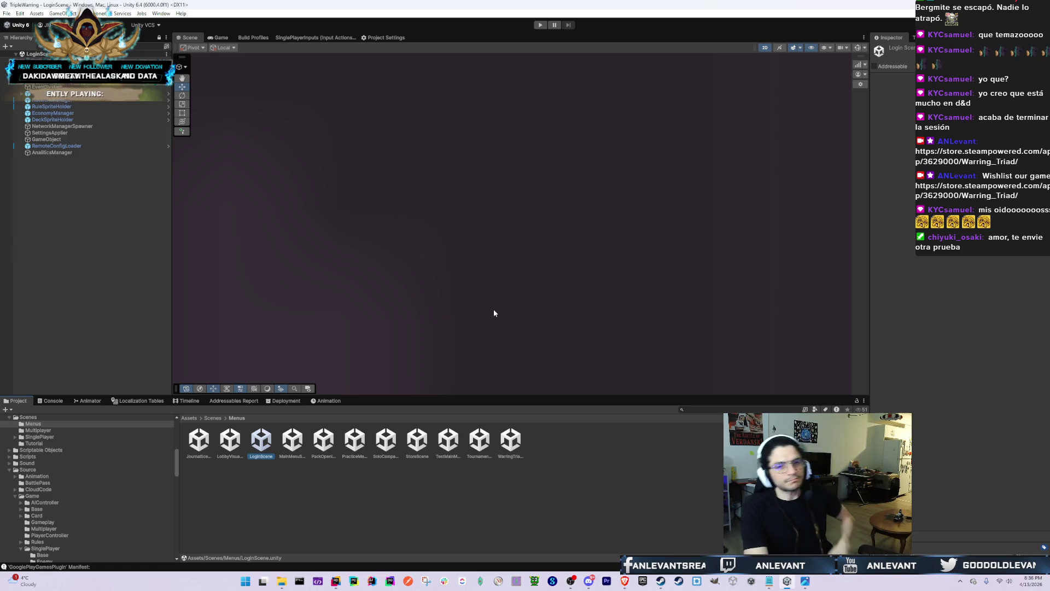